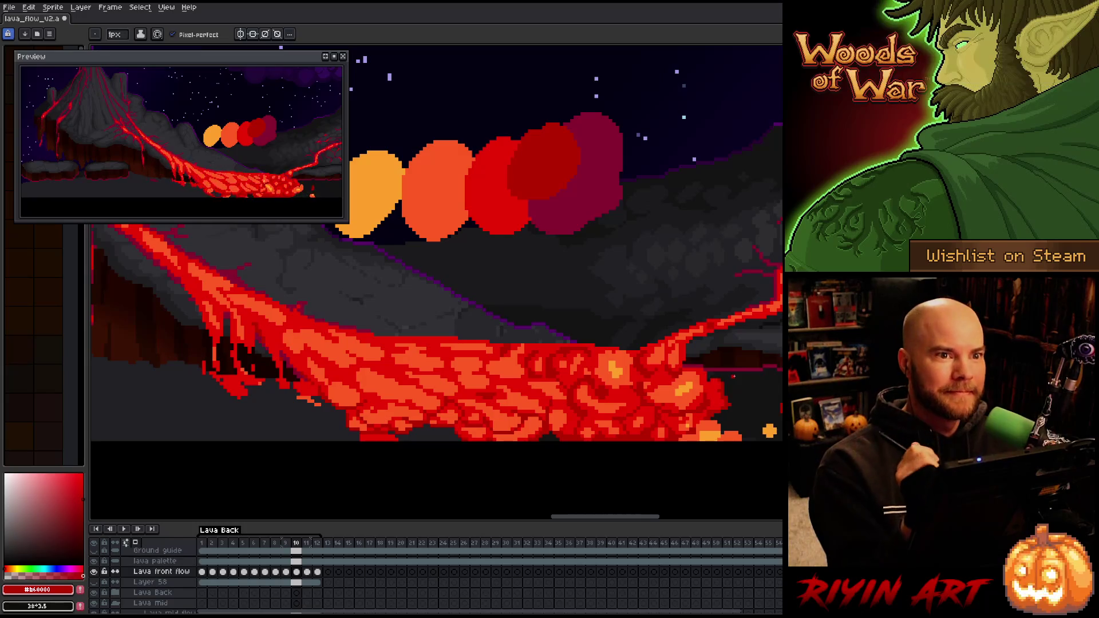
Save the file and paint dark red crust pixels on the lava front's right edge
key(ctrl+s)
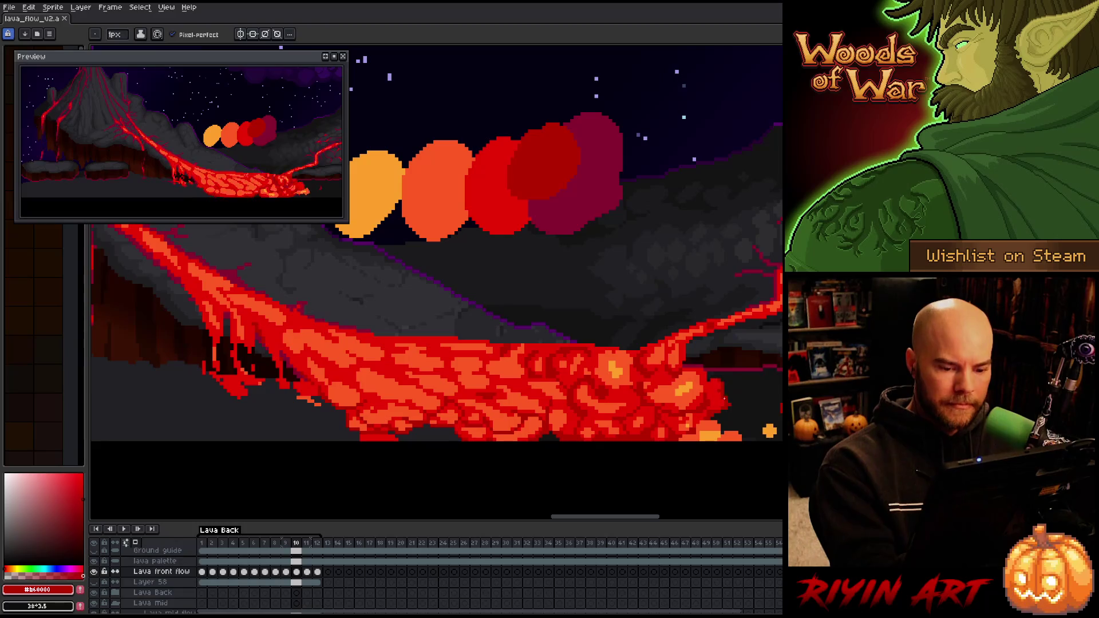
drag(707, 389, 713, 401)
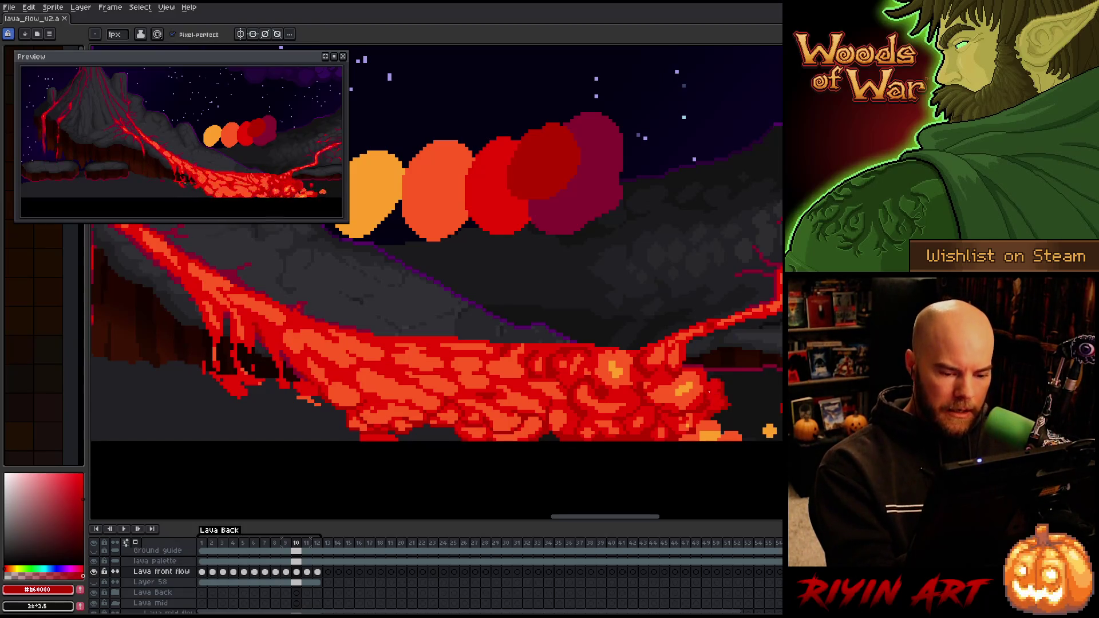
alt+click(703, 394)
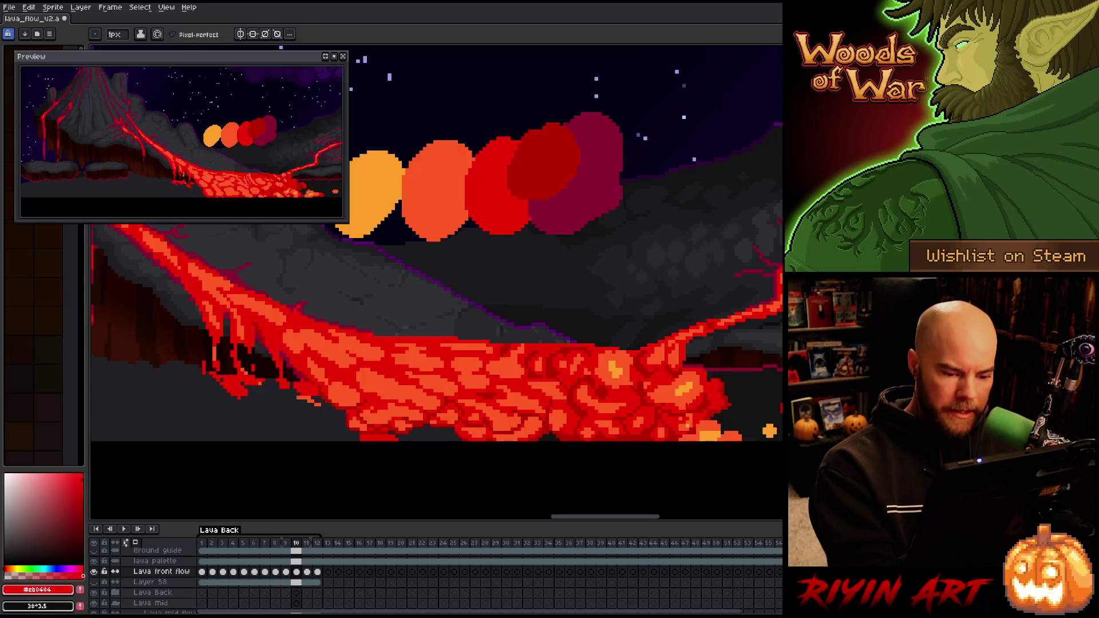
alt+click(708, 390)
alt+click(687, 417)
Sample the dark and bright lava reds, then step back to frame 9
alt+click(686, 416)
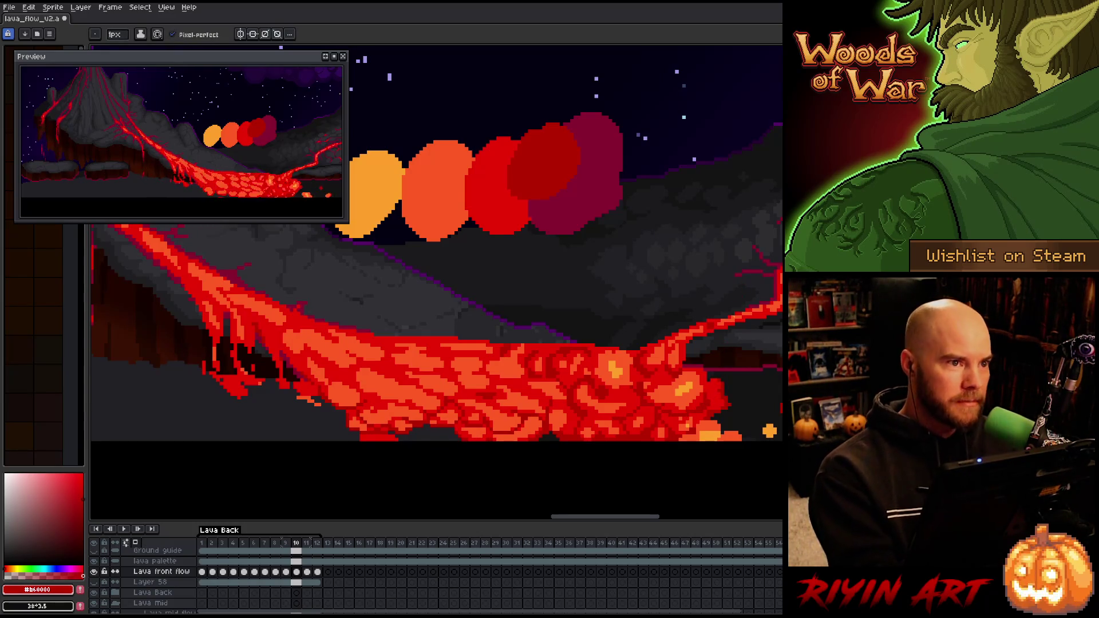
alt+click(717, 391)
alt+click(718, 405)
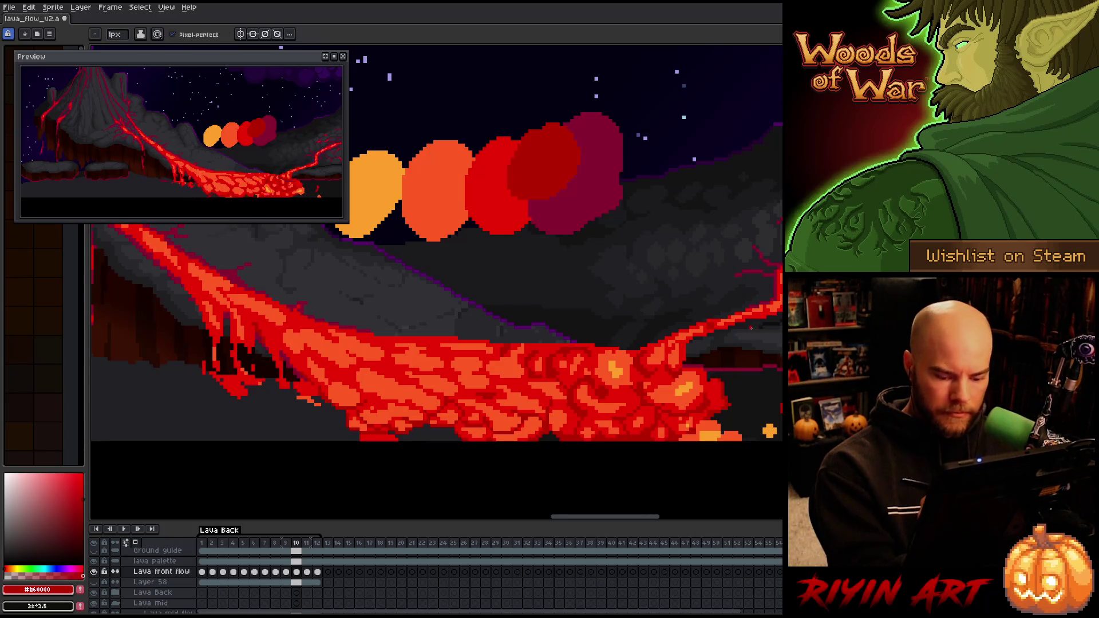
key(comma)
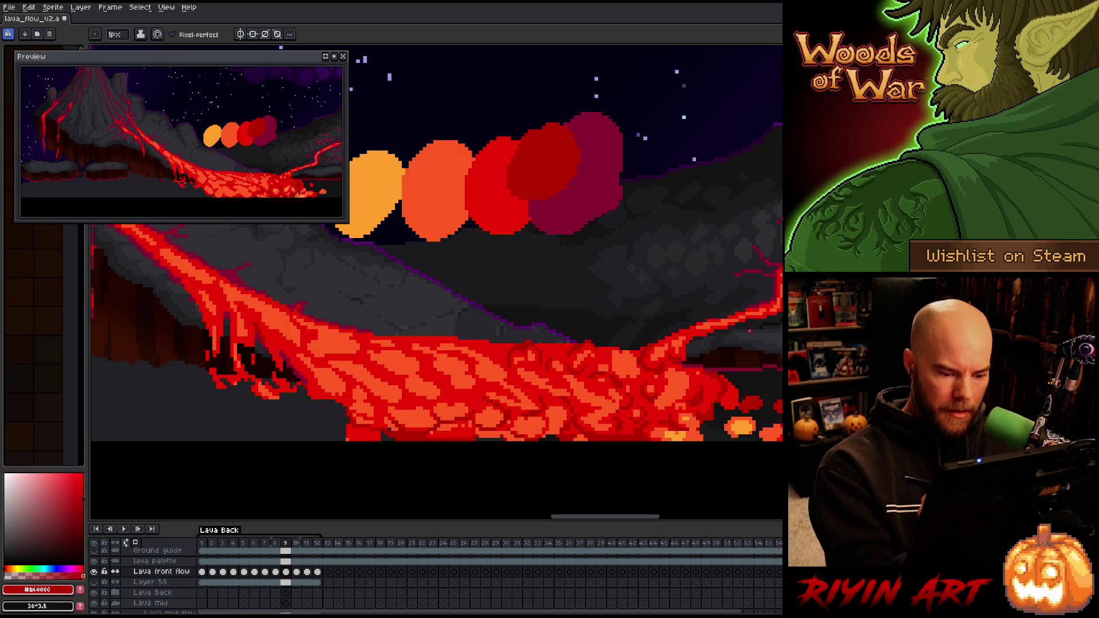
Flip between frames 9 and 10 to compare the lava, settling on frame 9
key(period)
key(comma)
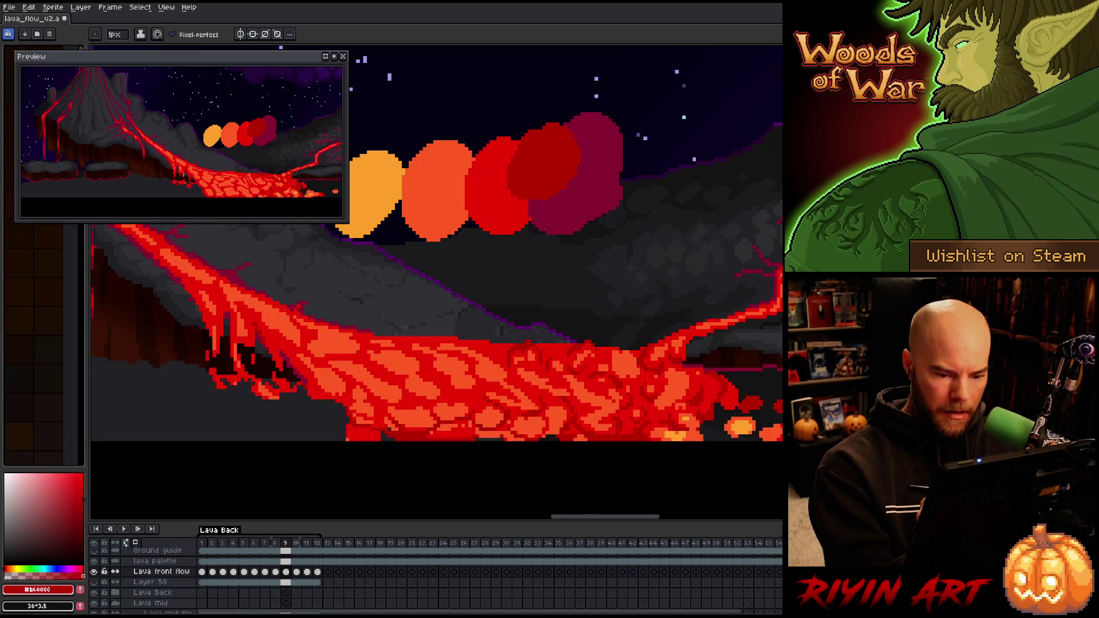
key(period)
key(comma)
key(period)
key(comma)
Paint red pixels along the lava's right edge on frame 9, pick dark red, and save
drag(738, 395, 723, 412)
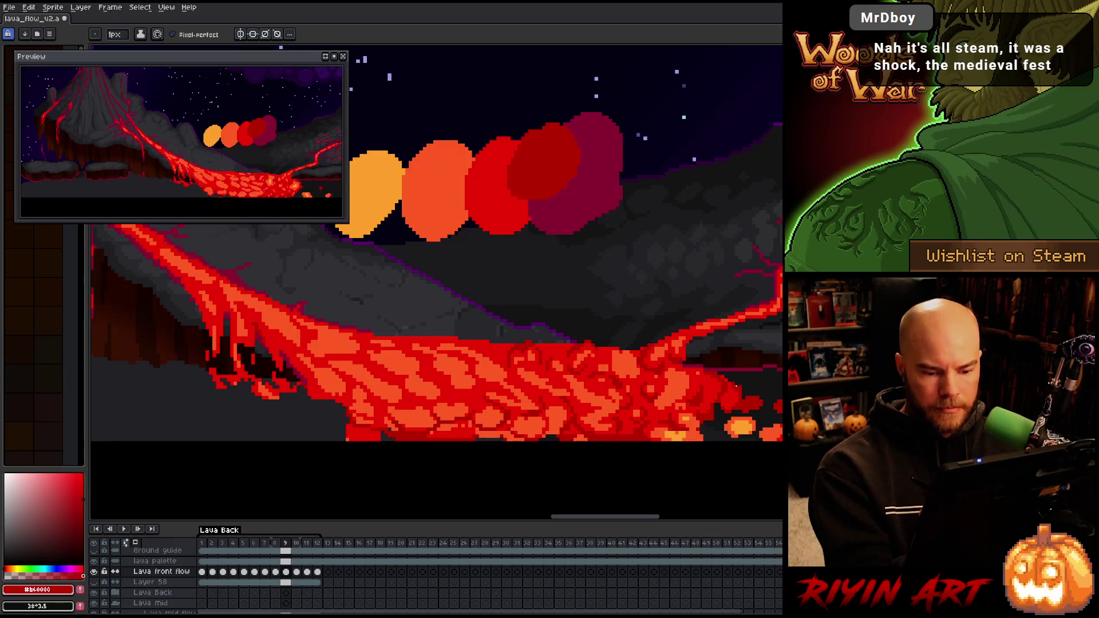
key(comma)
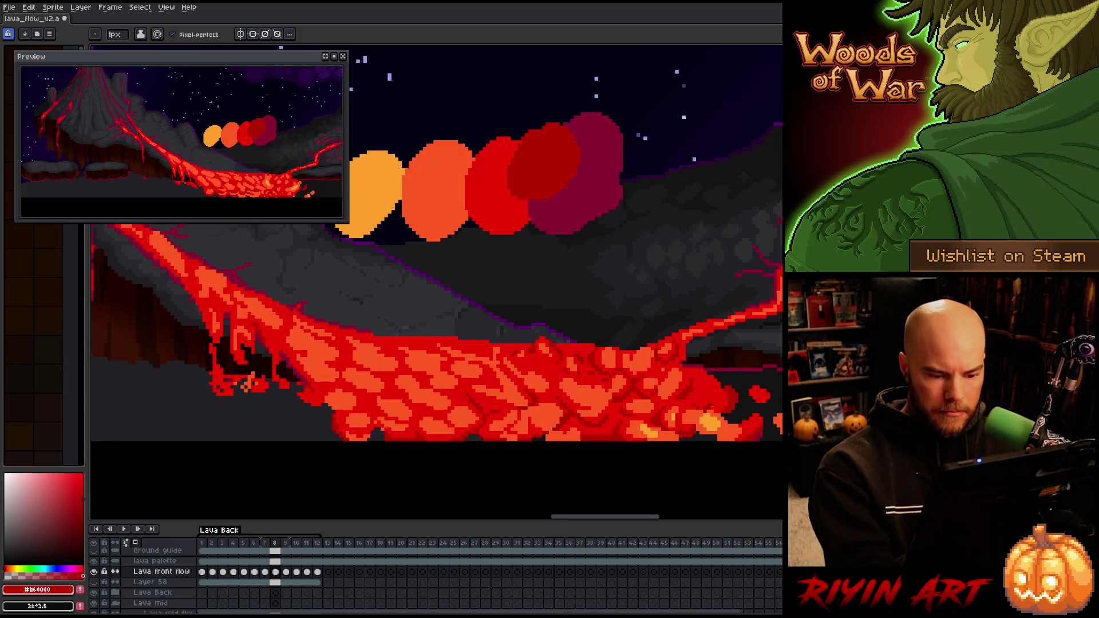
key(period)
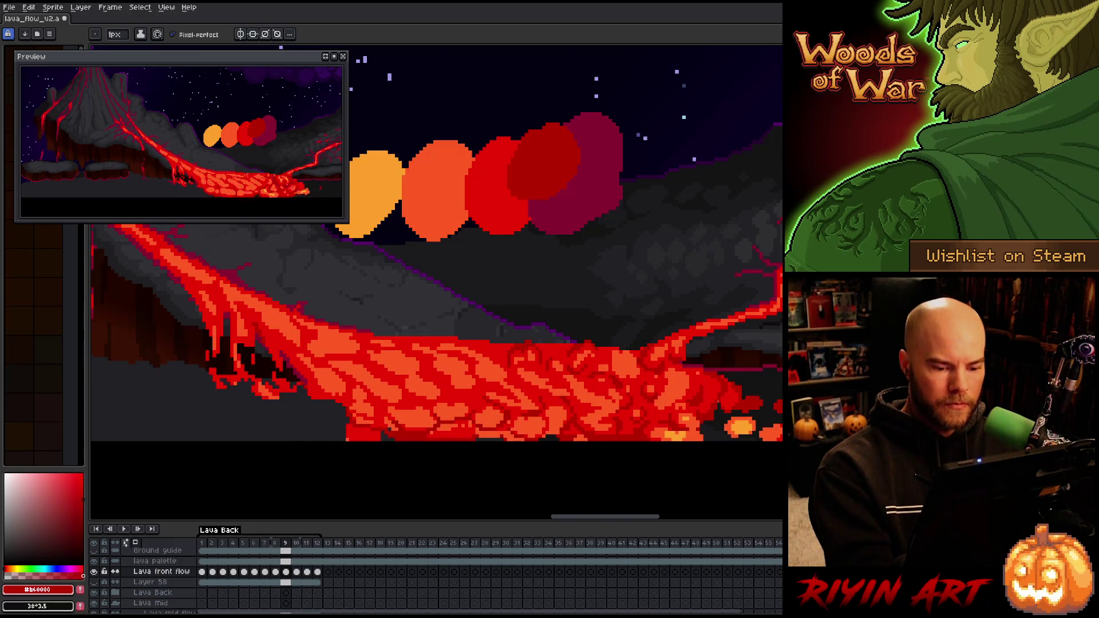
key(period)
key(comma)
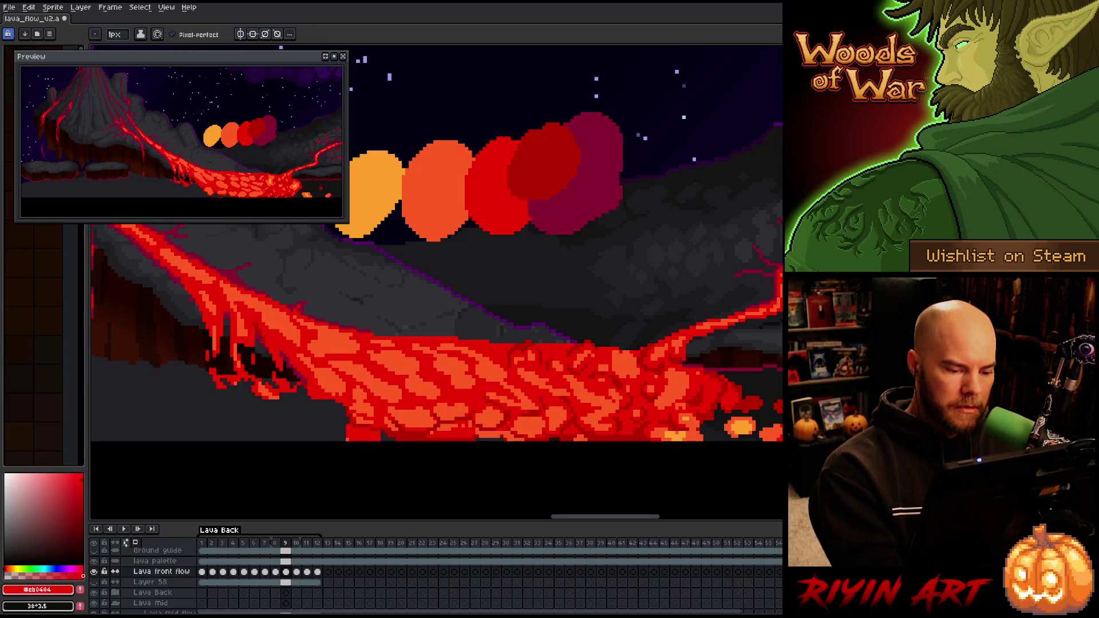
alt+click(607, 408)
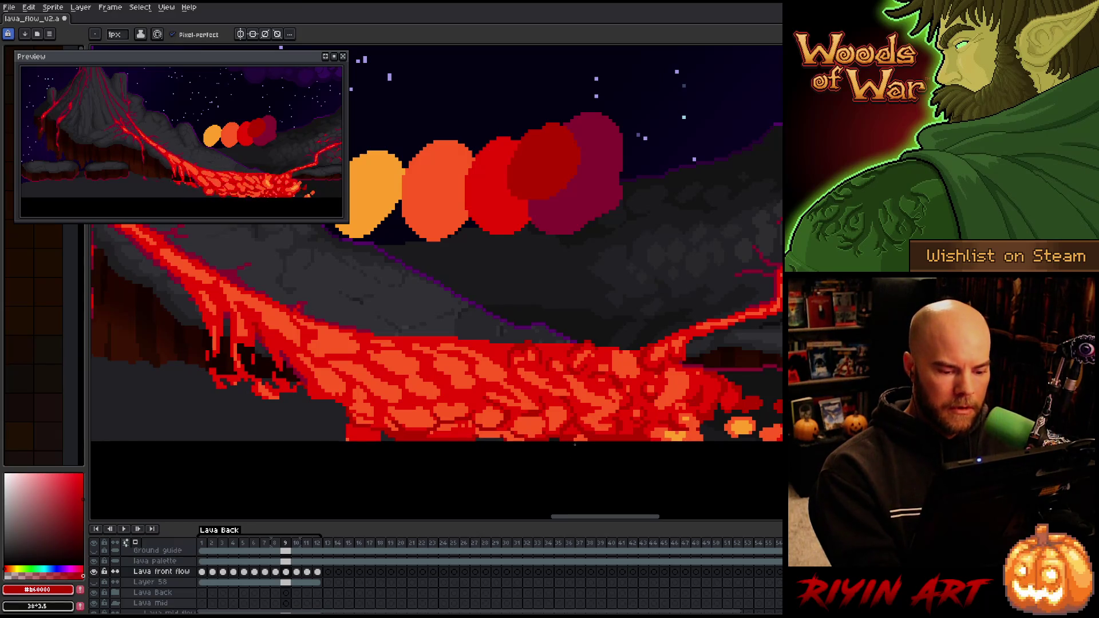
key(ctrl+s)
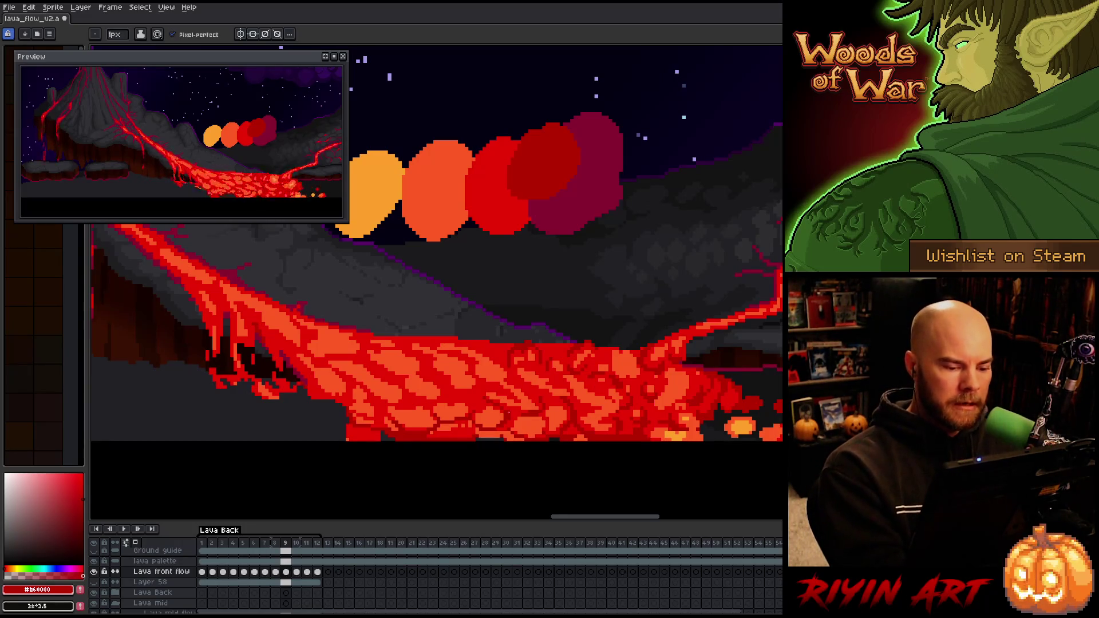
Sample the brighter lava red as the painting colour
alt+click(518, 408)
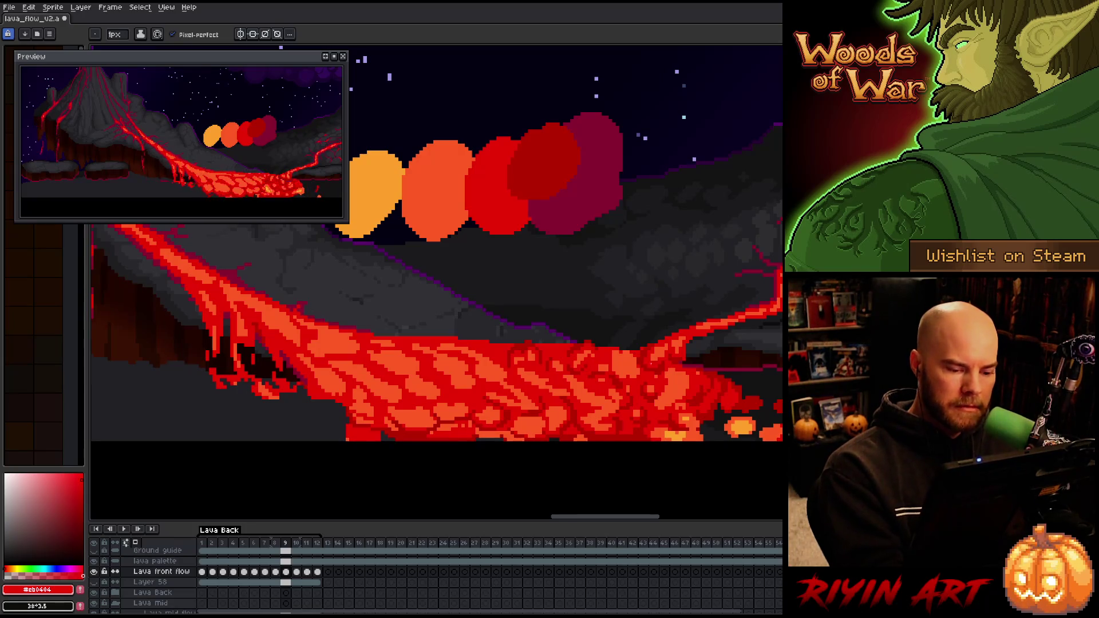
alt+click(559, 436)
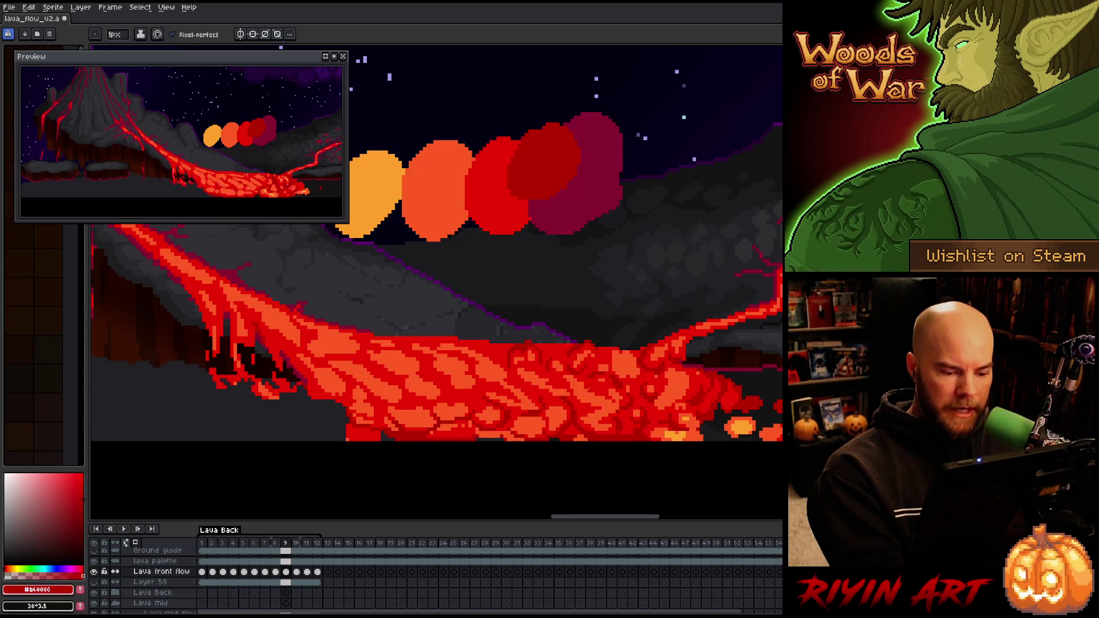
key(comma)
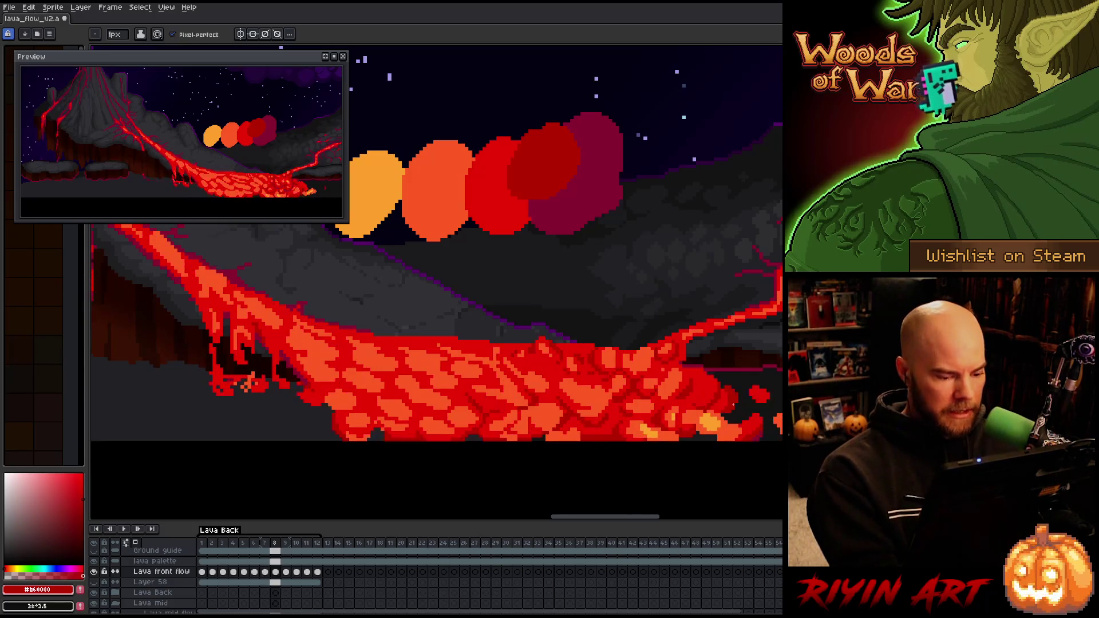
key(period)
key(comma)
key(period)
key(comma)
key(period)
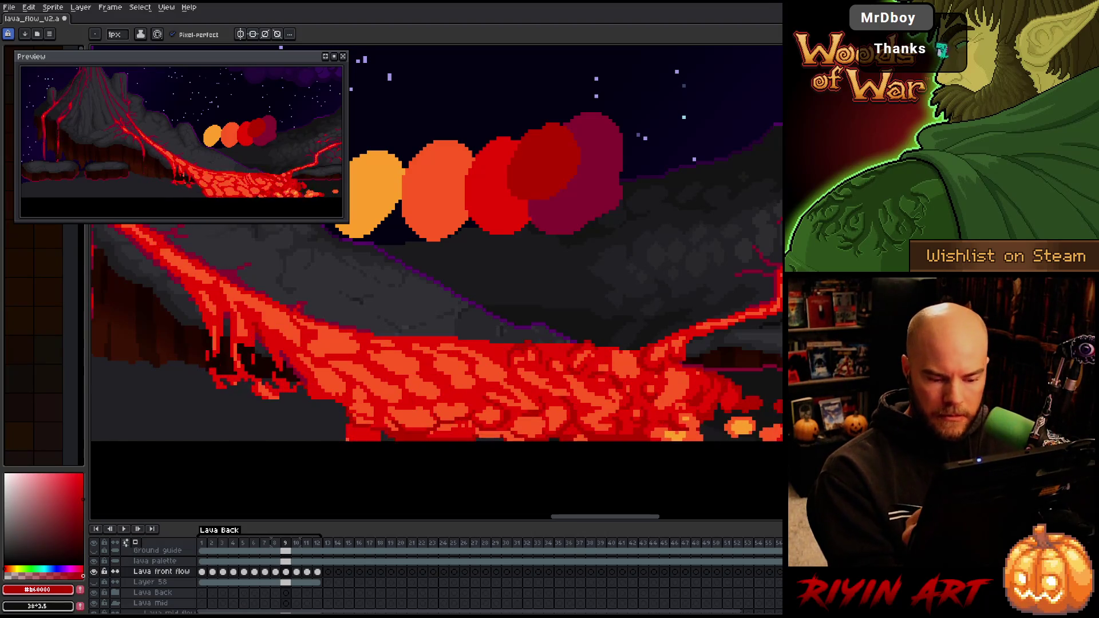
key(comma)
key(period)
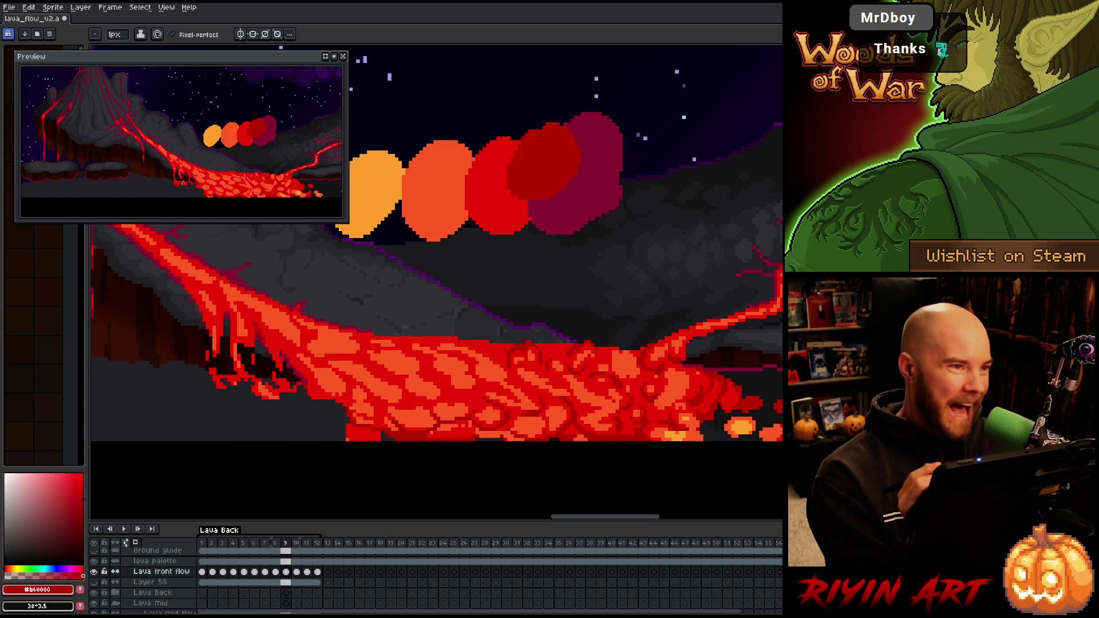
key(comma)
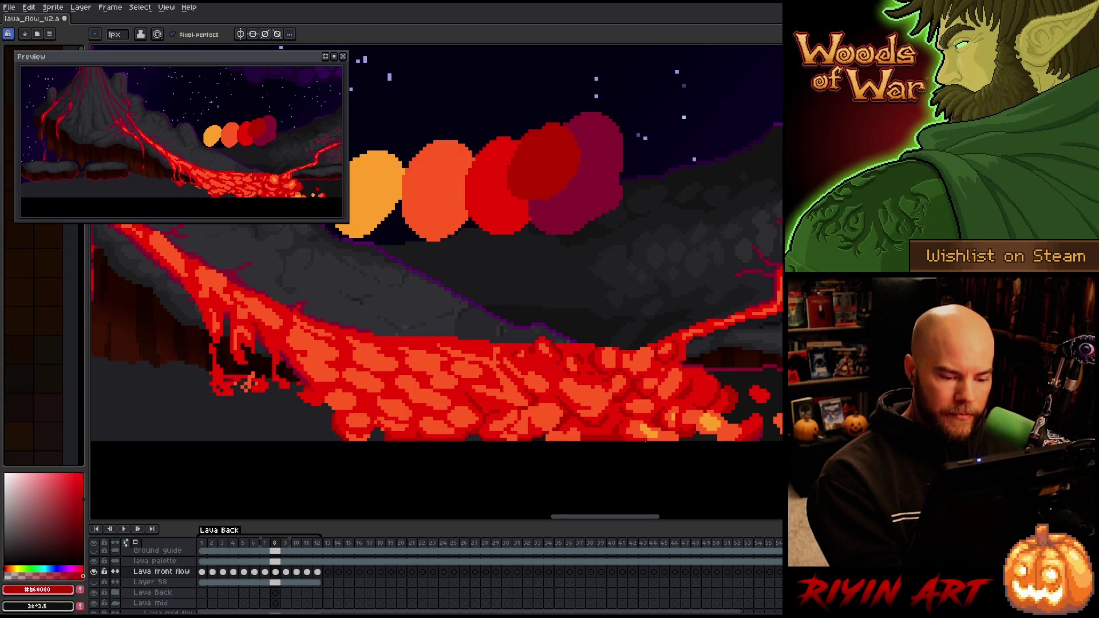
key(period)
key(comma)
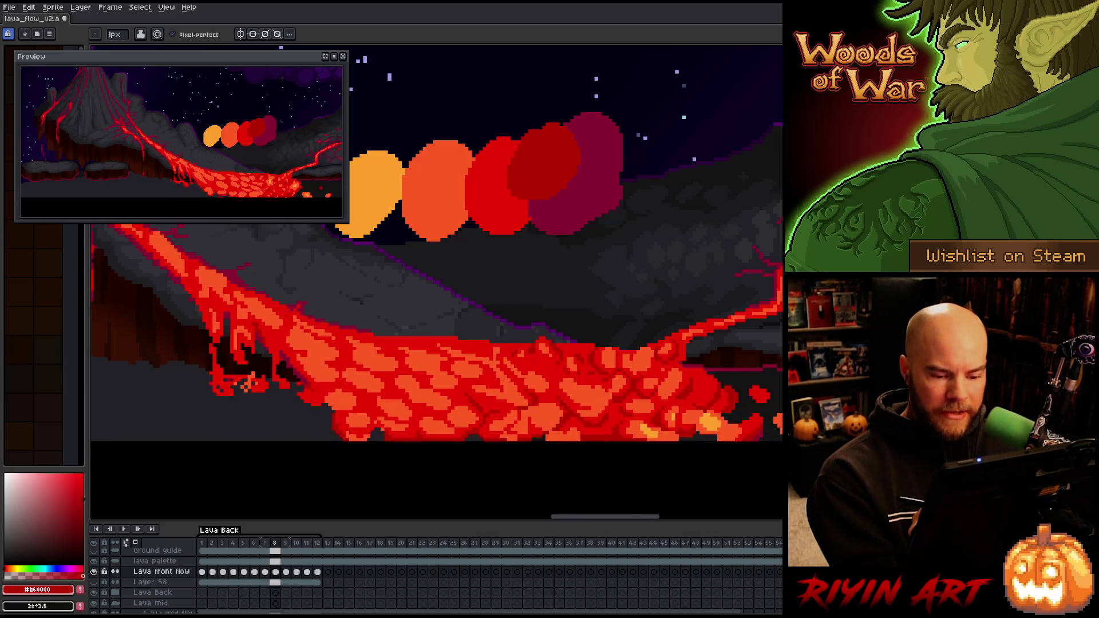
key(period)
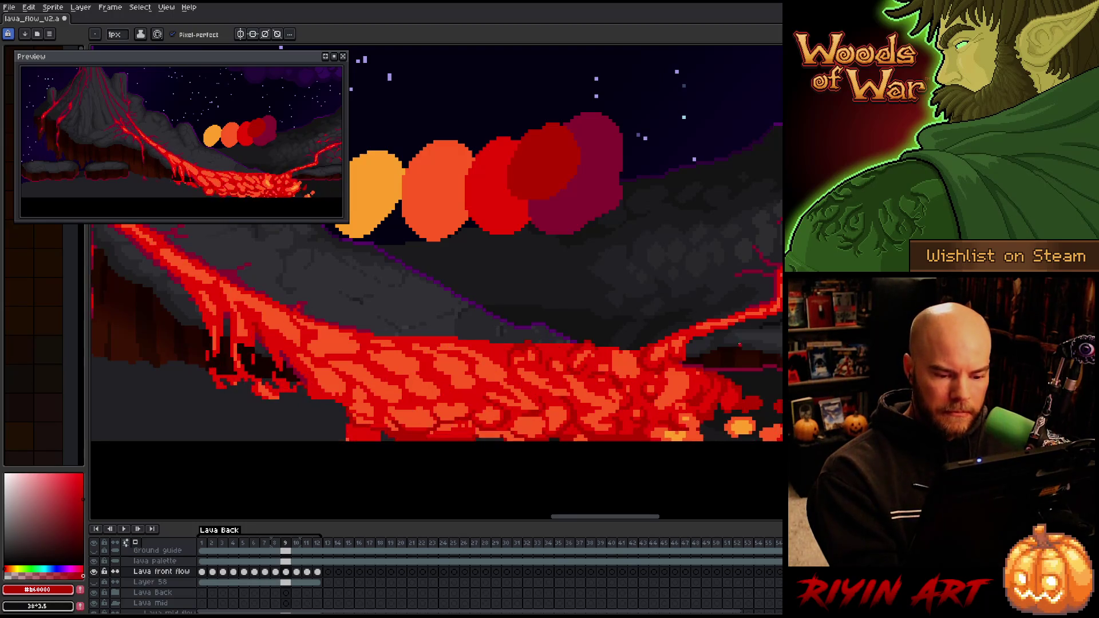
key(comma)
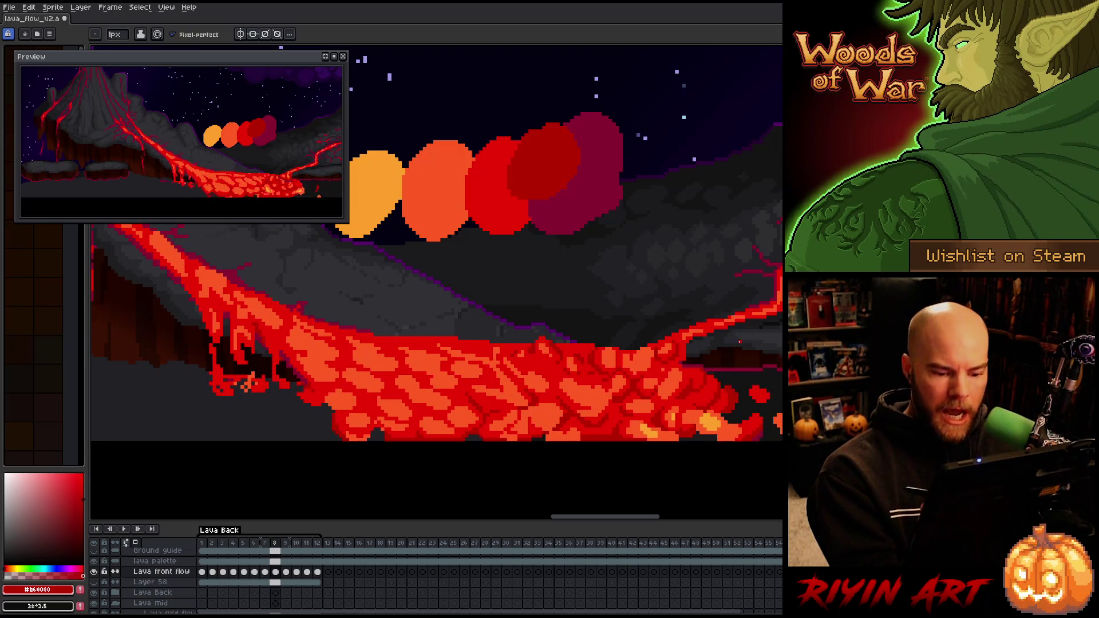
key(period)
key(comma)
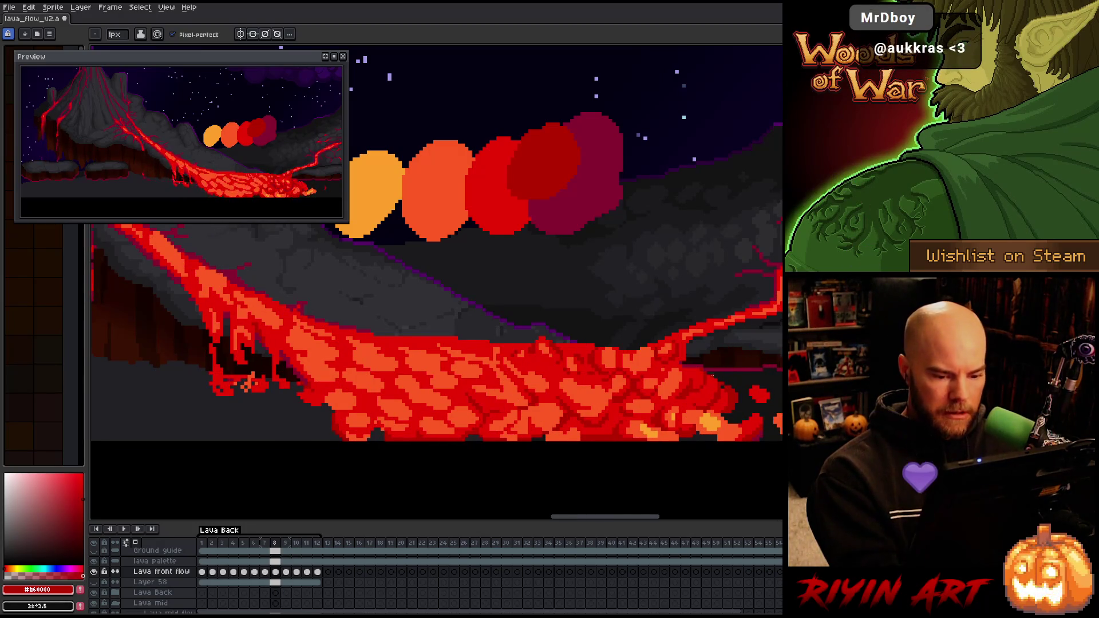
key(period)
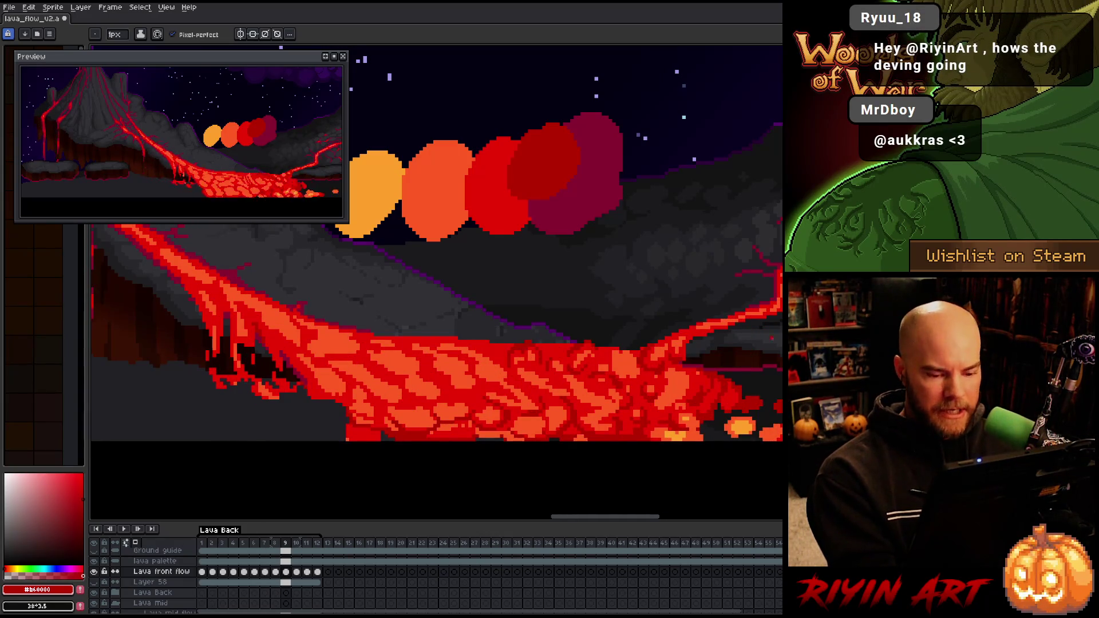
key(comma)
key(period)
key(comma)
key(period)
key(comma)
key(period)
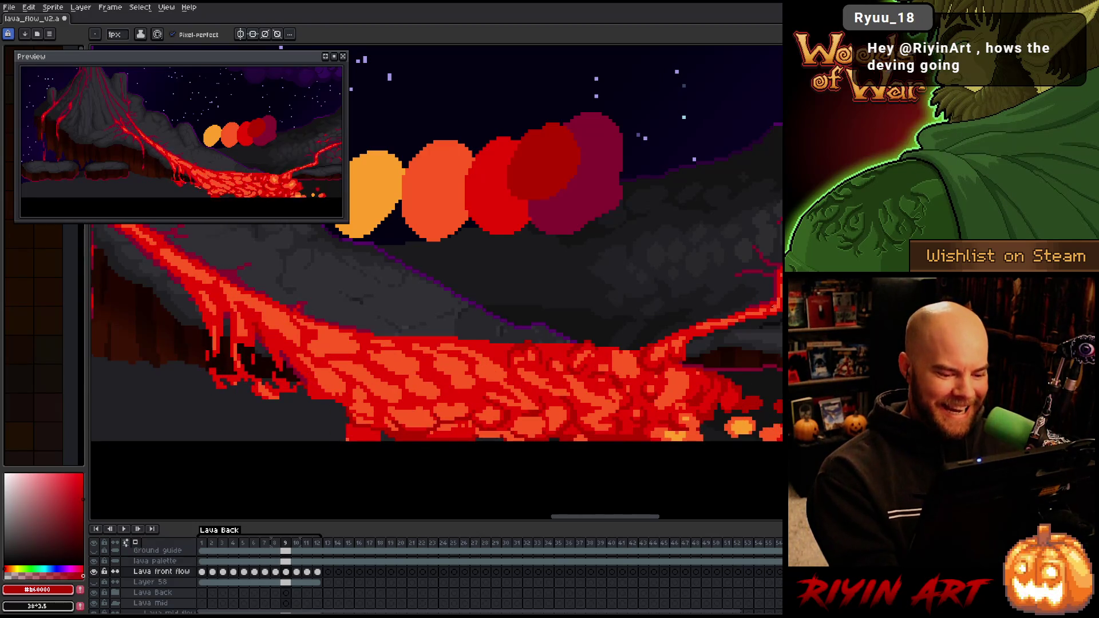
key(comma)
key(period)
key(Left)
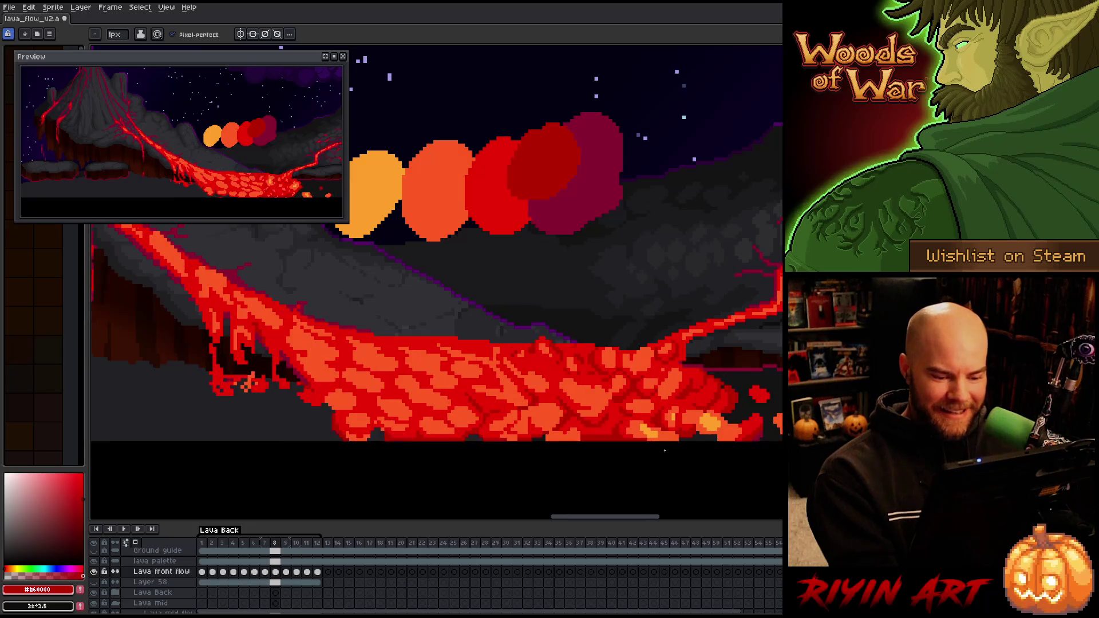
key(Right)
key(Left)
key(Right)
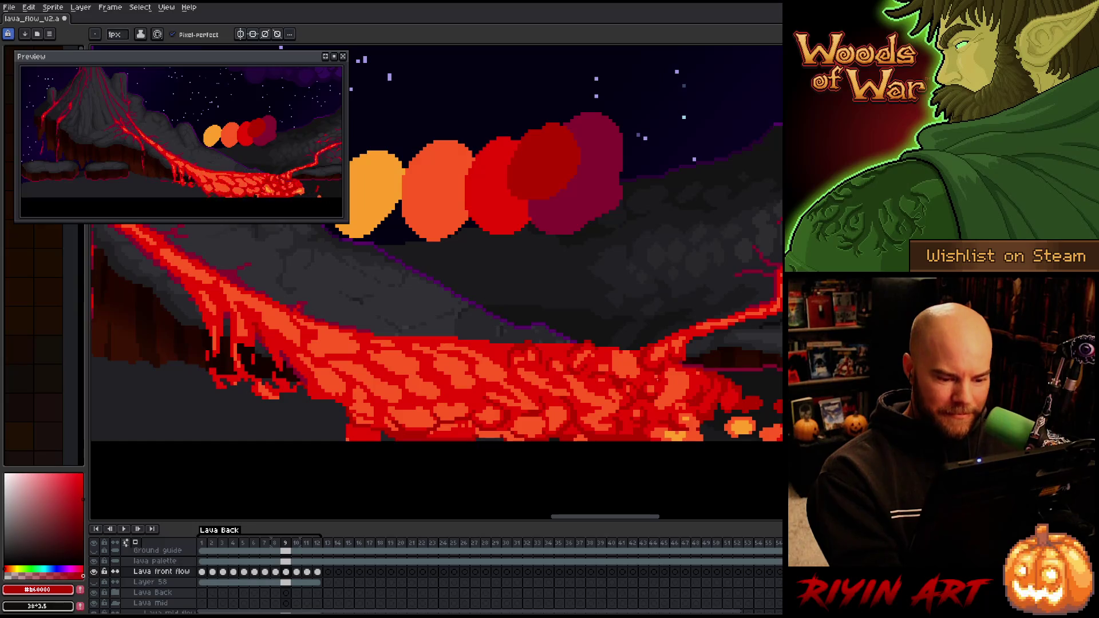
key(Right)
Flip between frames 10 and 11 to check the lava front, then save the file
key(Right)
key(Left)
key(Right)
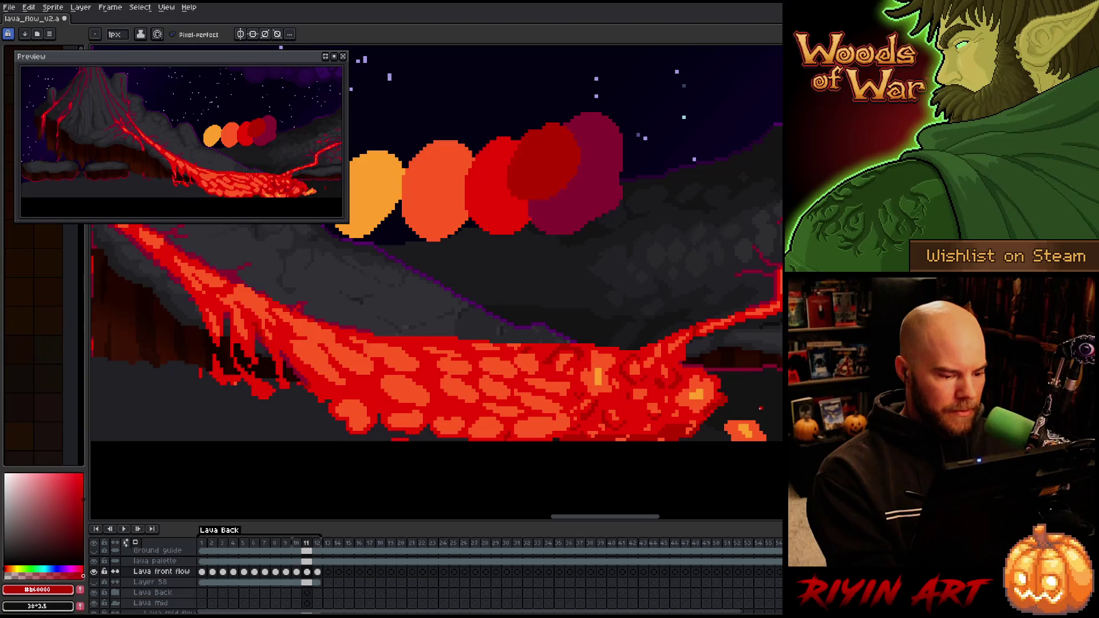
key(Left)
key(Right)
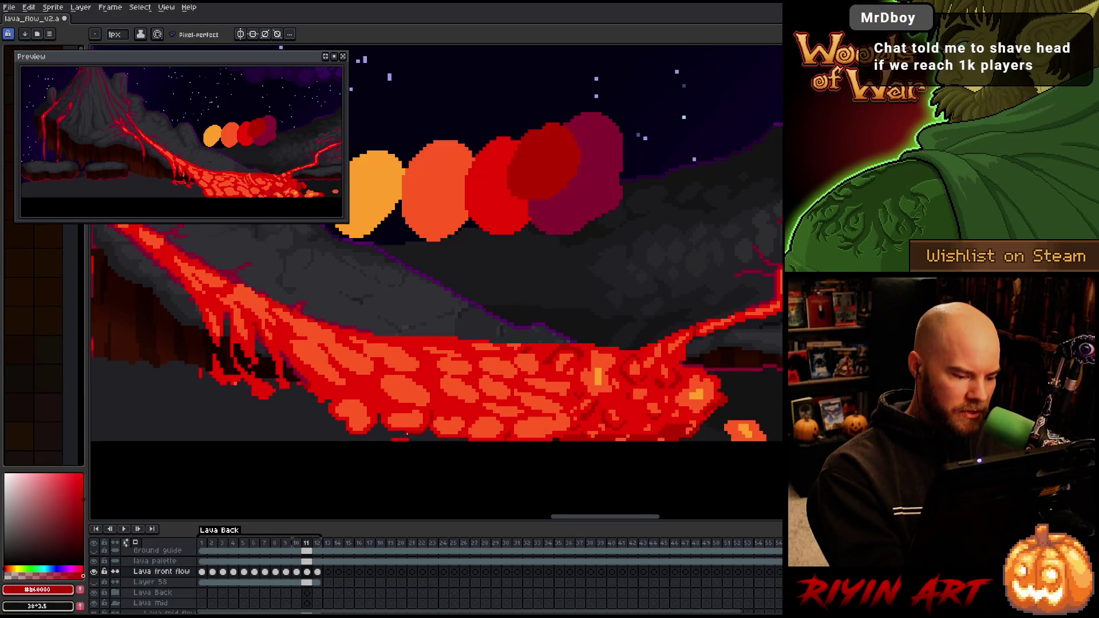
key(Left)
key(Right)
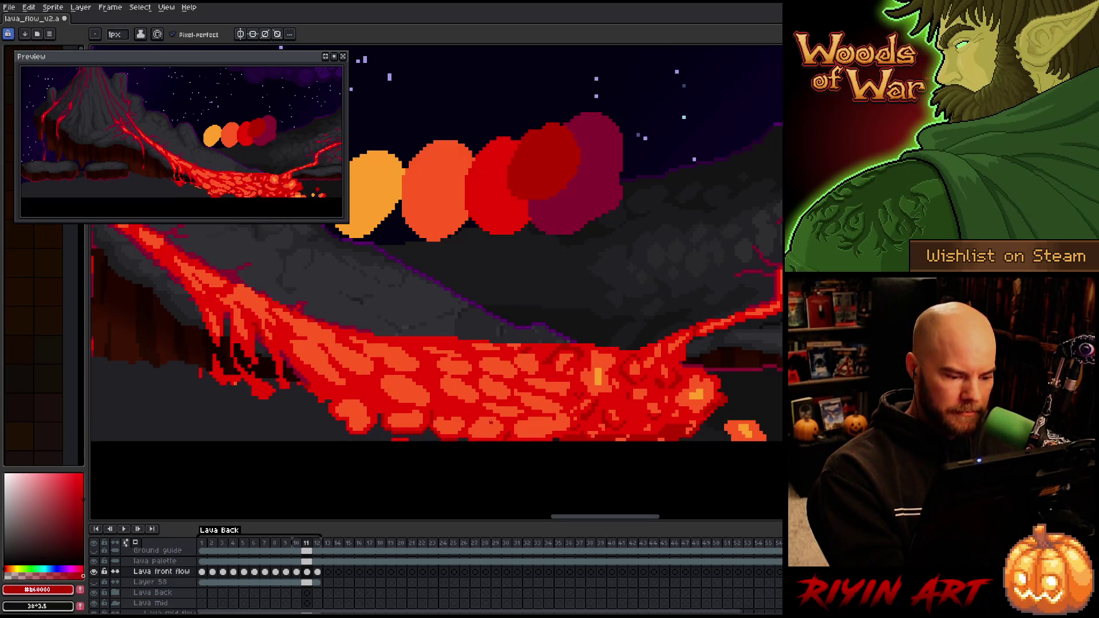
key(Left)
key(Right)
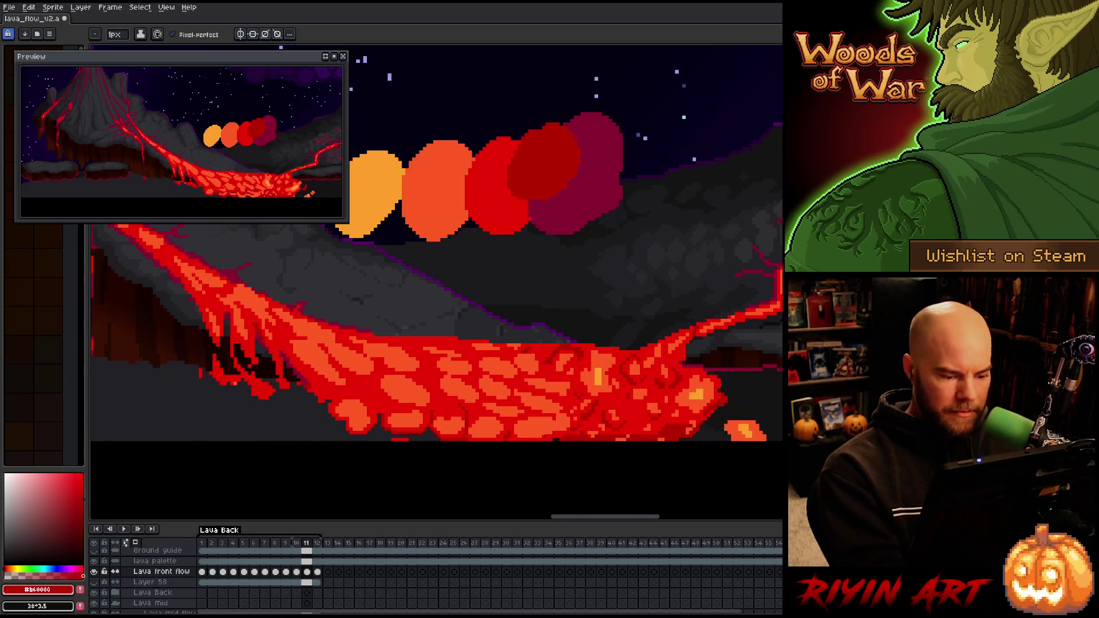
key(Left)
key(Right)
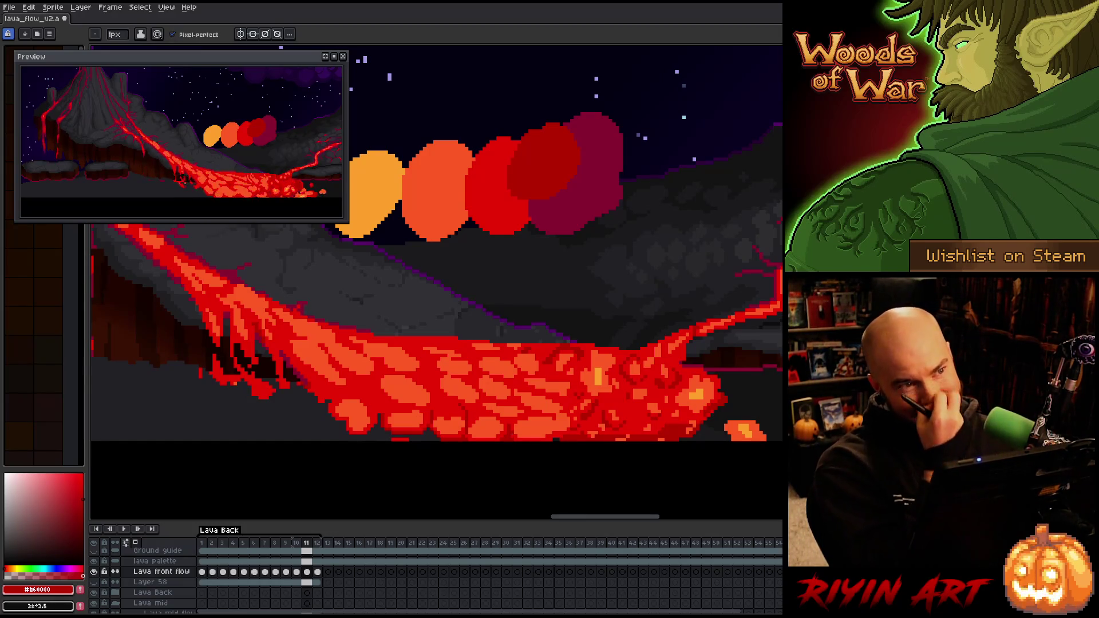
key(ctrl+s)
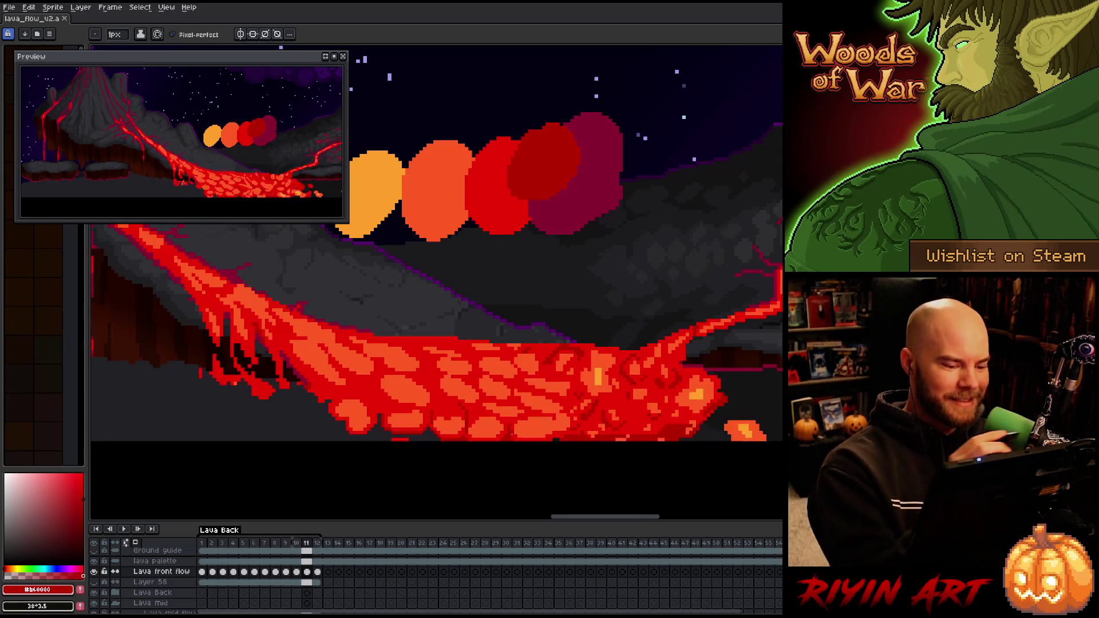
Undo, then go to frame 7 of Lava front flow and step through to frame 11
key(ctrl+z)
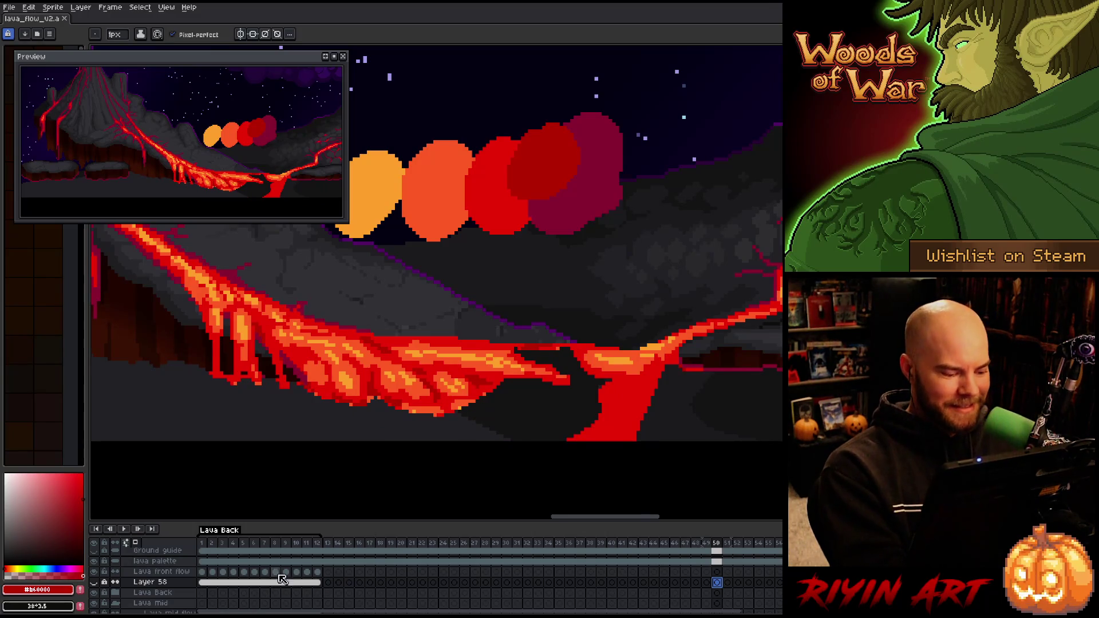
click(285, 572)
key(Left)
key(Left)
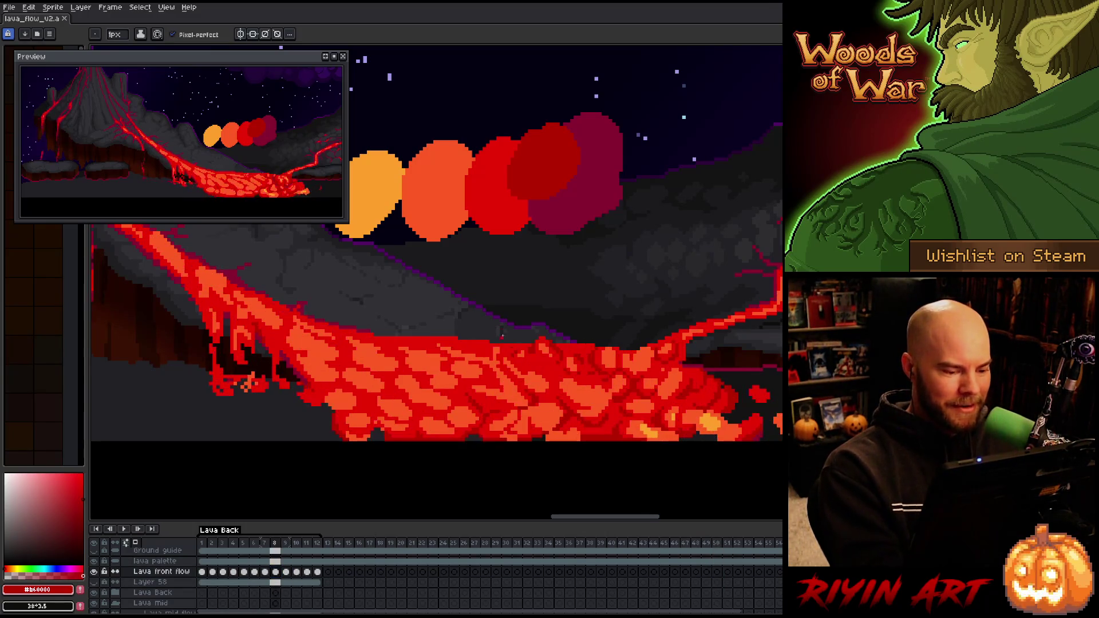
key(Right)
key(Right)
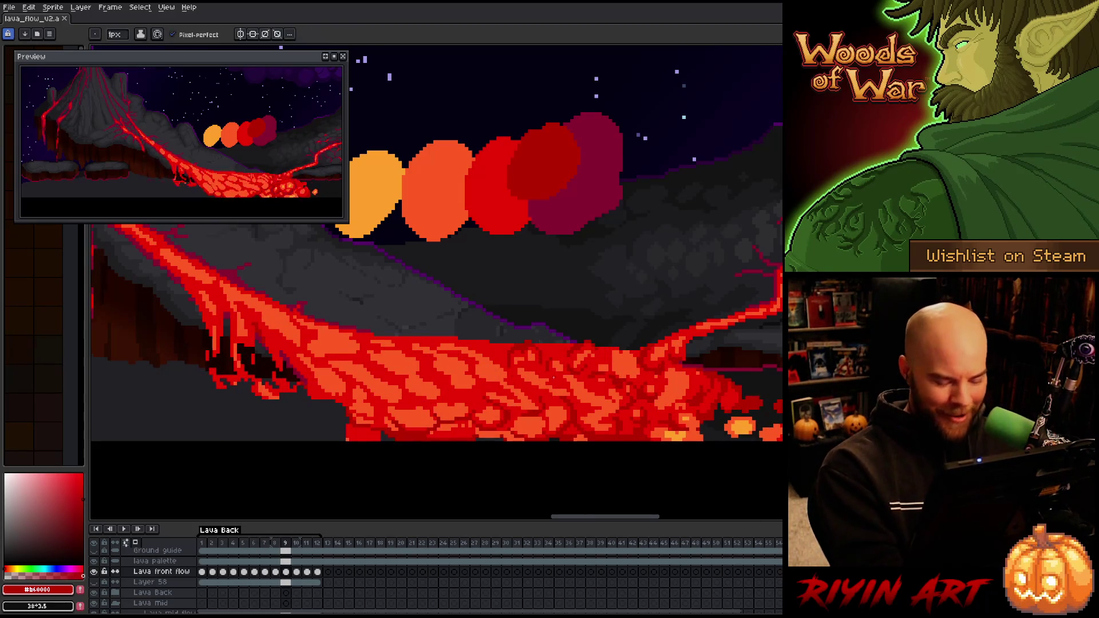
key(Right)
key(Right)
key(Left)
key(Right)
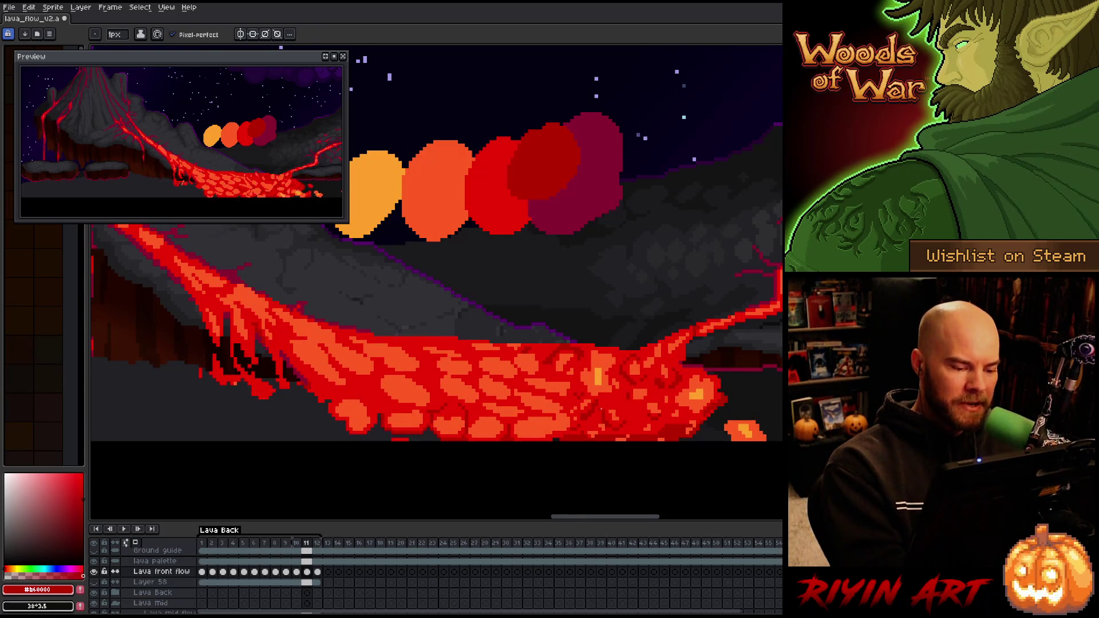
Compare frame 11 against frame 10 repeatedly while refining cracks, ending on frame 11
key(Left)
key(Right)
key(Left)
key(Right)
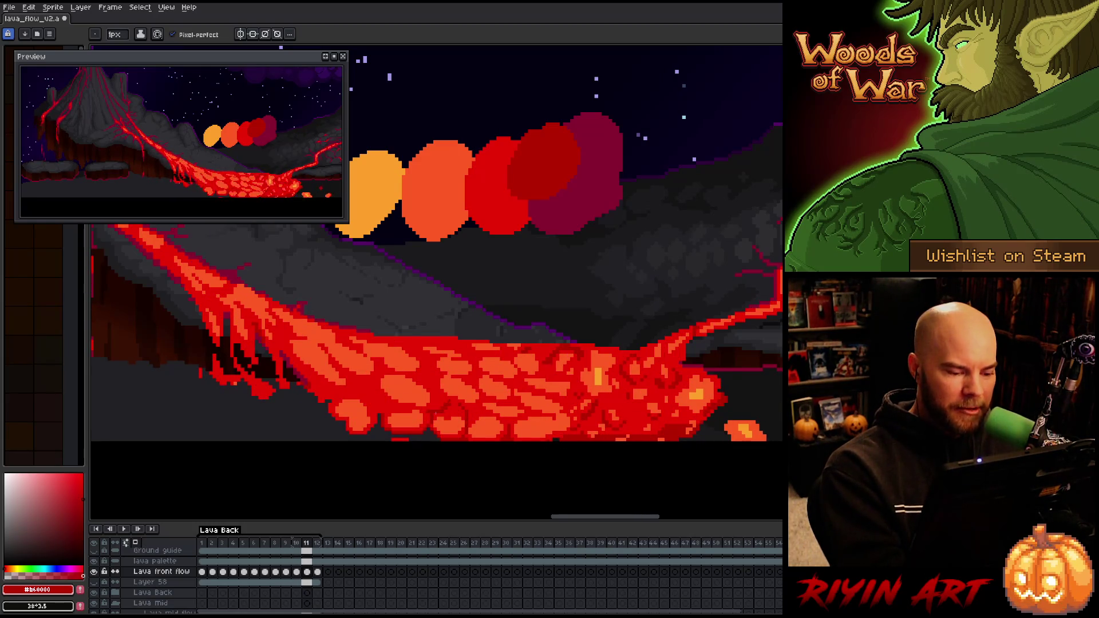
key(Left)
key(Right)
key(Left)
key(Right)
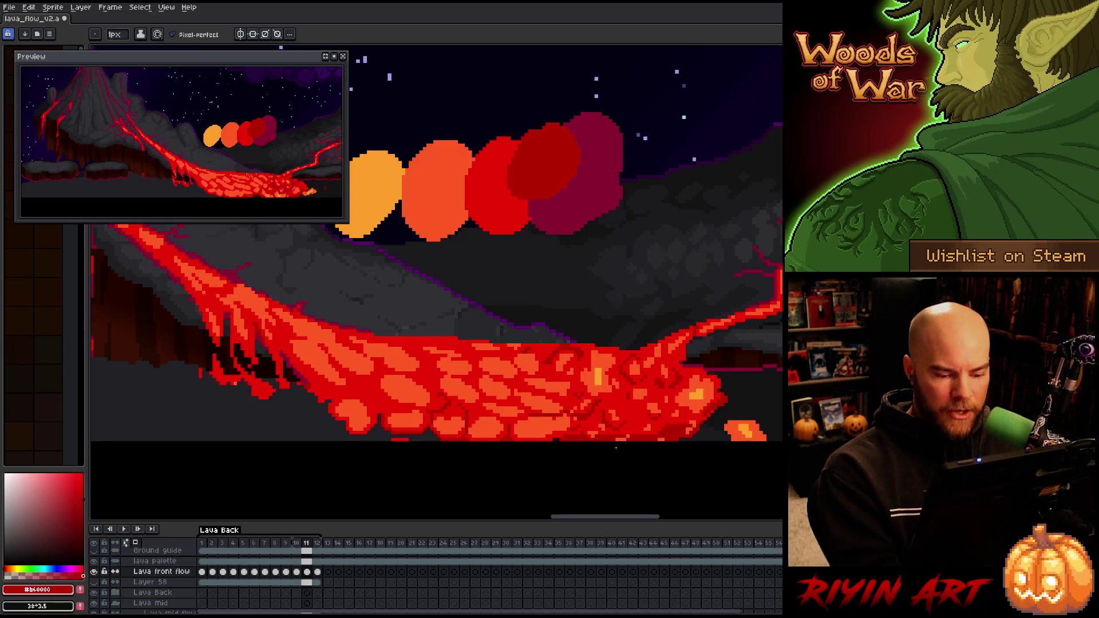
Preview the neighbouring frame again, save, and sample the brighter red #cb0404
key(Left)
key(Right)
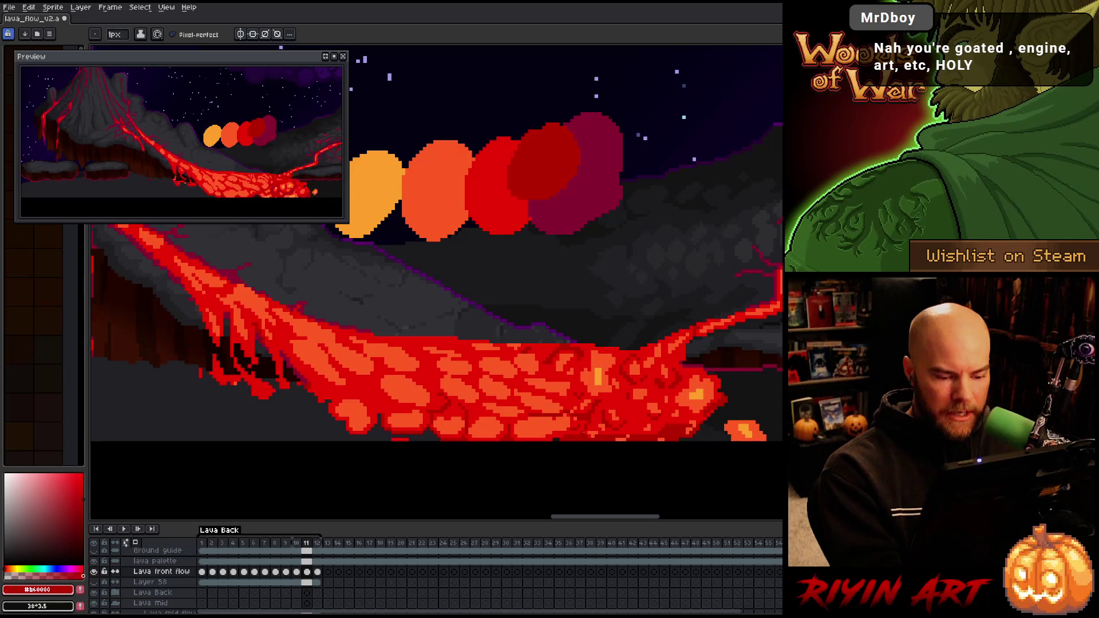
key(Left)
key(Right)
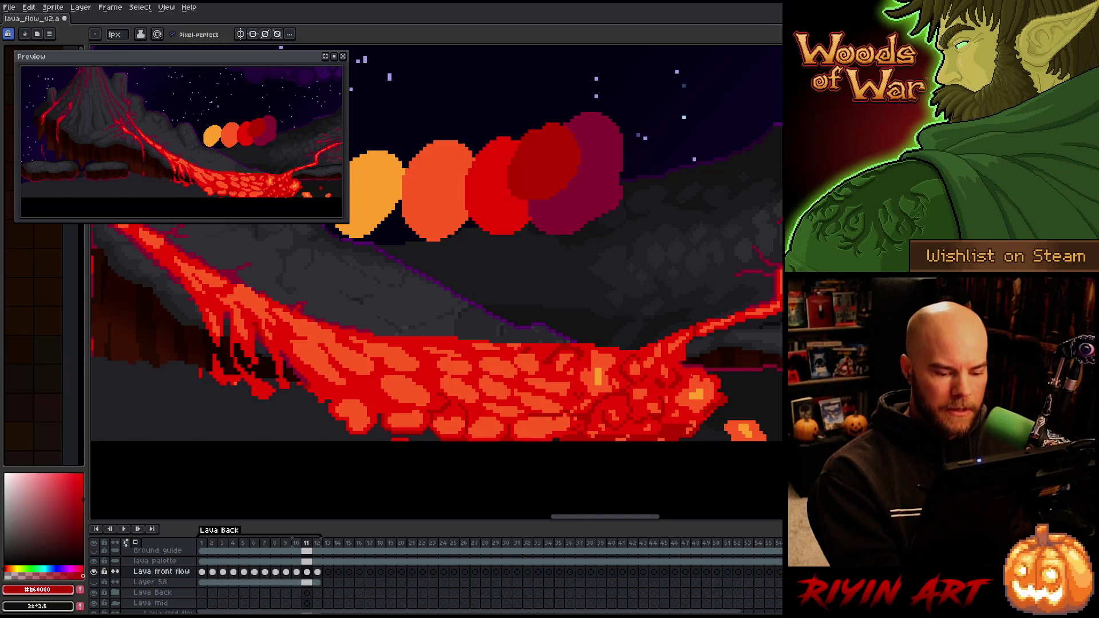
key(ctrl+s)
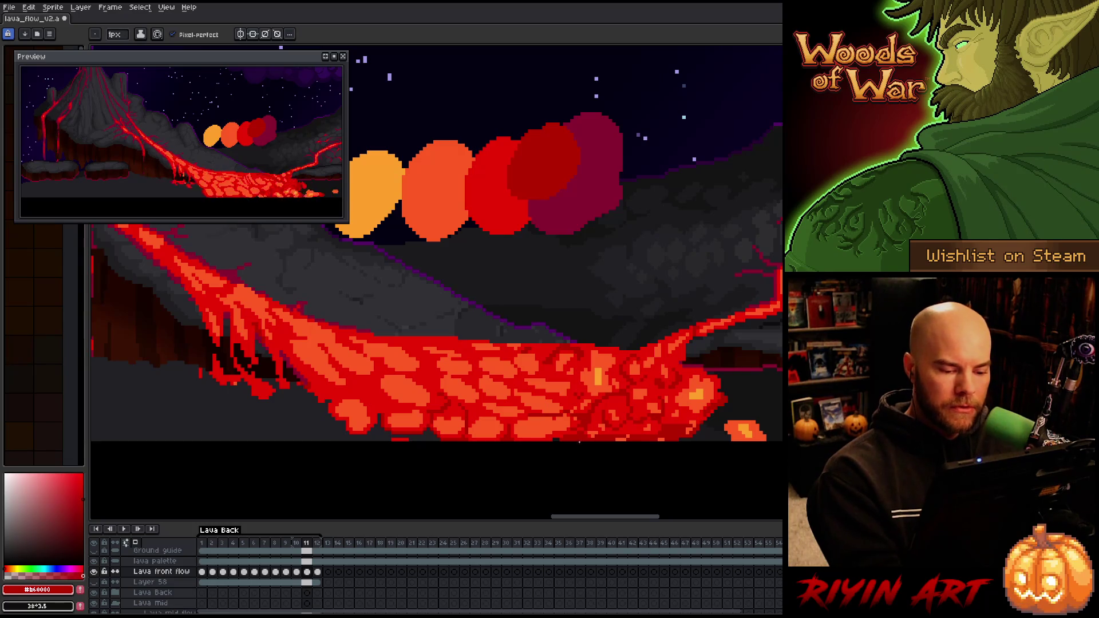
alt+click(573, 396)
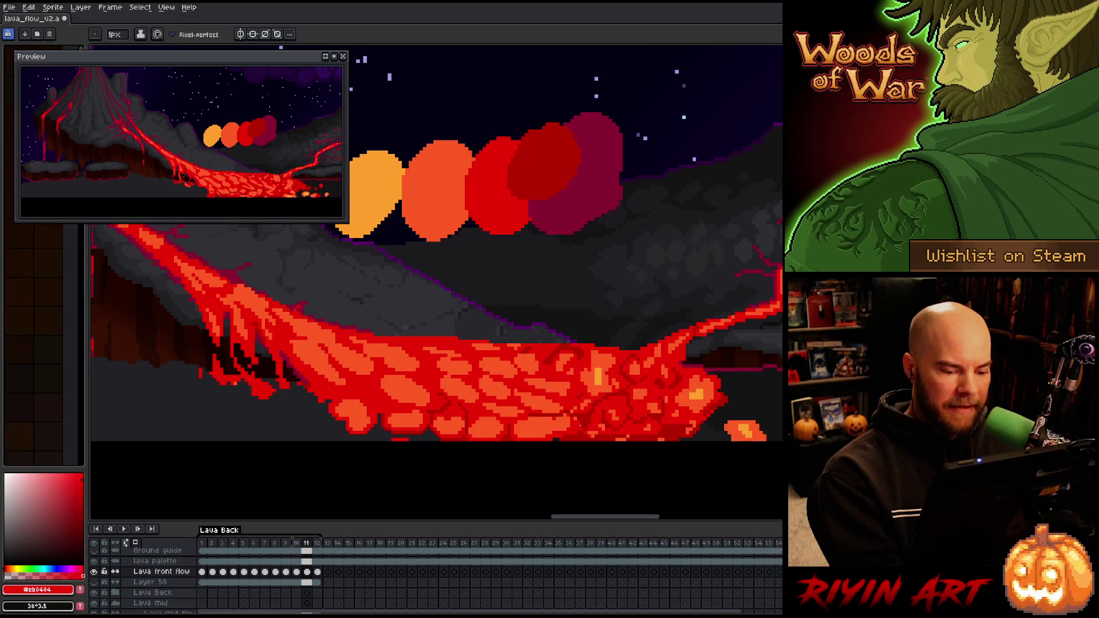
Draw crack pixels on frame 11 in #b60000 and #cb0404, checking against frame 10
alt+click(580, 428)
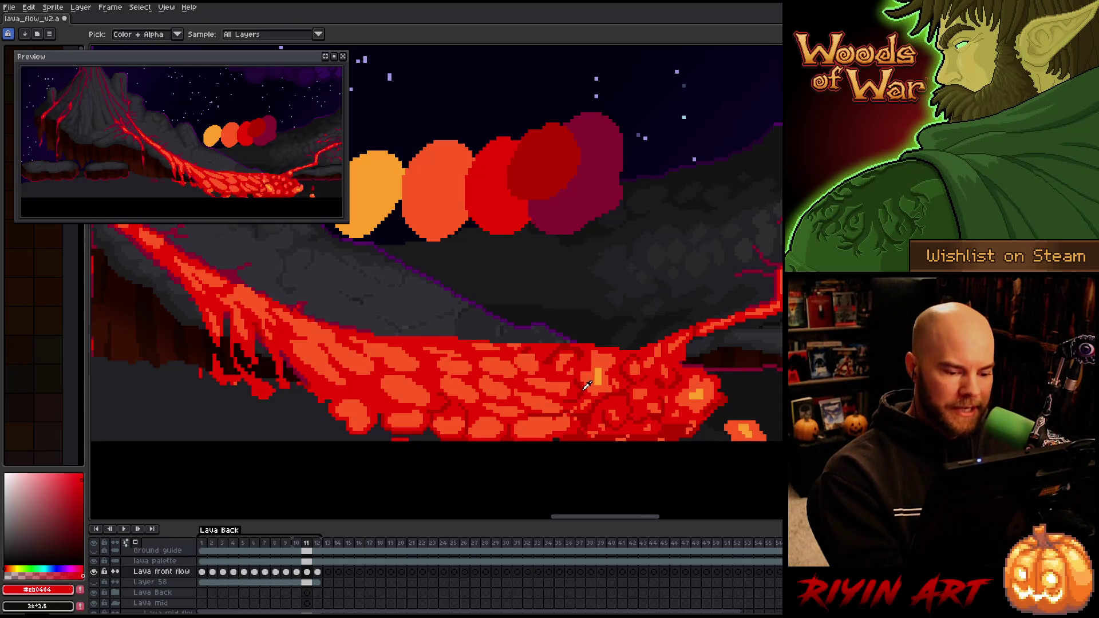
alt+click(574, 384)
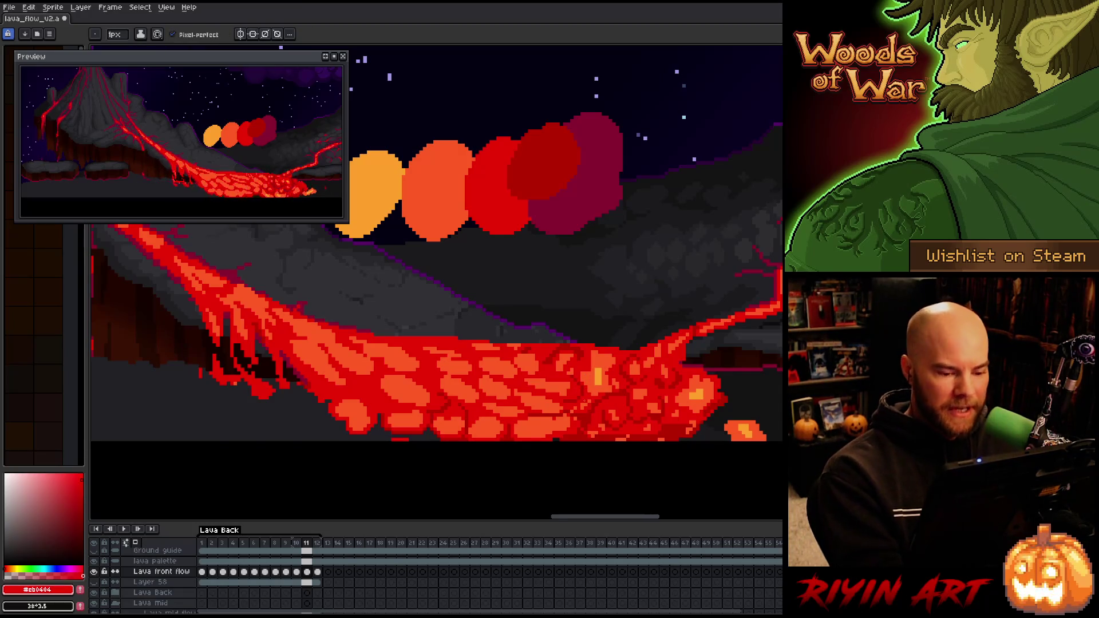
alt+click(575, 392)
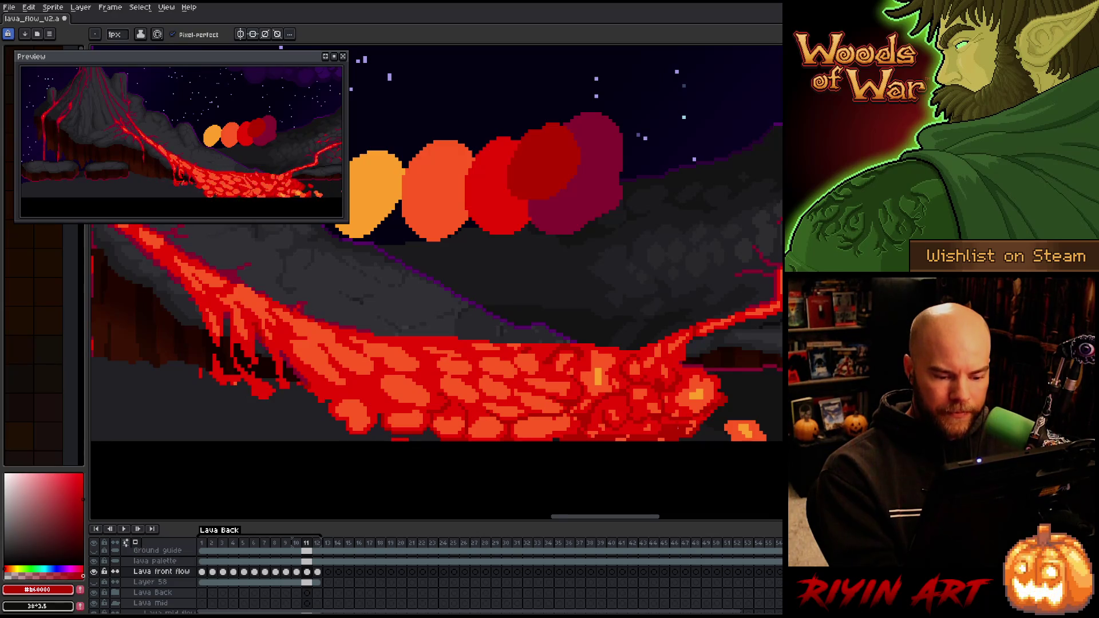
key(Left)
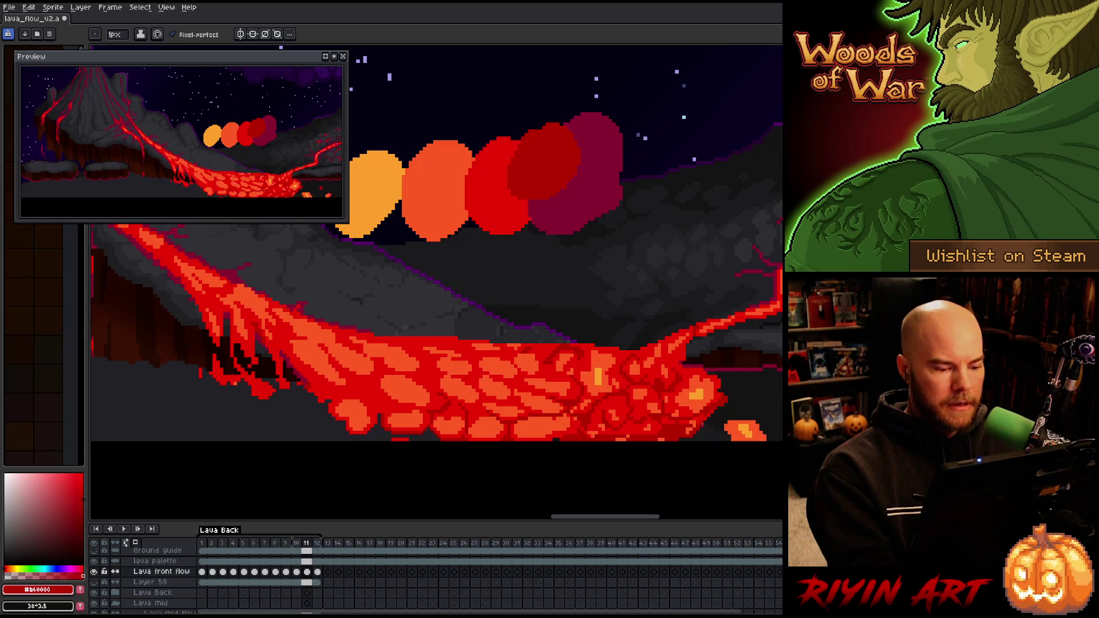
key(Right)
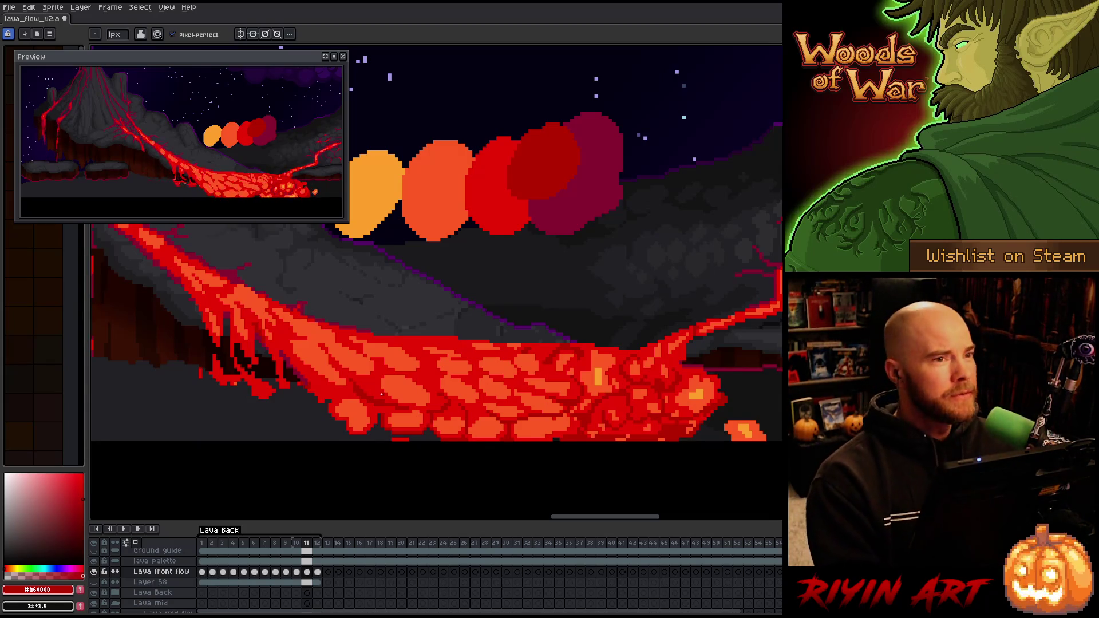
key(Left)
key(Right)
key(Left)
key(Right)
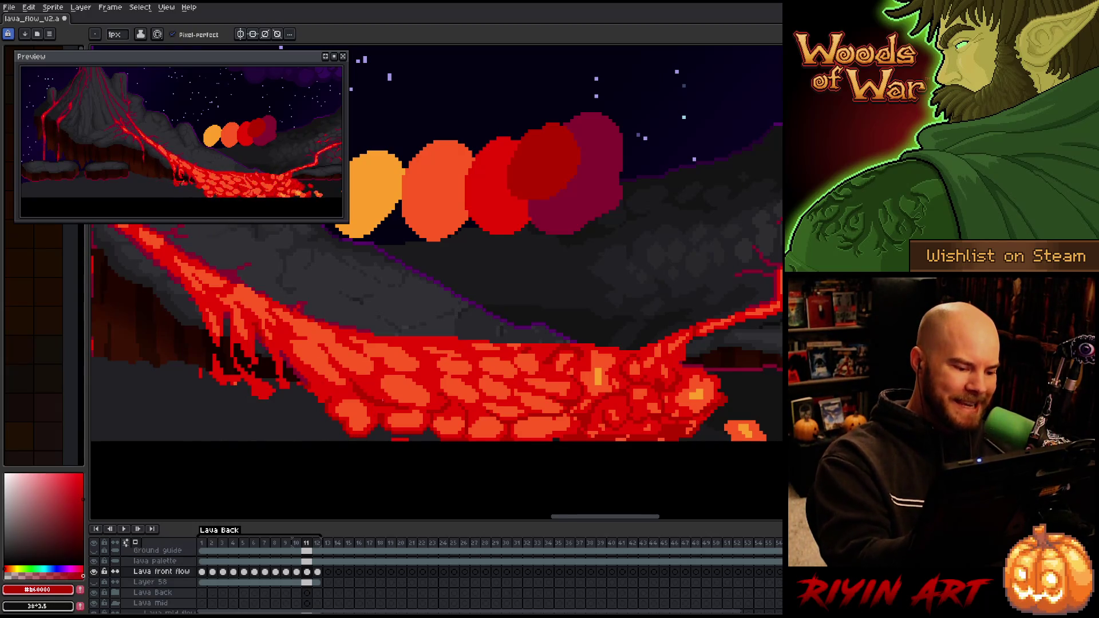
alt+click(382, 397)
Save, then alternate sampling #cb0404 and #b60000 to pencil more crack pixels on frame 11
alt+click(384, 408)
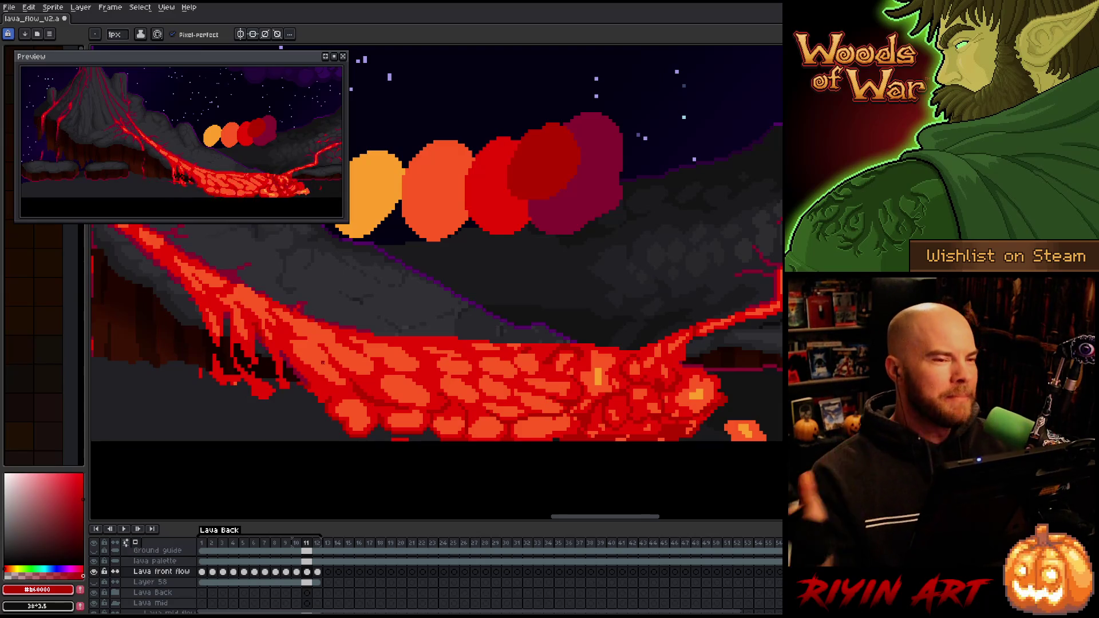
key(ctrl+s)
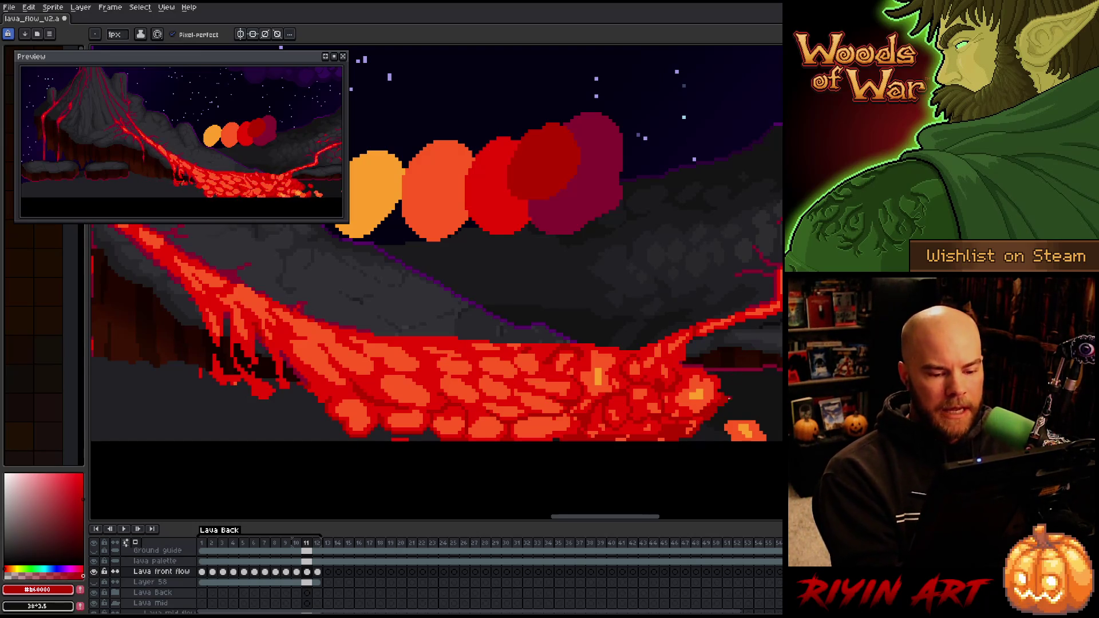
alt+click(354, 299)
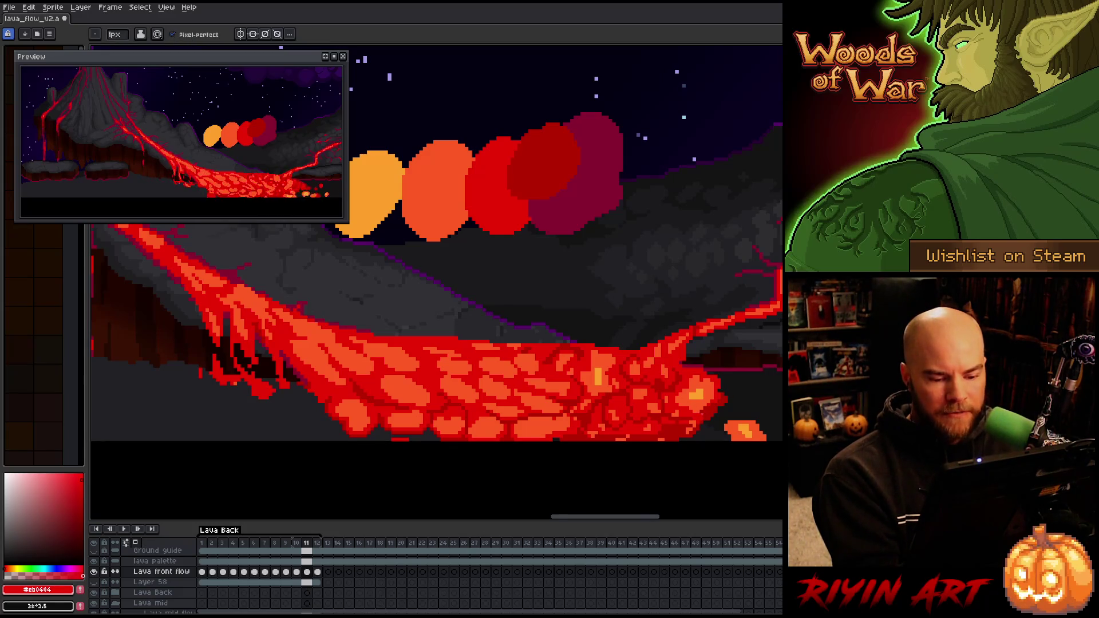
alt+click(355, 299)
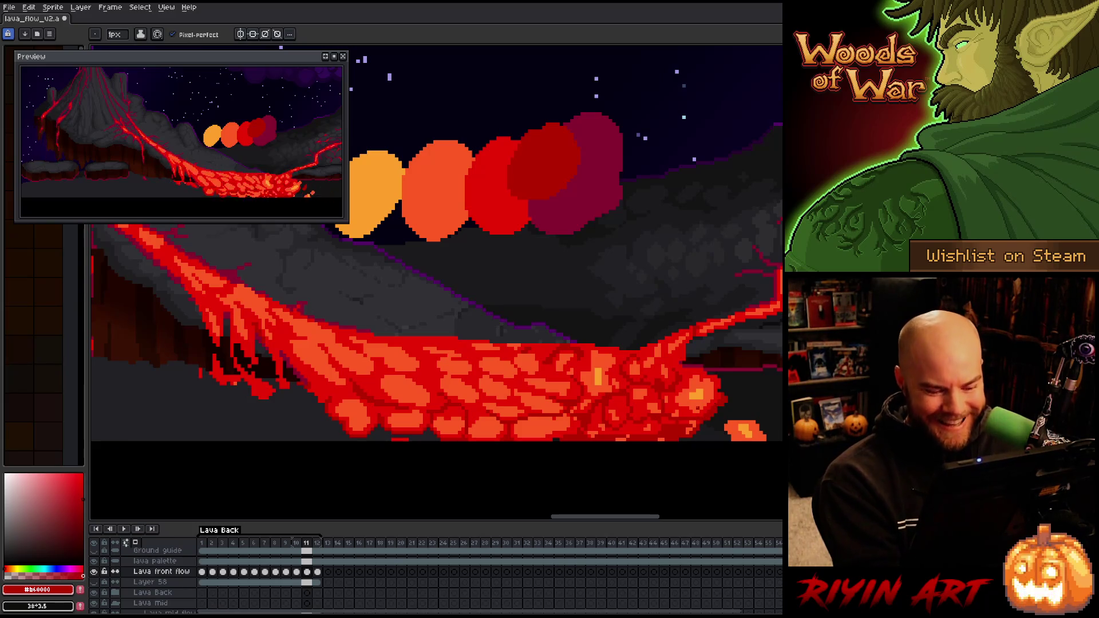
alt+click(355, 299)
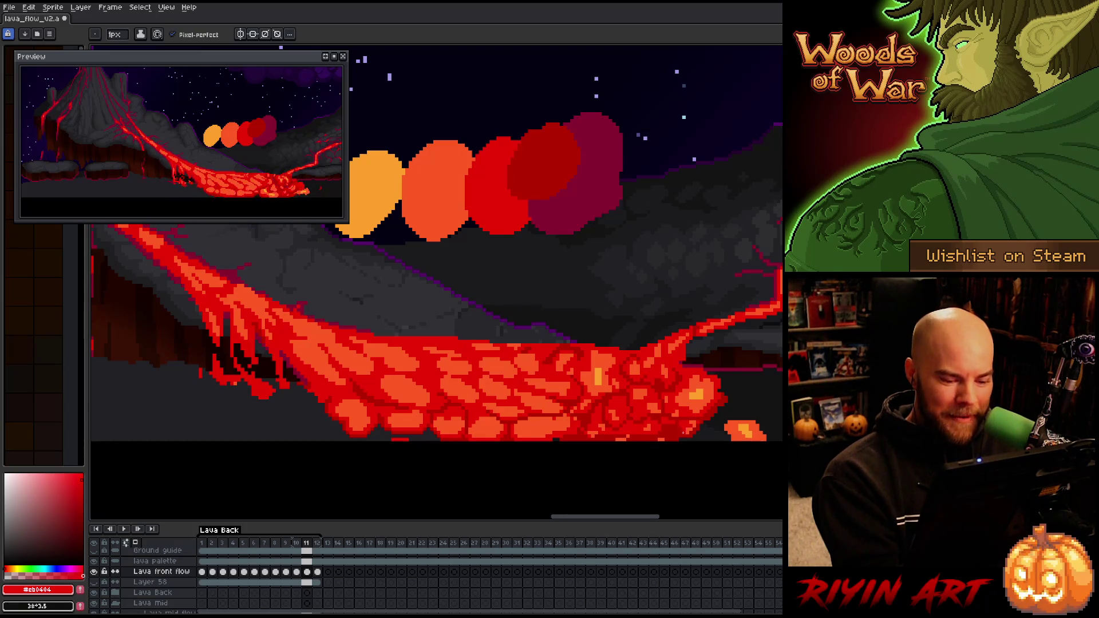
alt+click(694, 401)
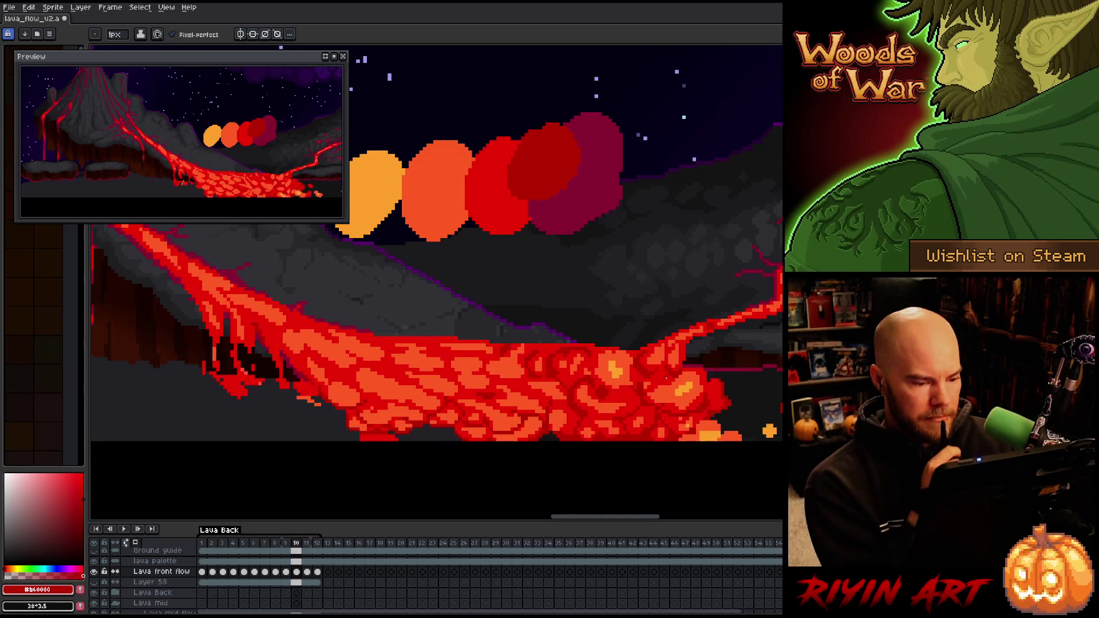
Step to frame 12 and toggle lava animation playback with Enter to check the motion
key(Right)
key(Left)
key(Right)
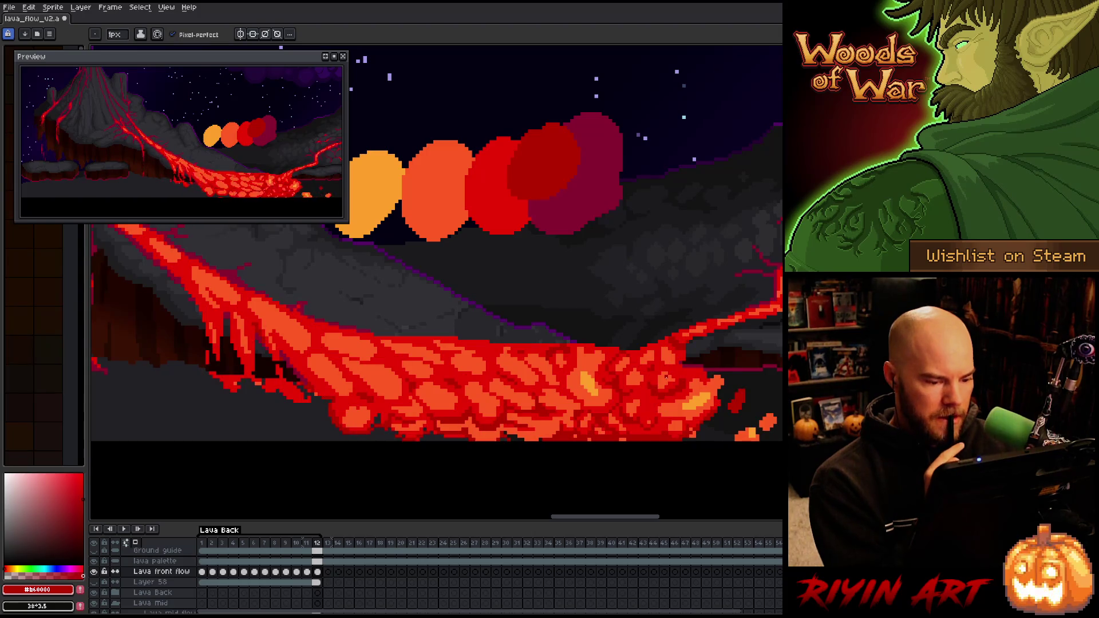
key(Return)
key(Return)
key(v)
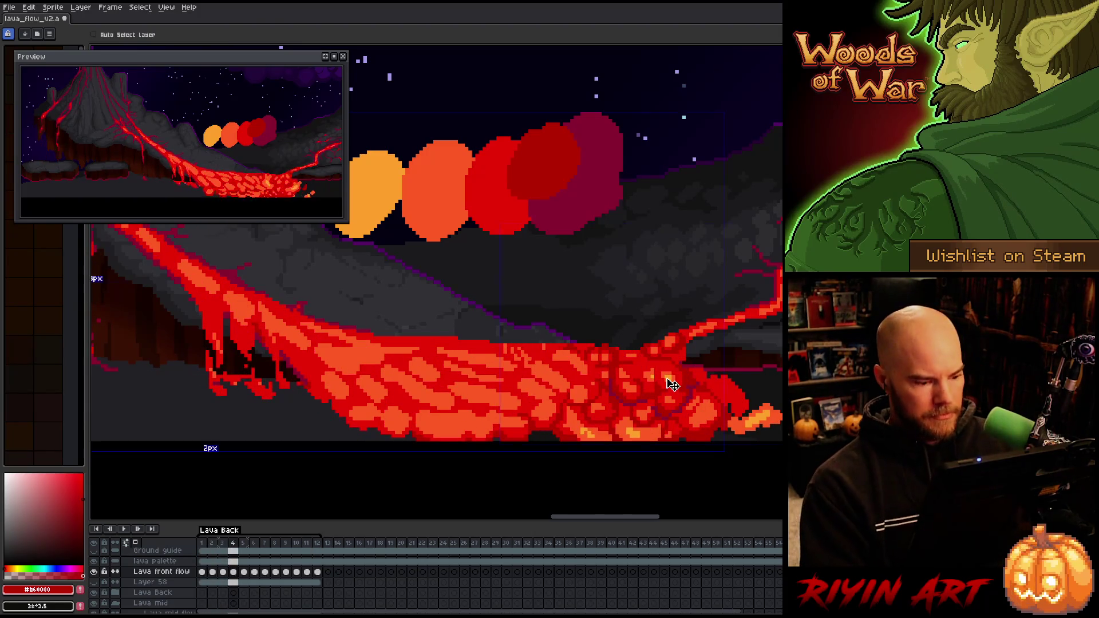
key(b)
key(Return)
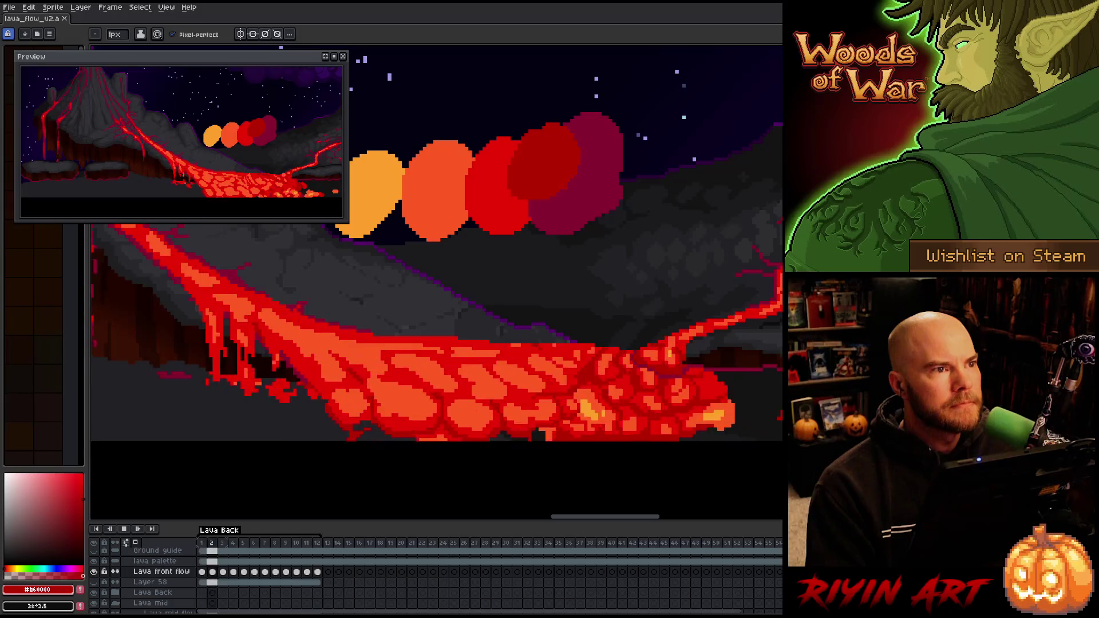
key(Return)
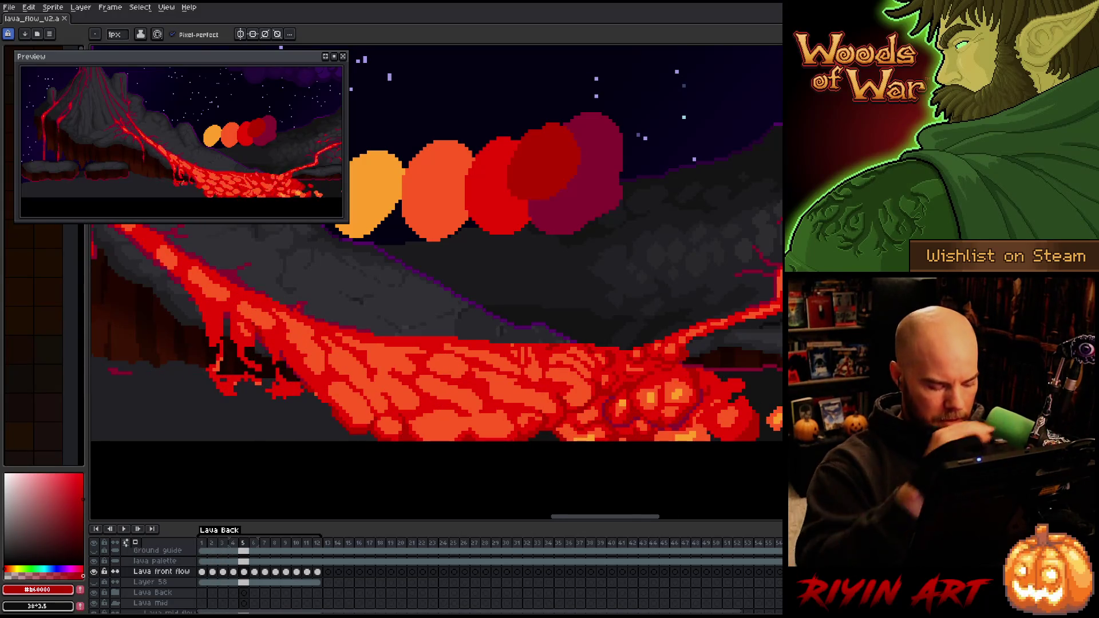
Jump to frame 1, redraw the crust cracks in its lava, and save
click(203, 545)
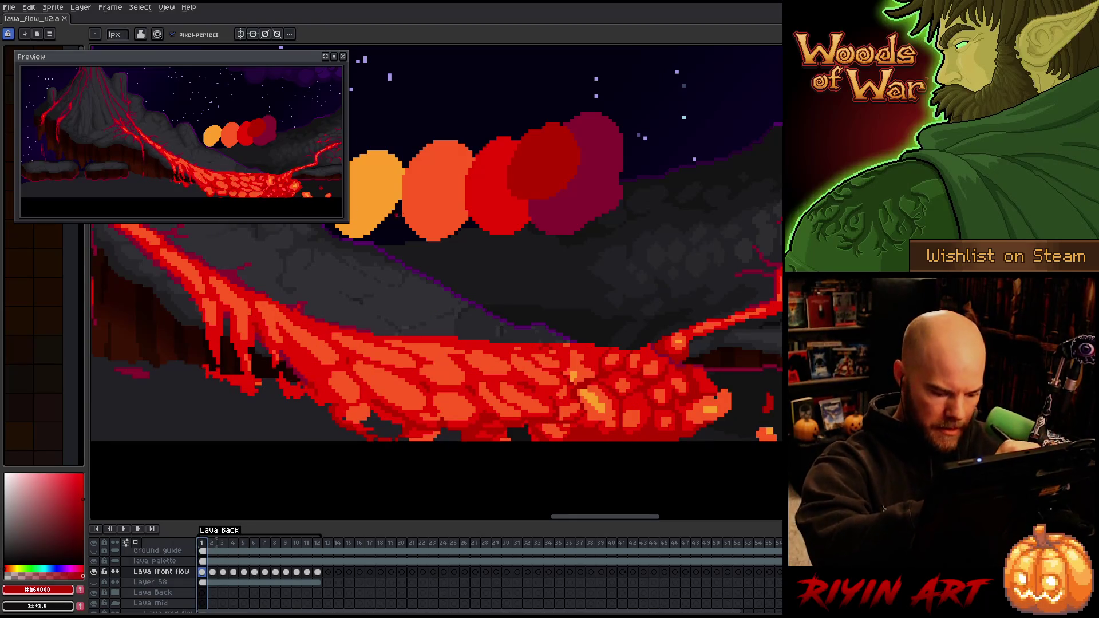
drag(431, 402, 409, 396)
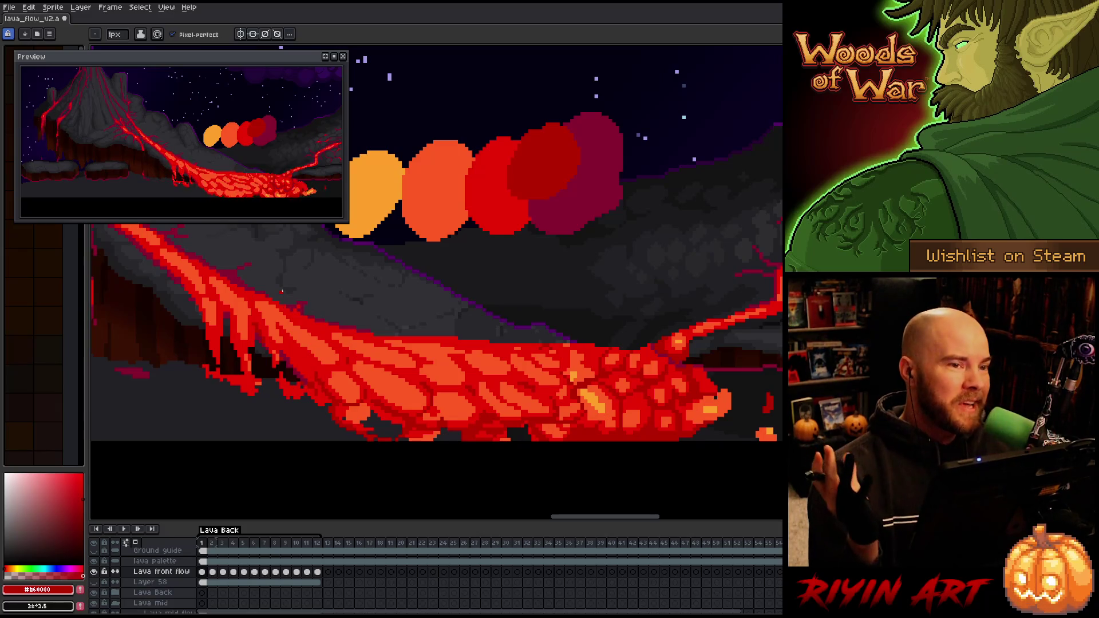
key(ctrl+s)
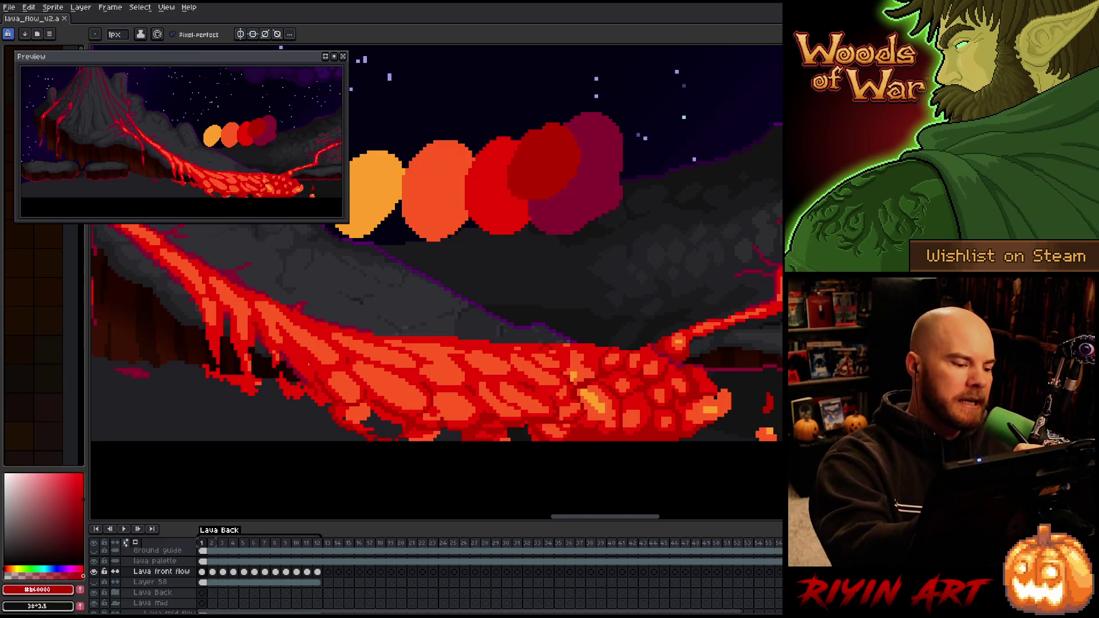
Add pixel touch-ups to frame 1's crust, switching between the bright and dark reds
click(288, 340)
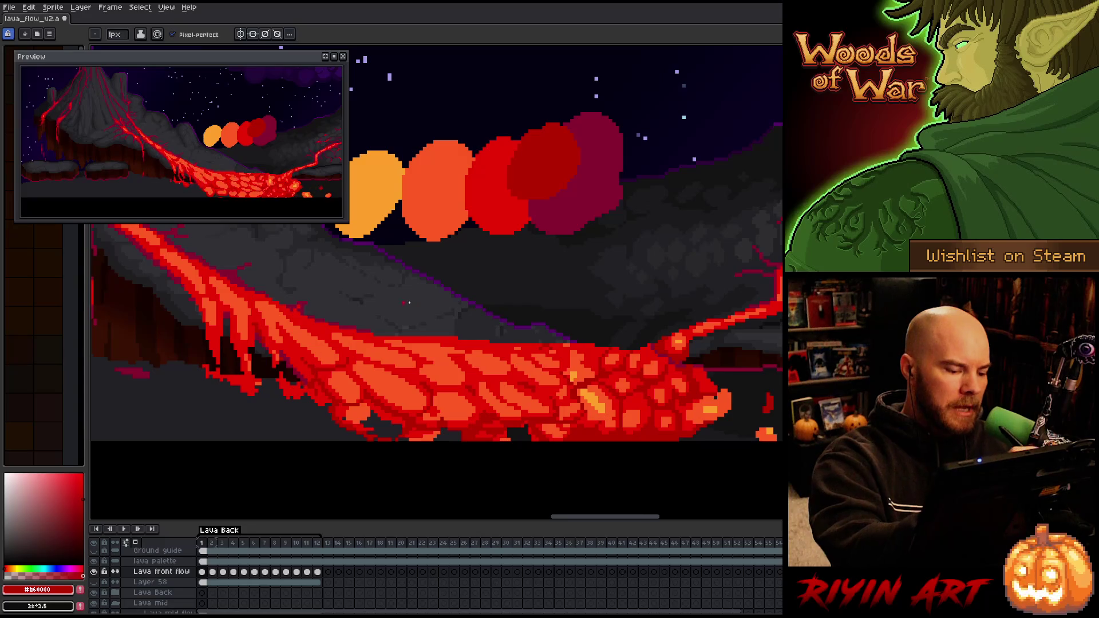
alt+click(506, 431)
key(g)
key(b)
alt+click(373, 442)
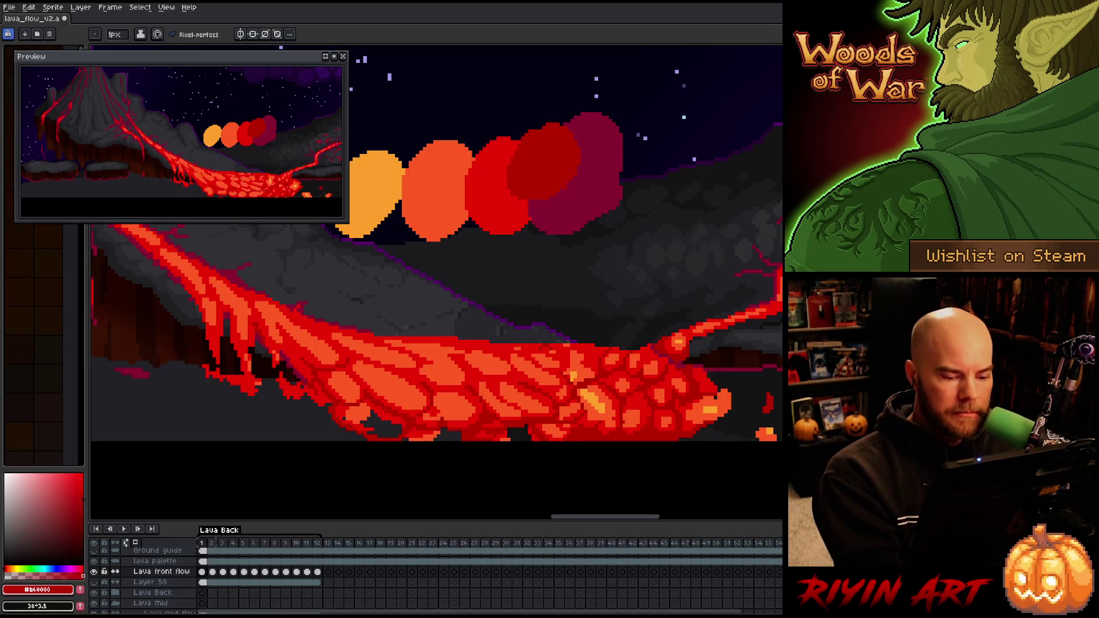
alt+click(592, 433)
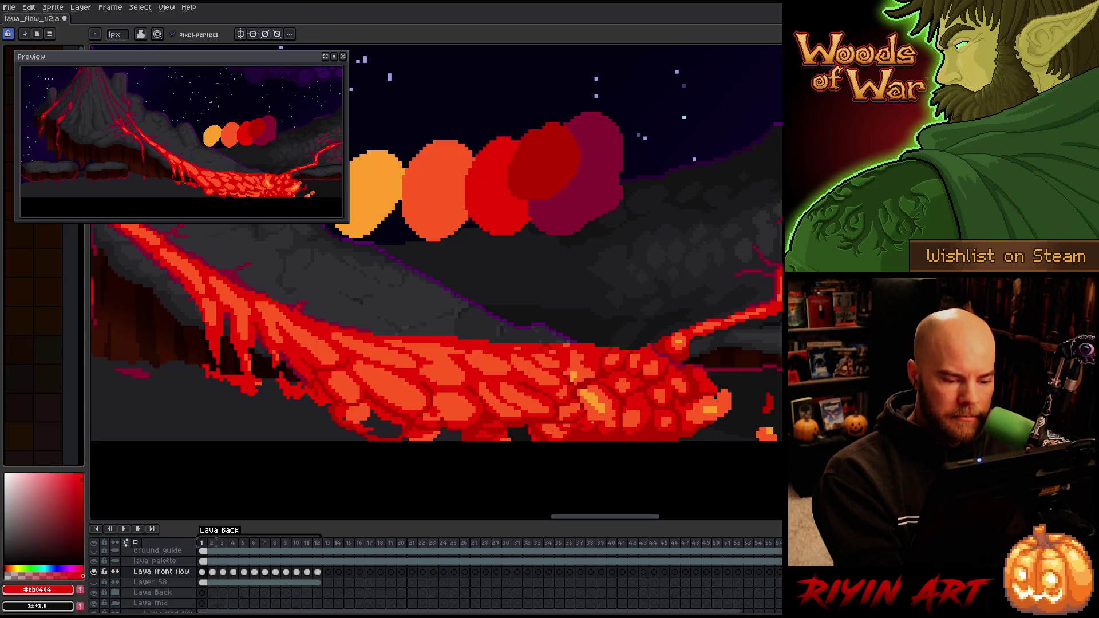
Touch up frame 1's cracks, sampling dark crust red, brighter red and glowing orange
alt+click(680, 295)
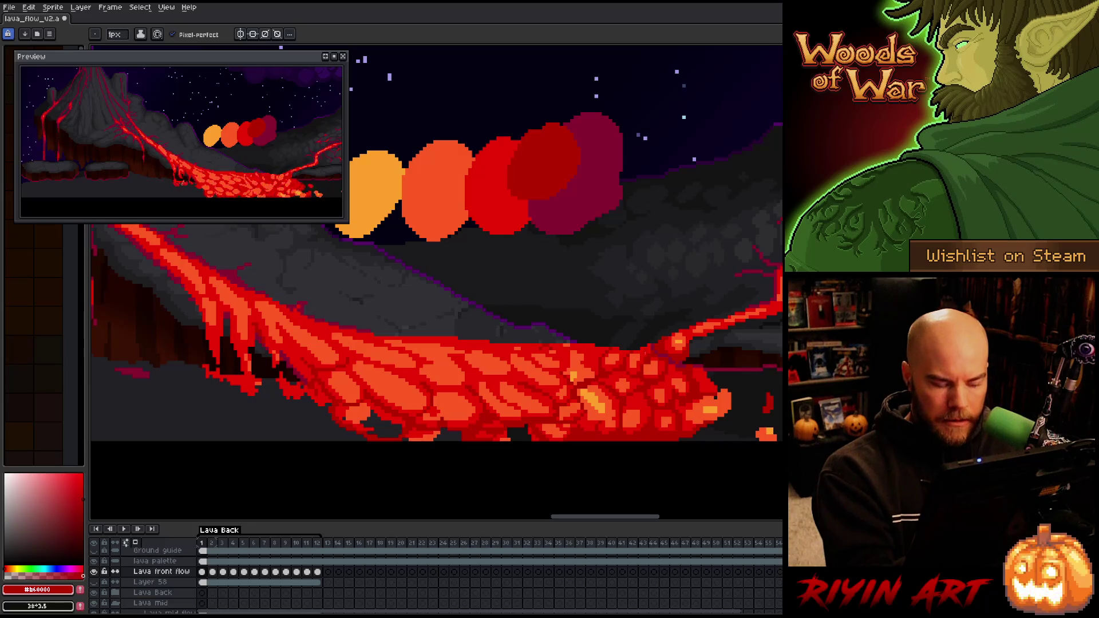
alt+click(648, 368)
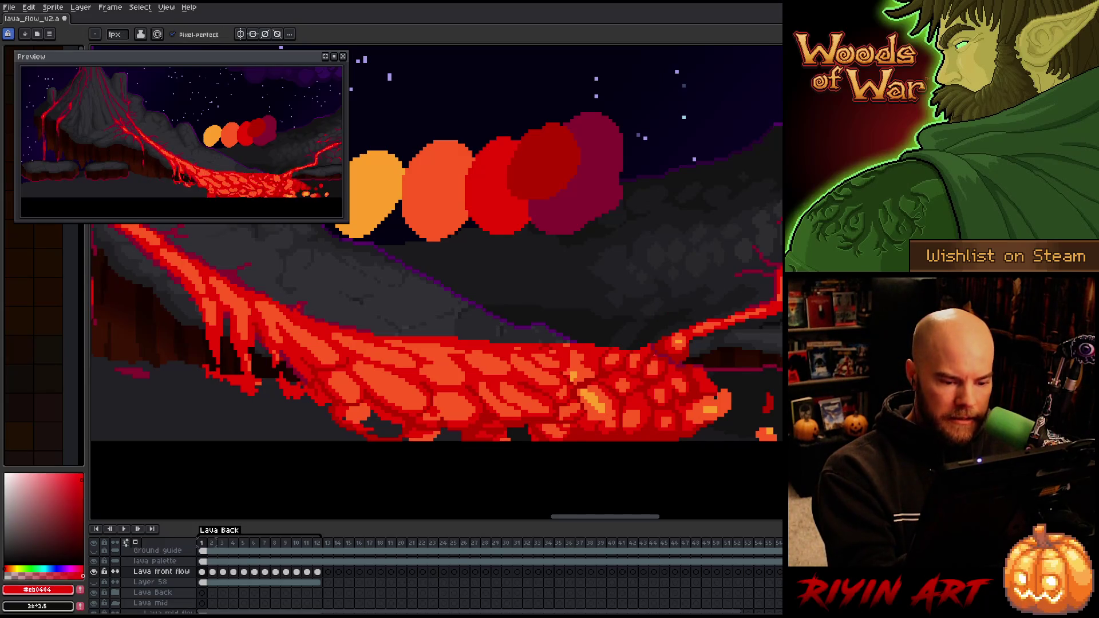
alt+click(664, 370)
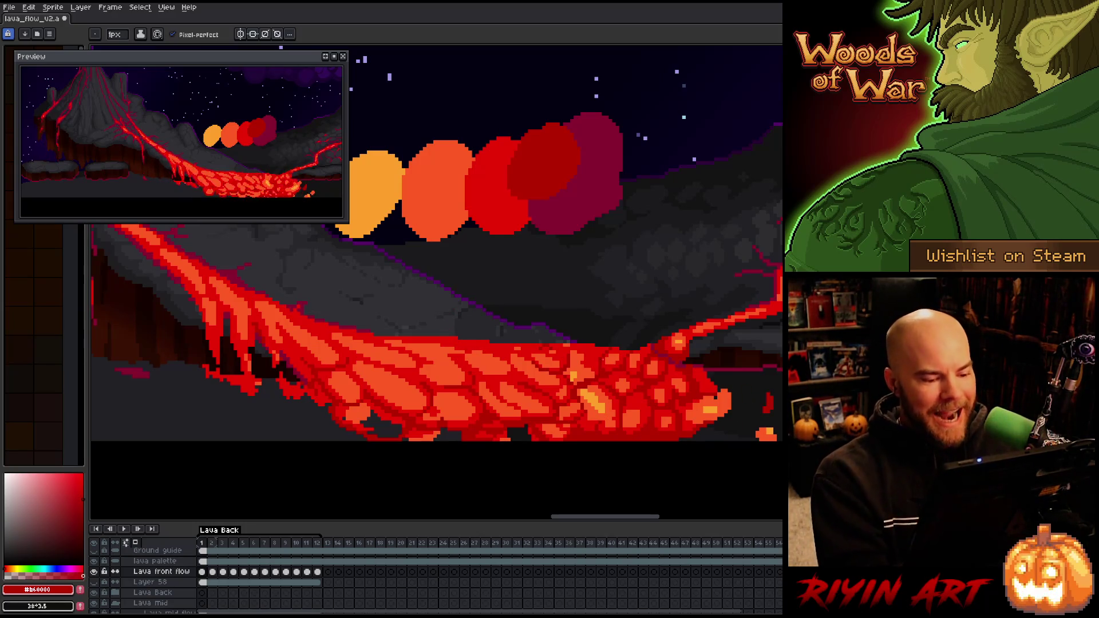
alt+click(767, 403)
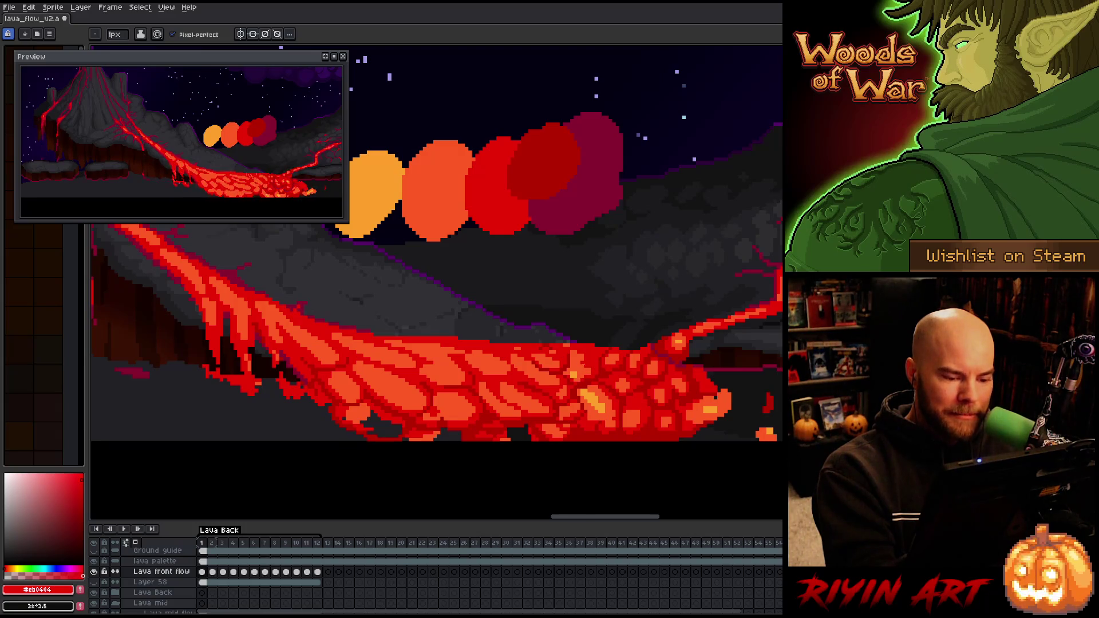
alt+click(766, 433)
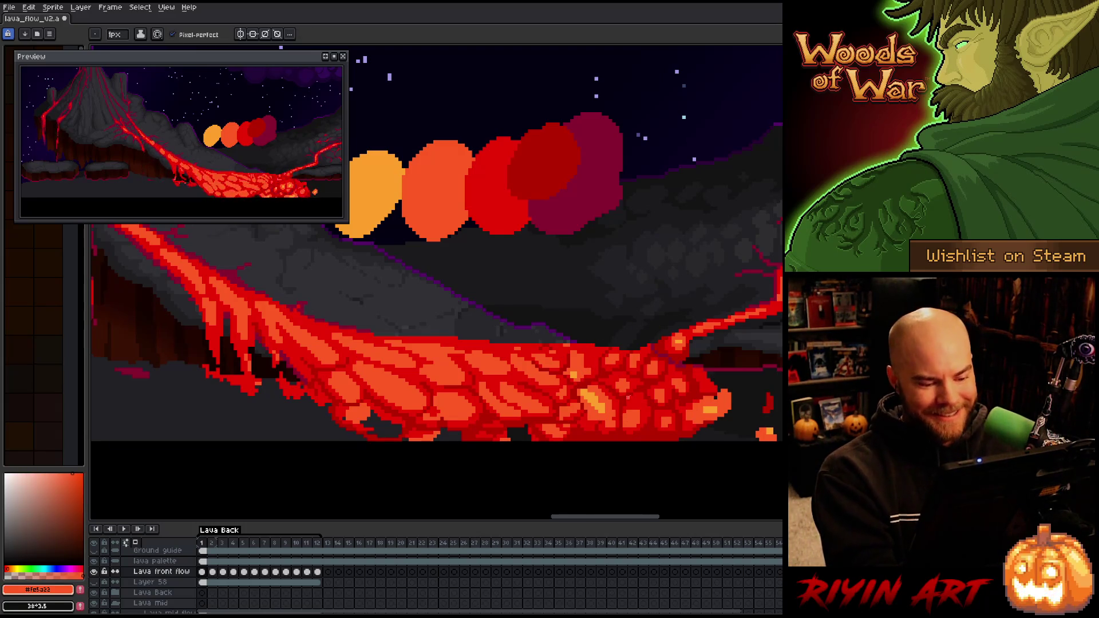
alt+click(621, 402)
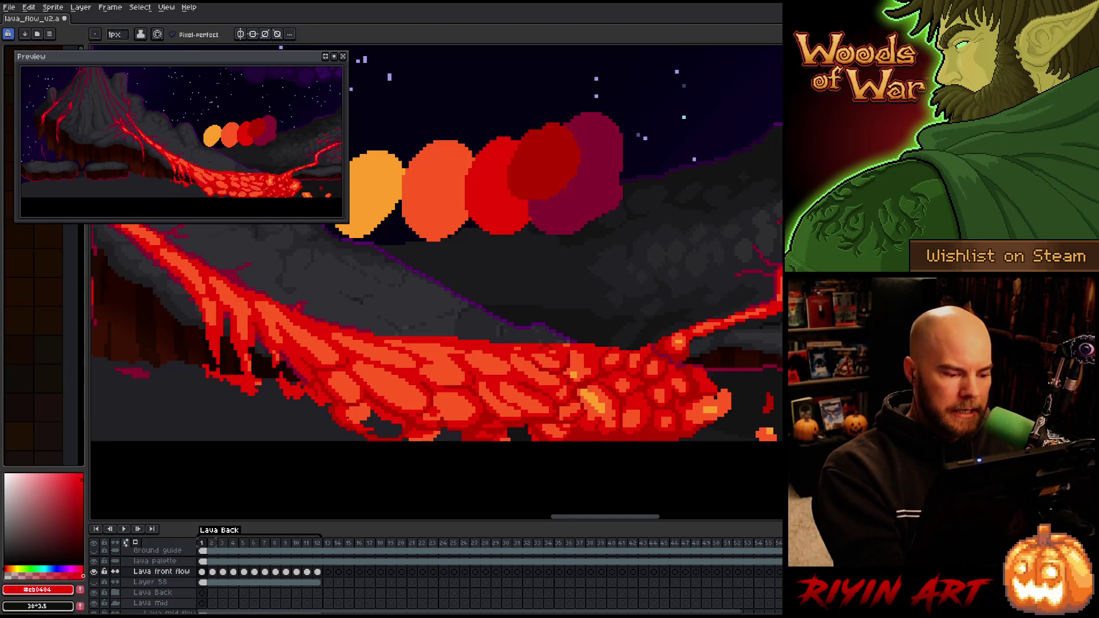
Paint over the cracks with #b60000, #cb0404 and orange, then save the file
click(81, 498)
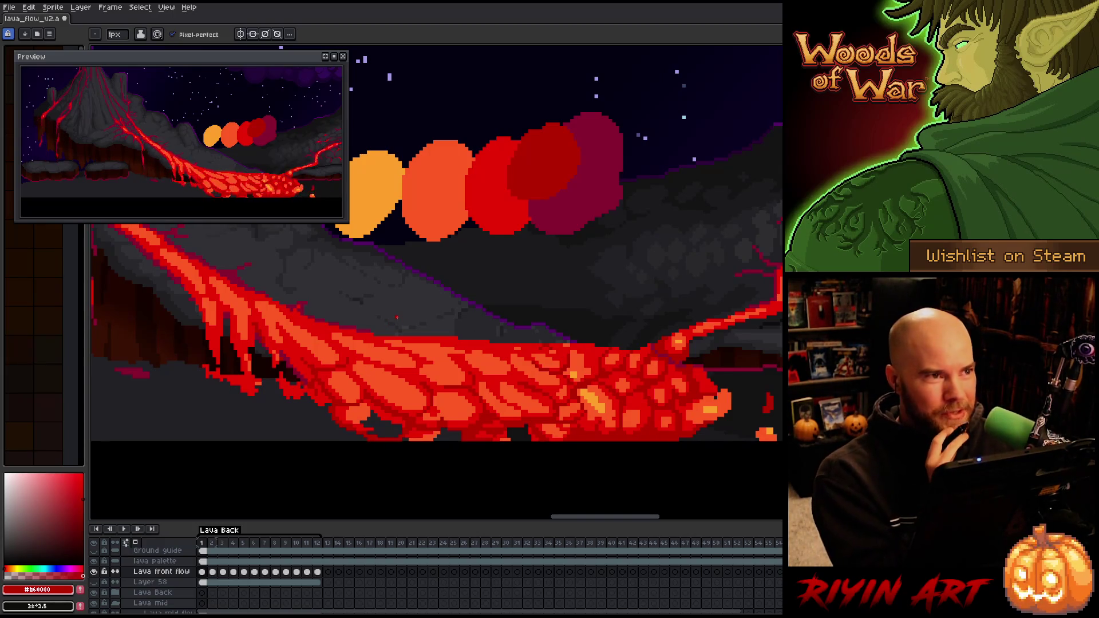
alt+click(483, 369)
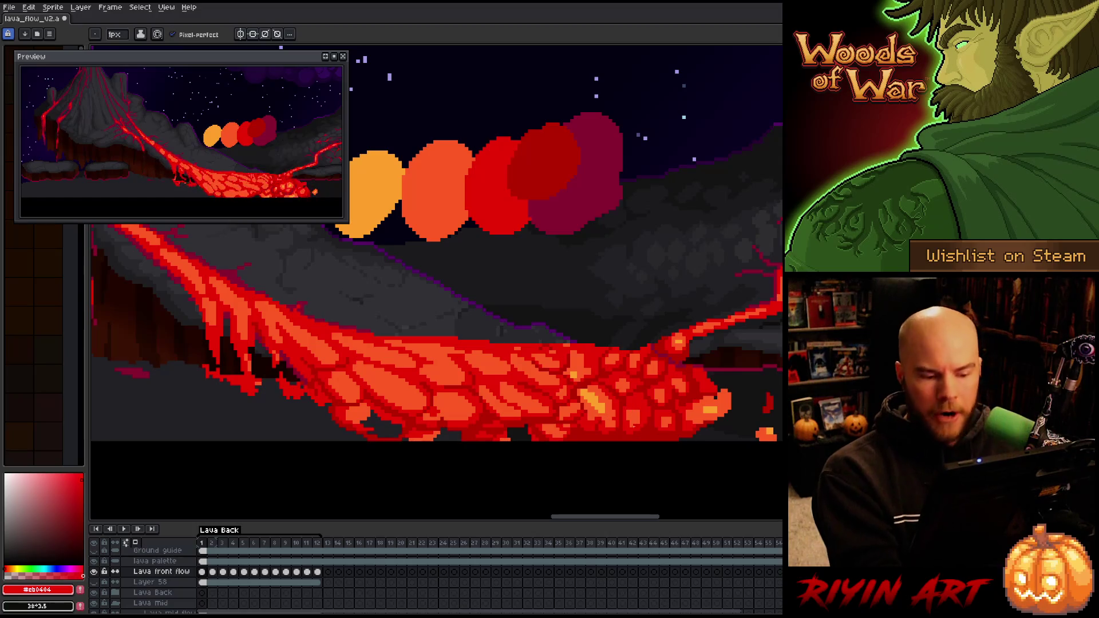
alt+click(635, 403)
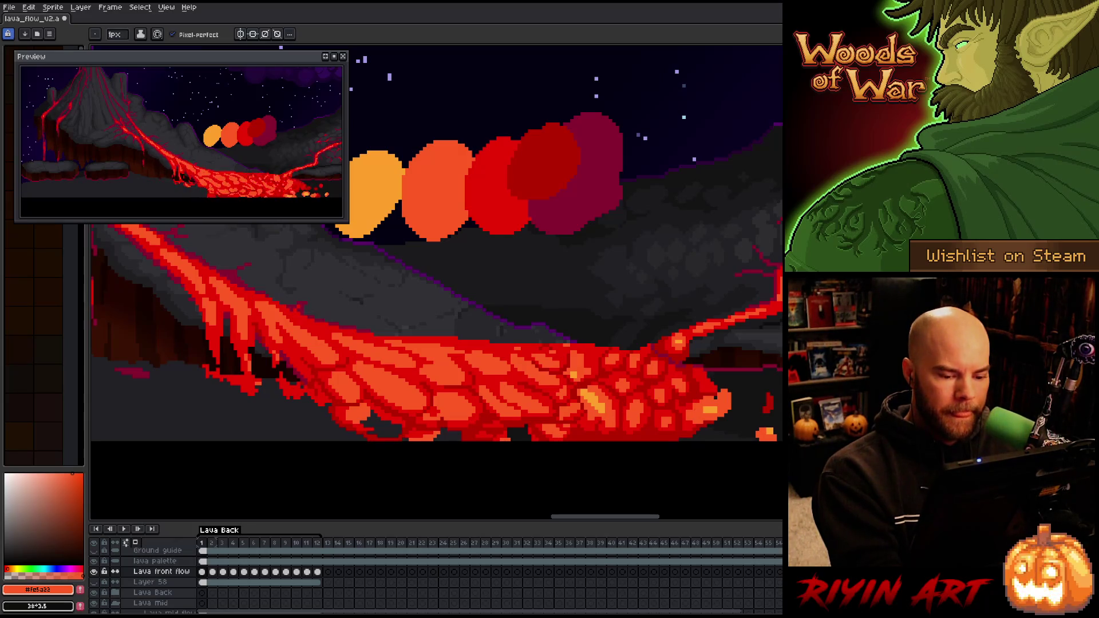
alt+click(626, 354)
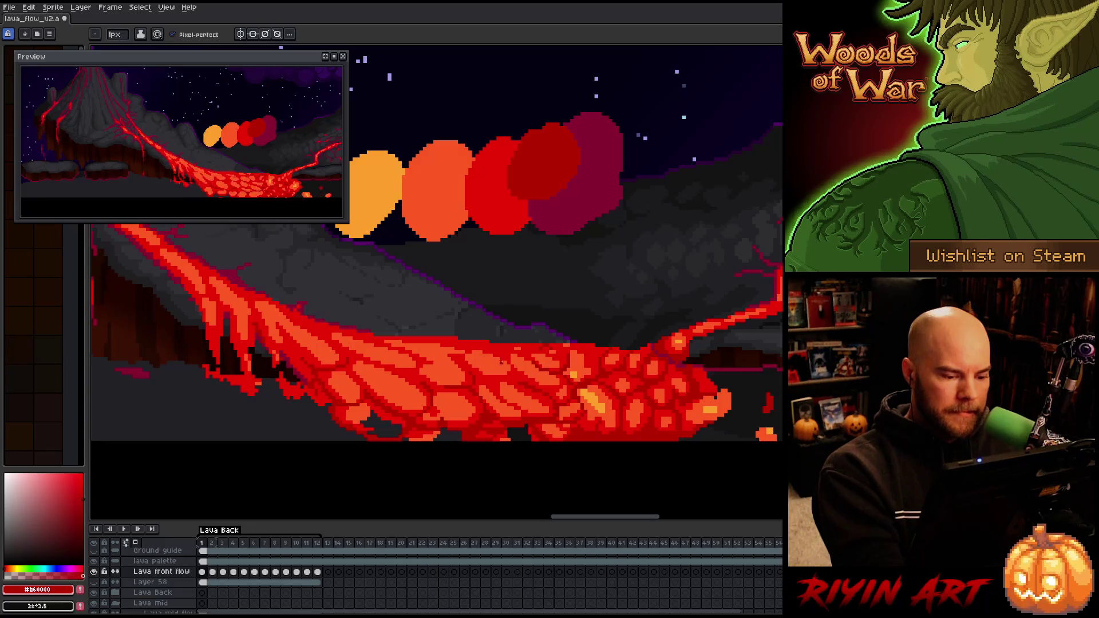
key(ctrl+s)
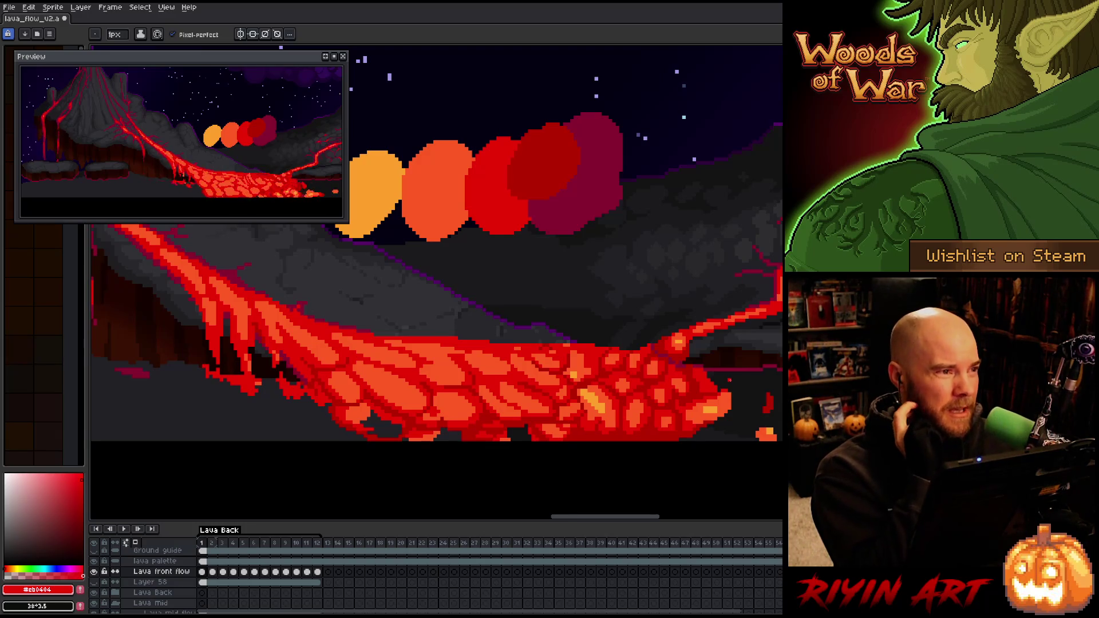
Do a final pass of crack touch-ups in dark and bright red, then move to frame 12
key(alt)
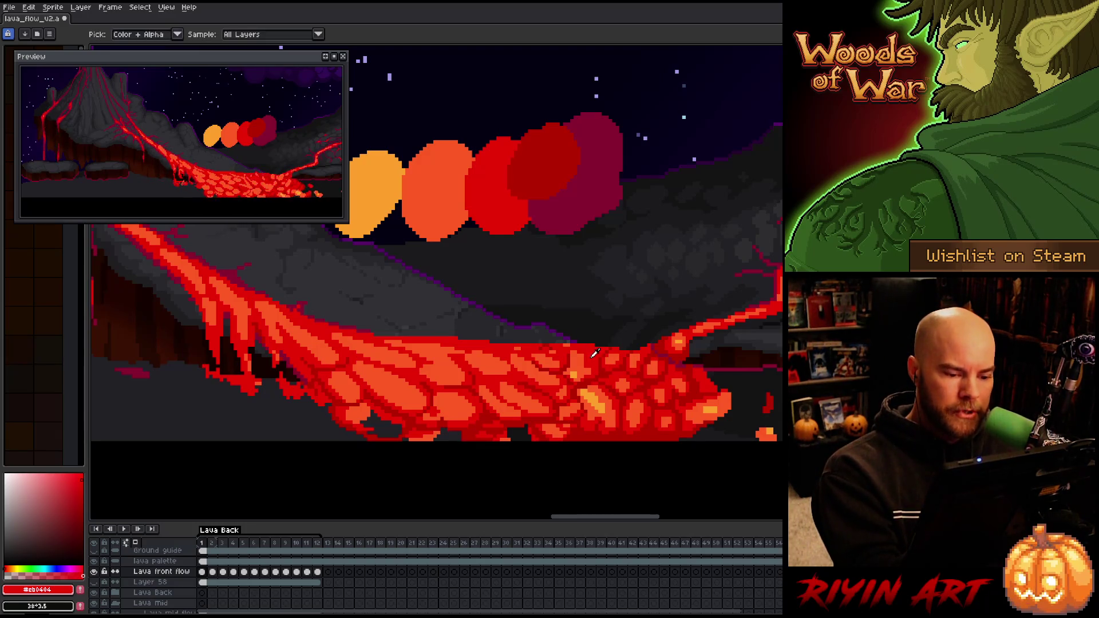
key(alt)
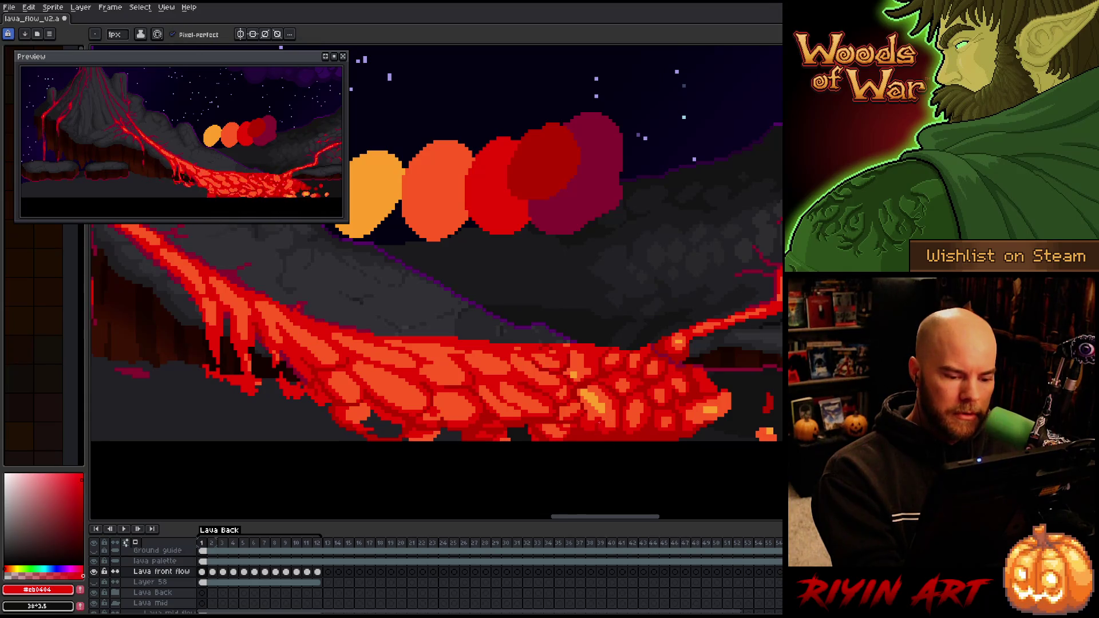
alt+click(603, 407)
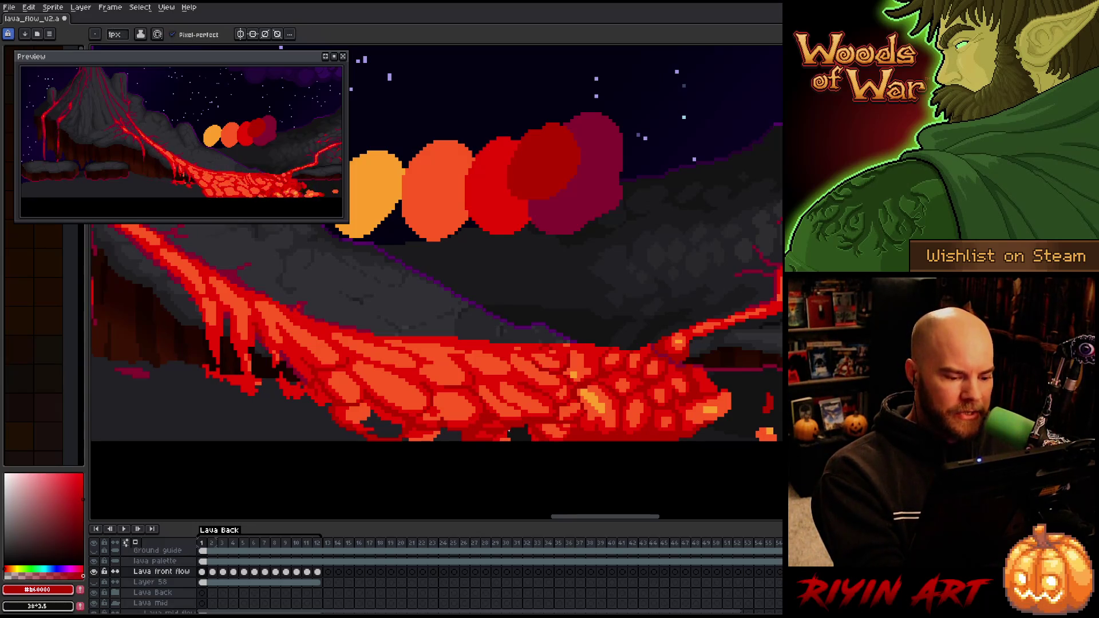
alt+click(511, 436)
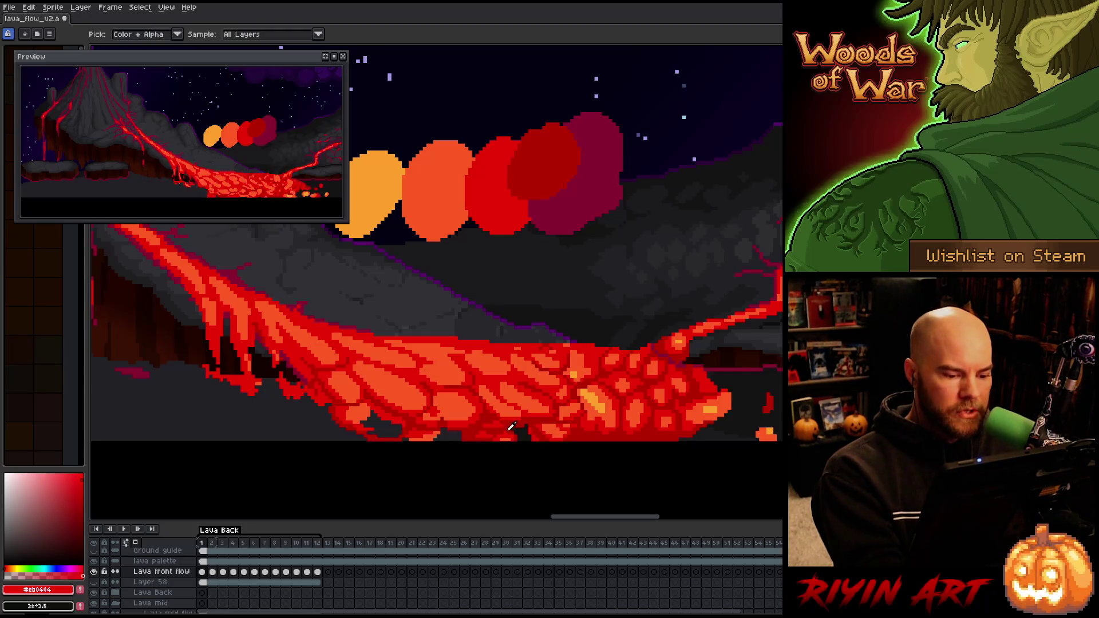
alt+click(627, 439)
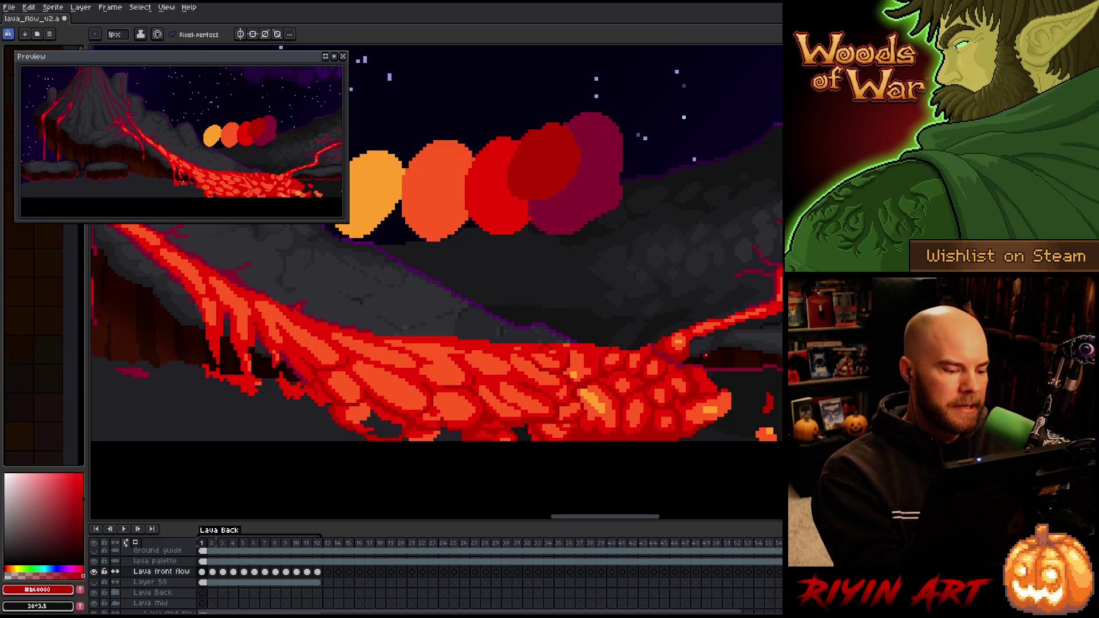
alt+click(385, 424)
key(g)
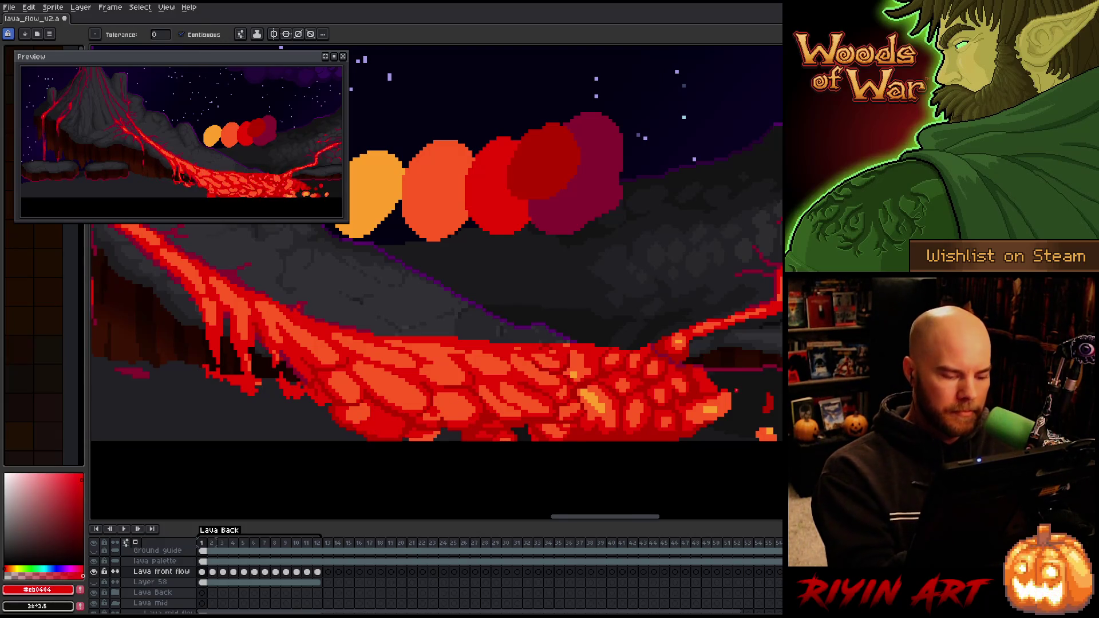
key(Left)
key(b)
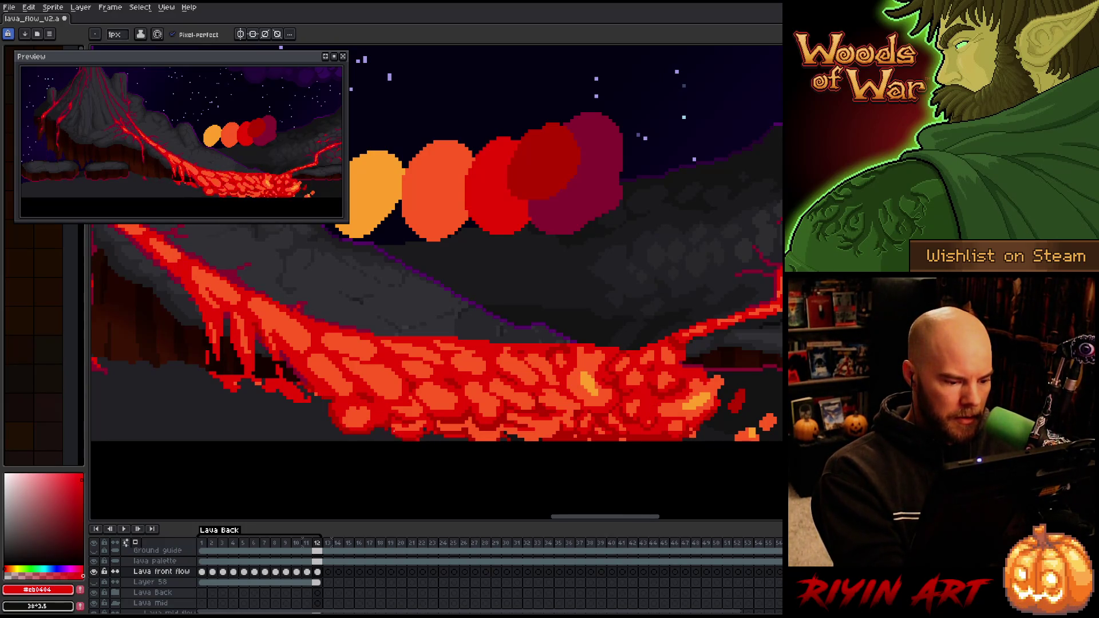
Sample the dark crust red, flip between frames 1 and 12, and return to frame 1
alt+click(393, 435)
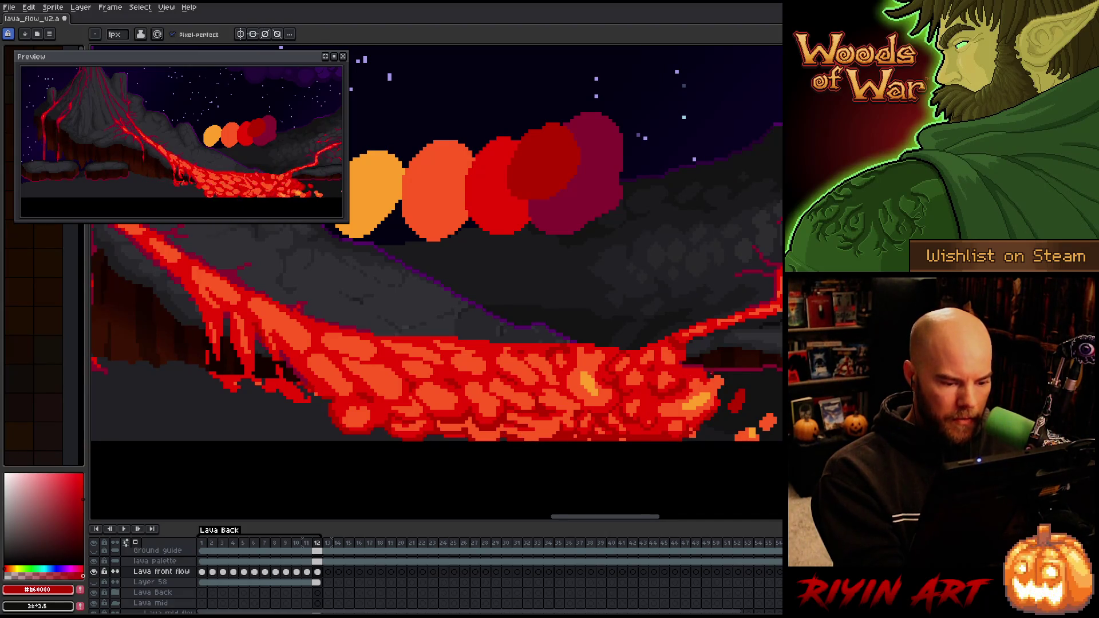
key(period)
key(comma)
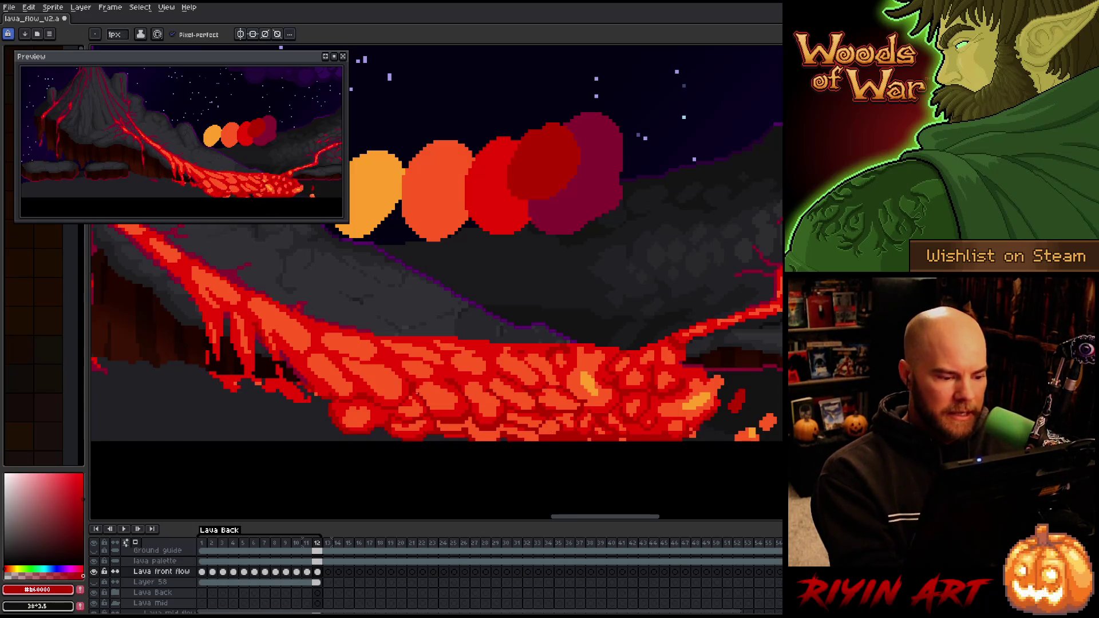
key(Right)
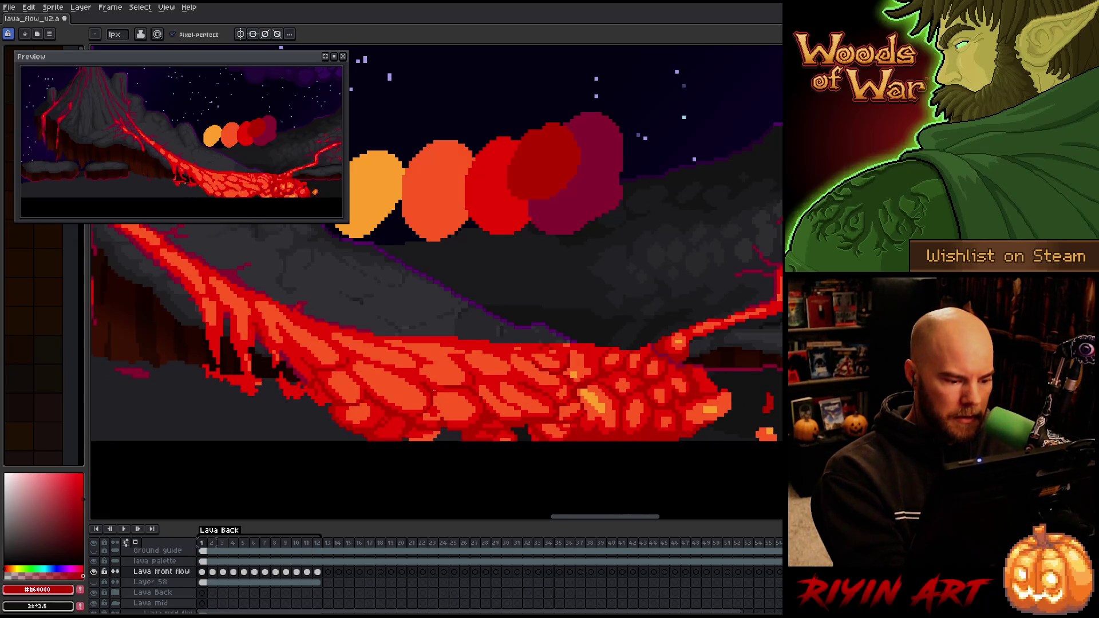
On frame 2, sample the lava reds #cb0404 and #b60000 and undo a stray bucket fill
key(Right)
key(Left)
key(Right)
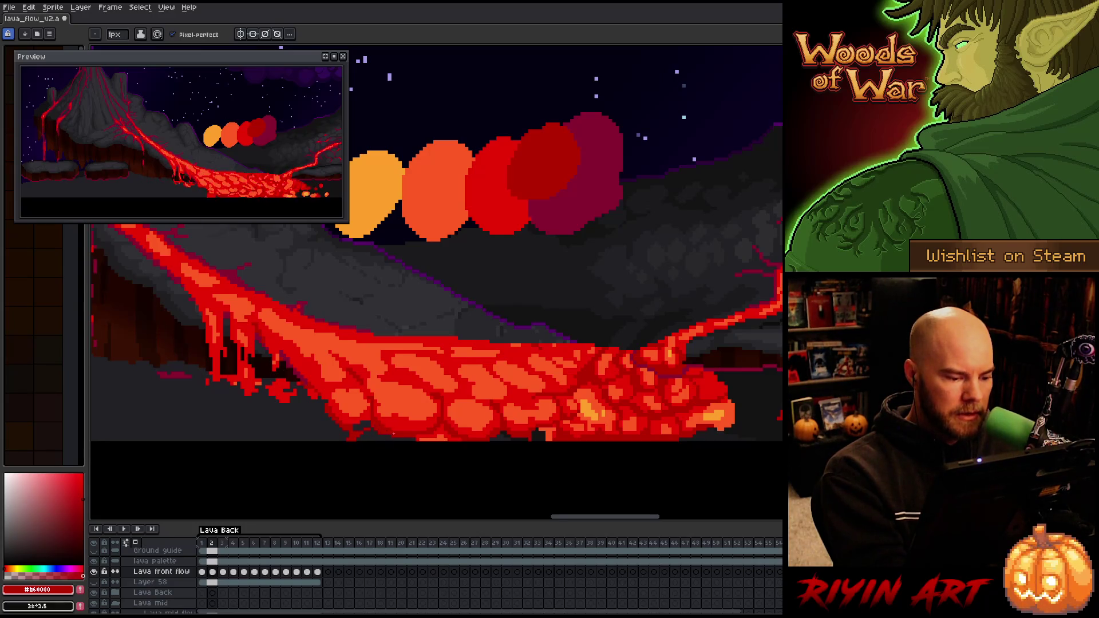
alt+click(361, 423)
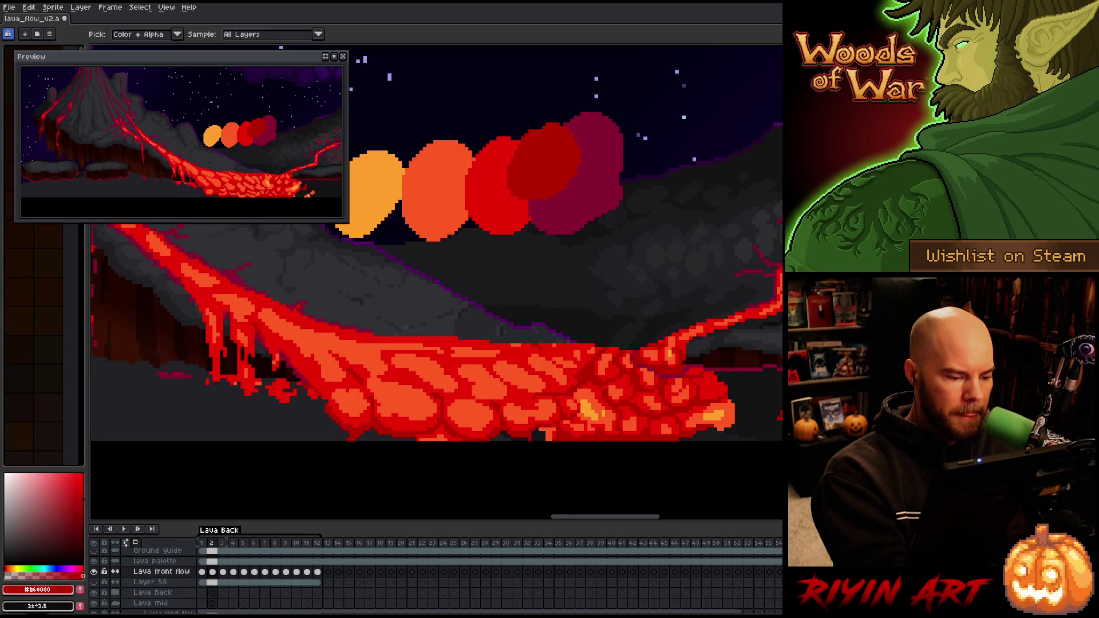
alt+click(384, 426)
alt+click(385, 426)
click(385, 426)
key(ctrl+z)
key(b)
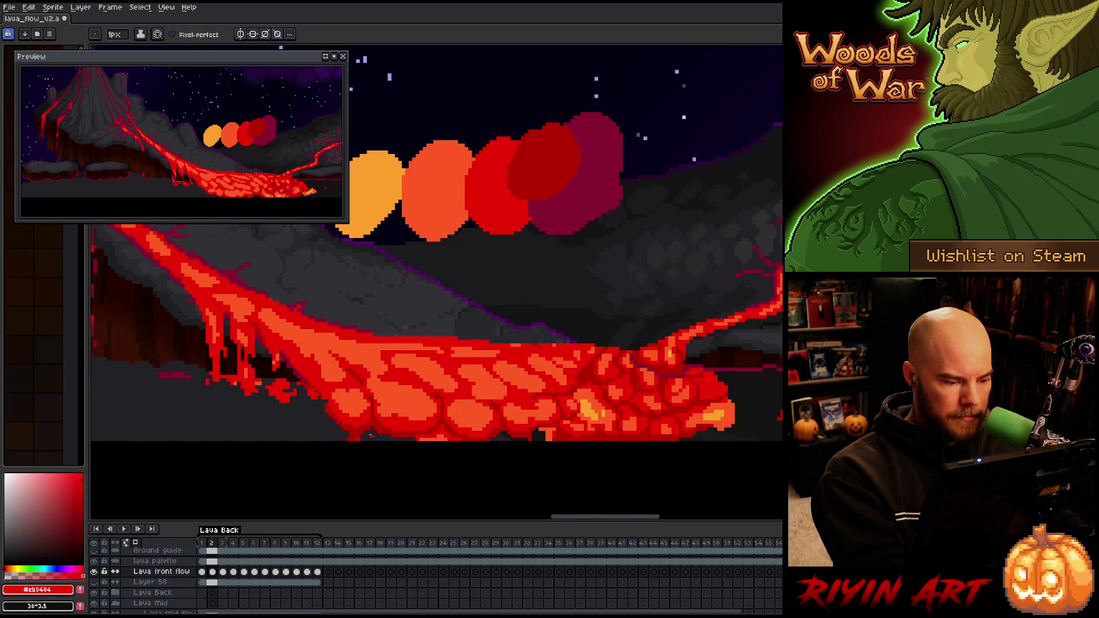
alt+click(399, 441)
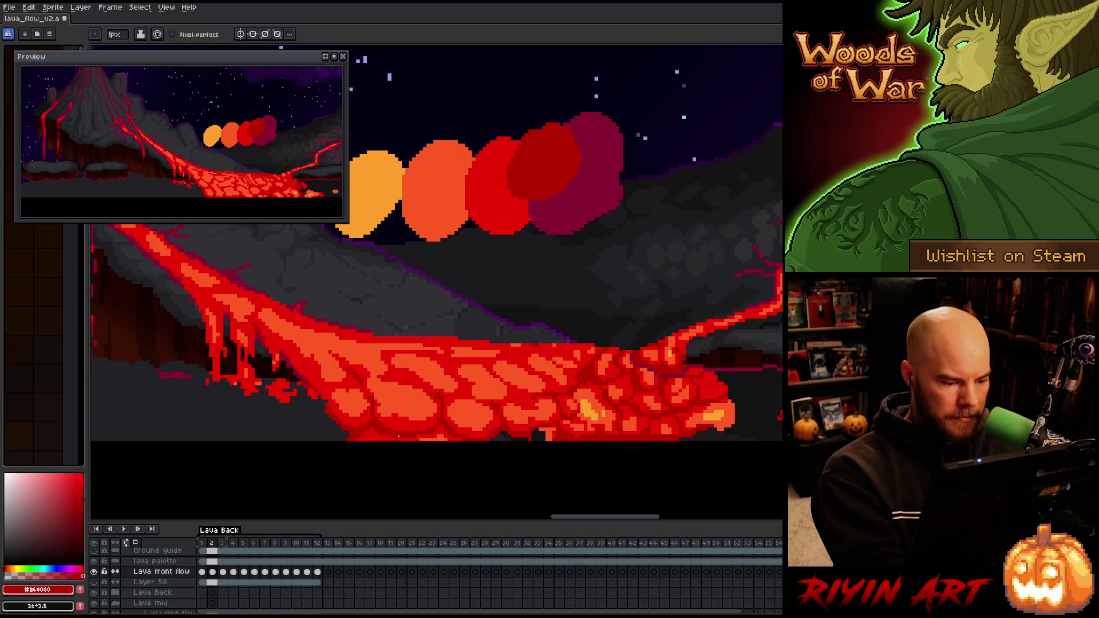
Flip between frames 1, 2 and 3 to compare the cracks, stopping on frame 3
key(comma)
key(period)
key(comma)
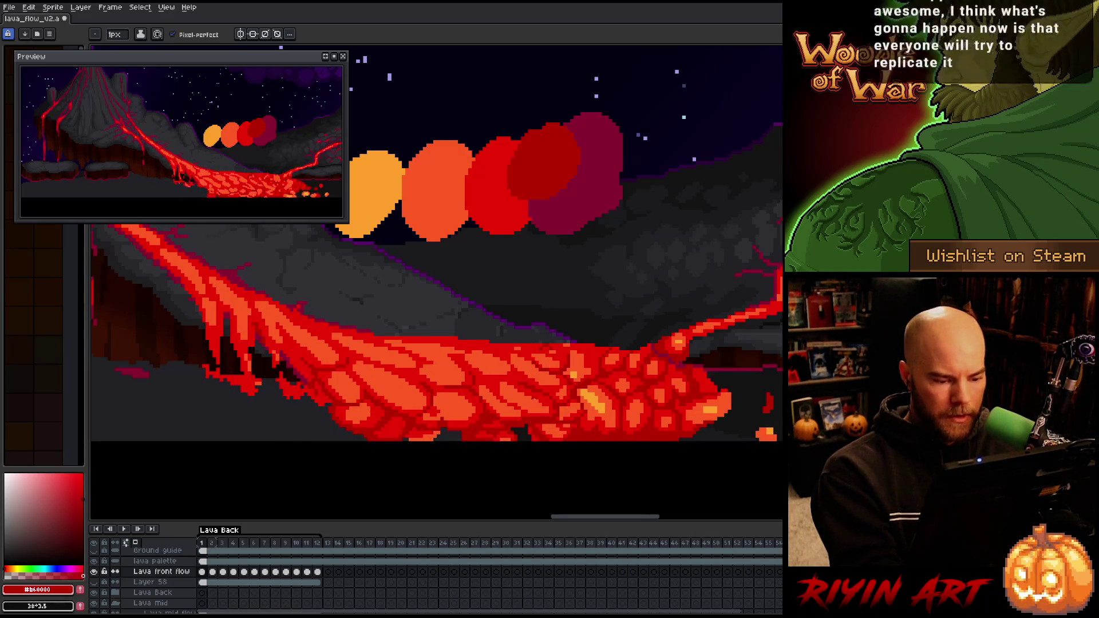
key(period)
key(comma)
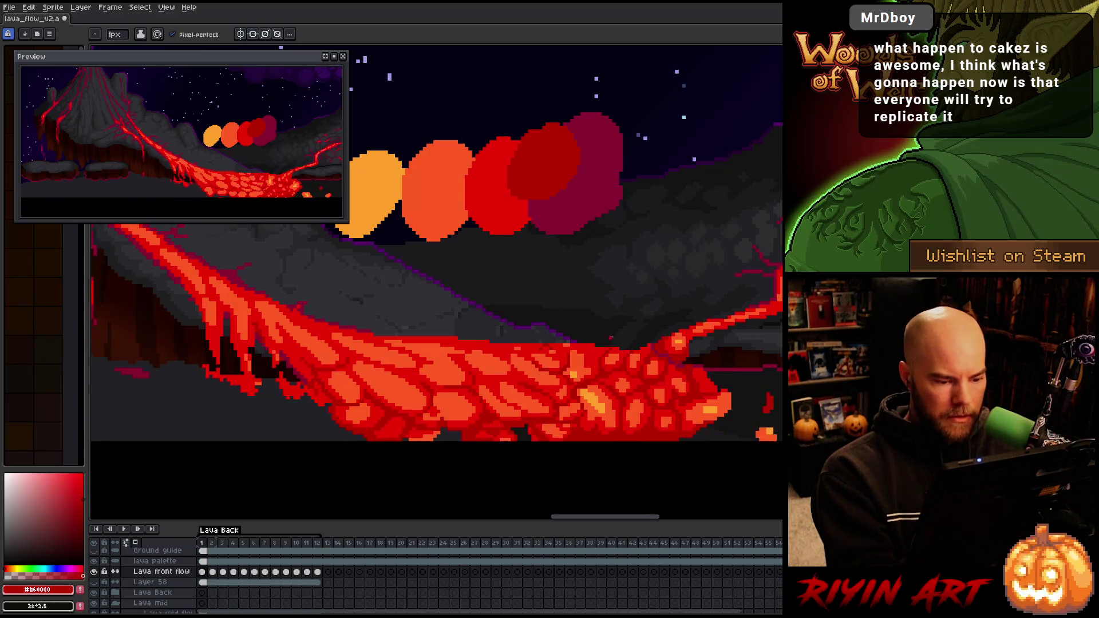
key(period)
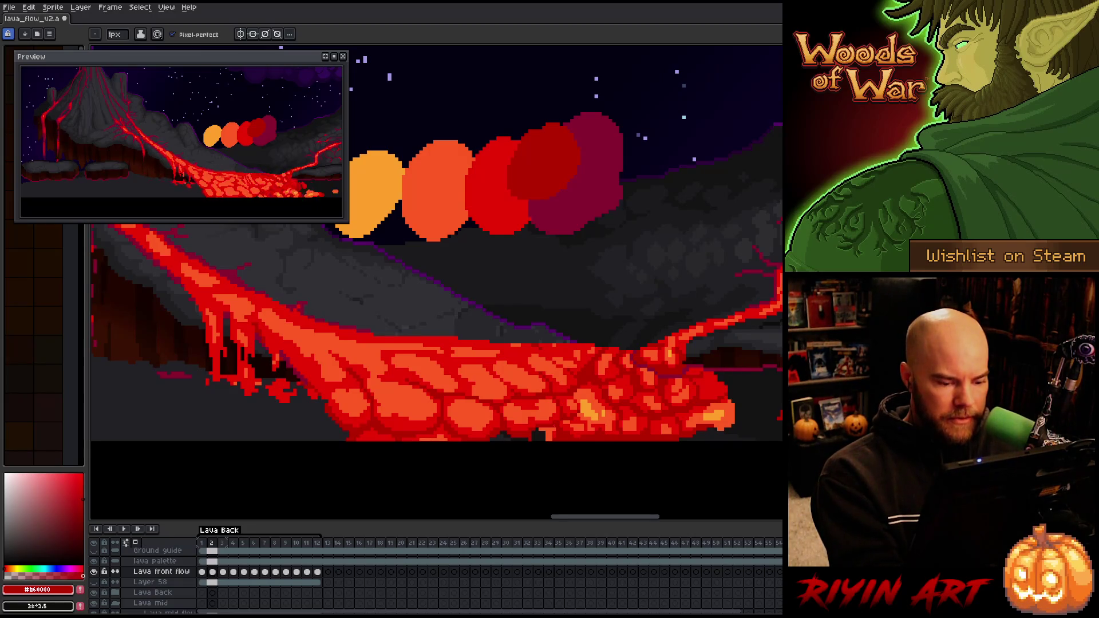
key(Right)
key(Left)
key(Right)
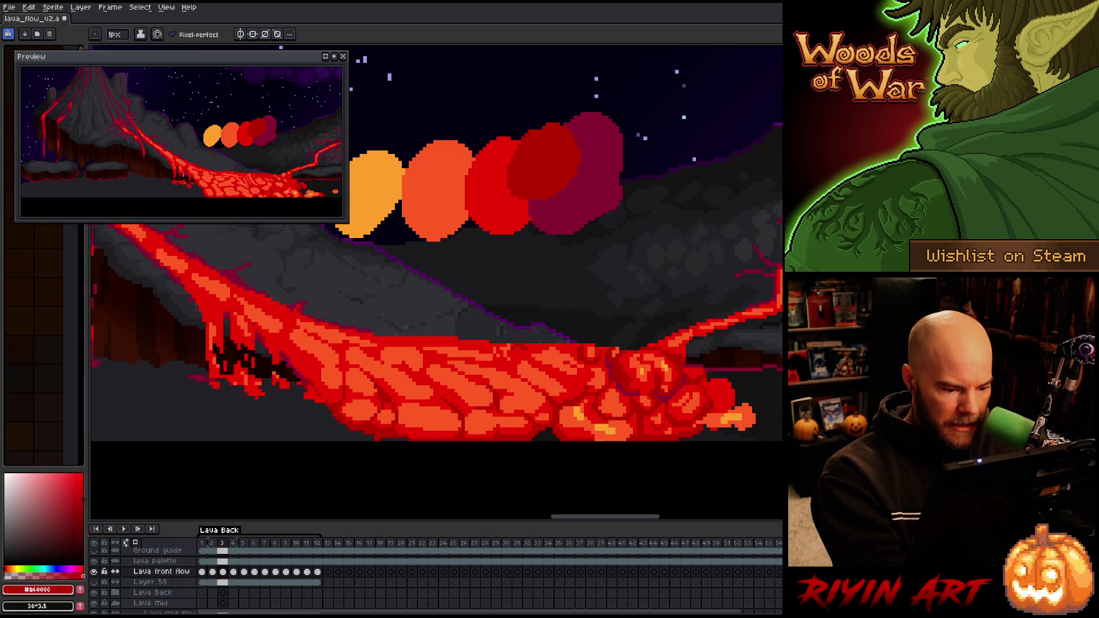
Check frame 2, then pencil darker #b60000 crack pixels into frame 3's lower lava
key(comma)
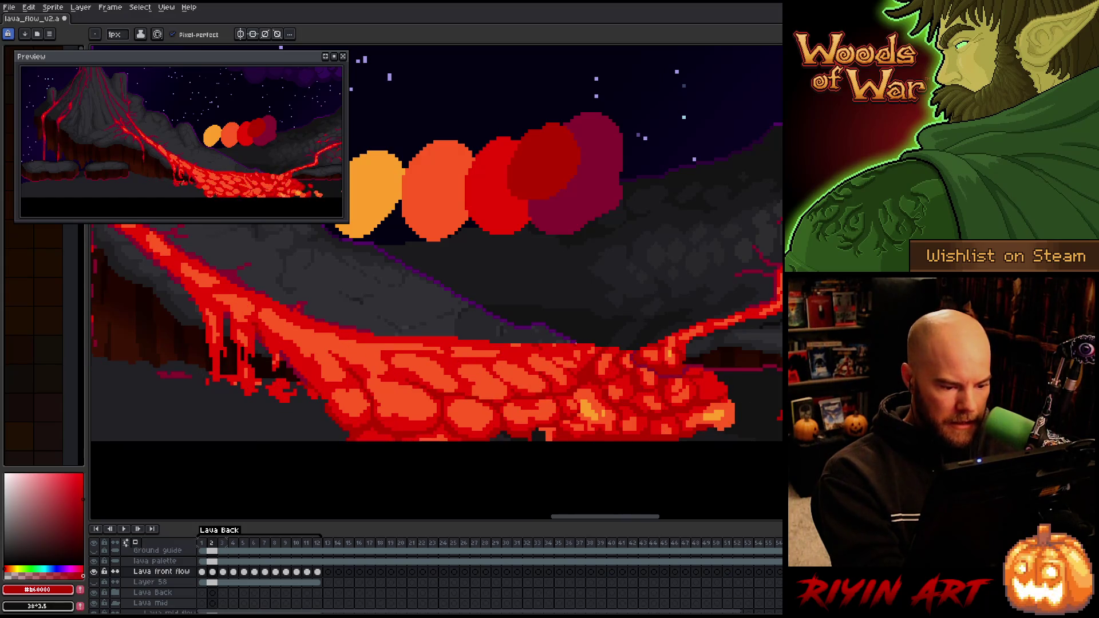
key(period)
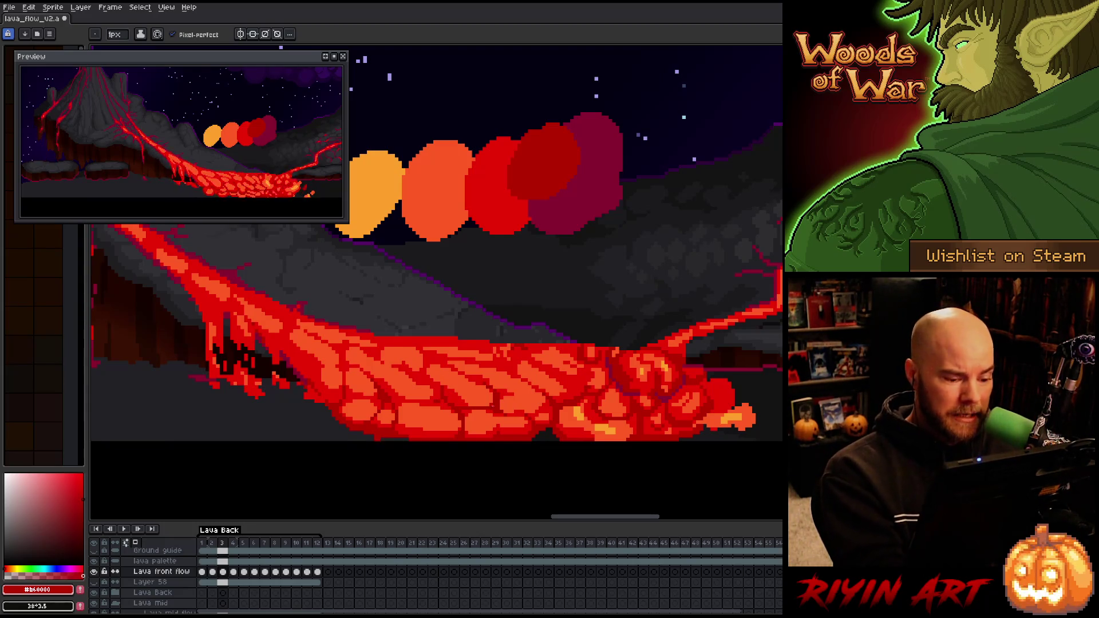
alt+click(492, 392)
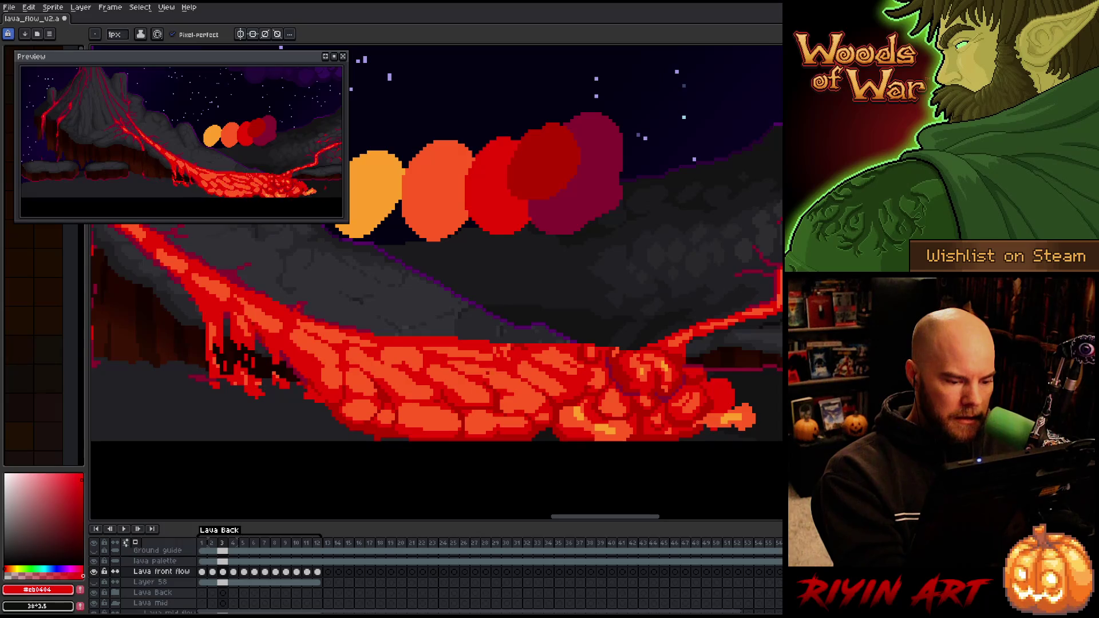
alt+click(493, 399)
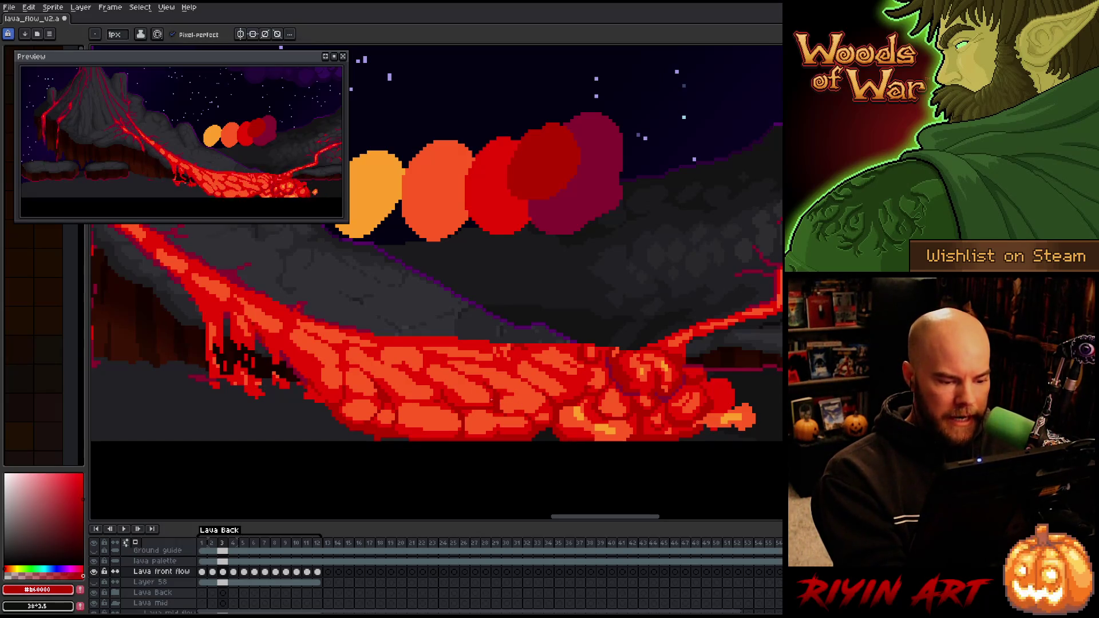
key(alt)
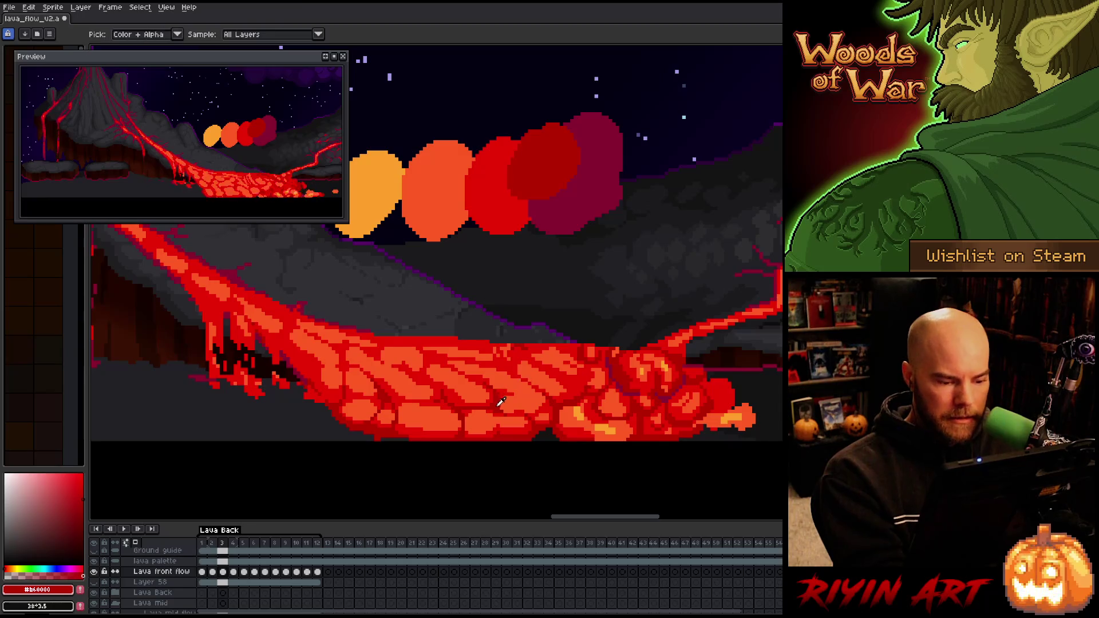
drag(567, 434, 594, 426)
Resample the two lava reds and save the lava animation file
alt+click(597, 411)
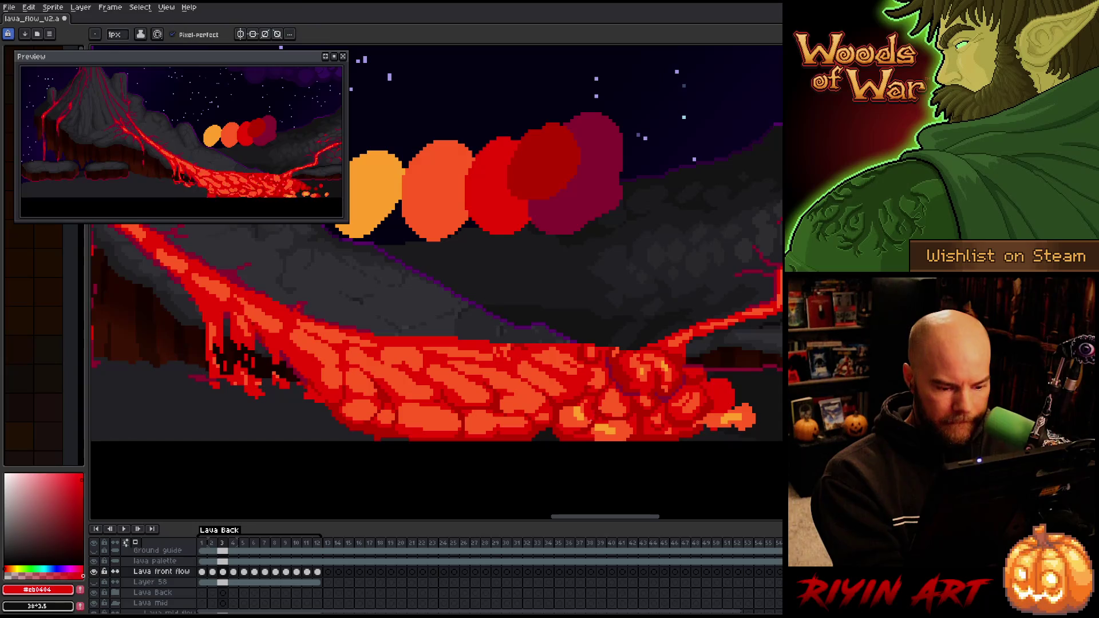
key(ctrl+s)
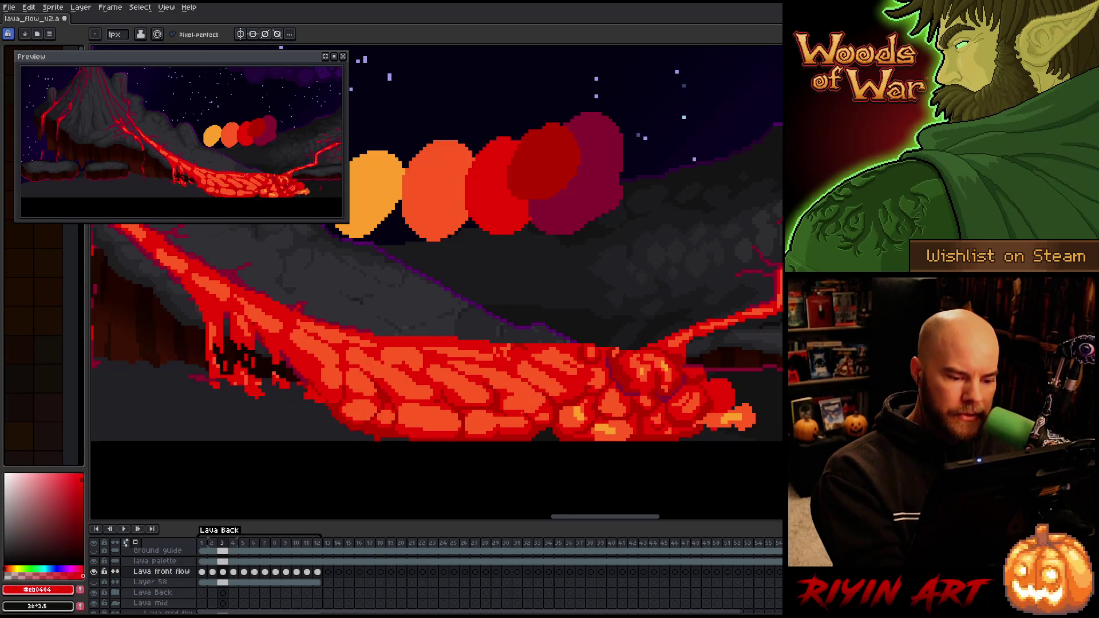
alt+click(517, 415)
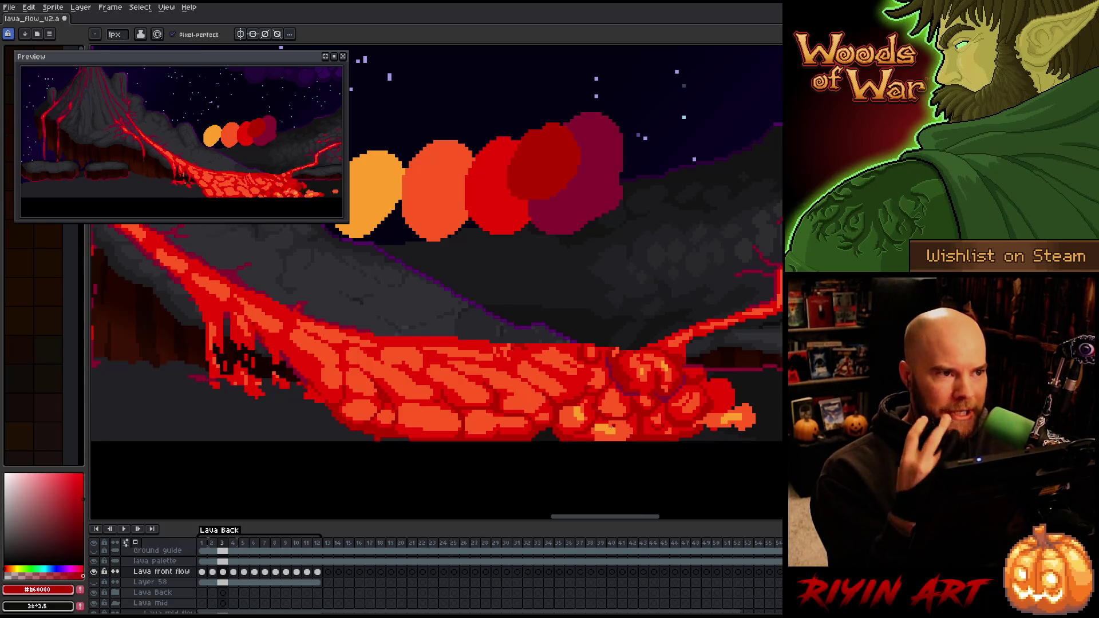
key(ctrl+s)
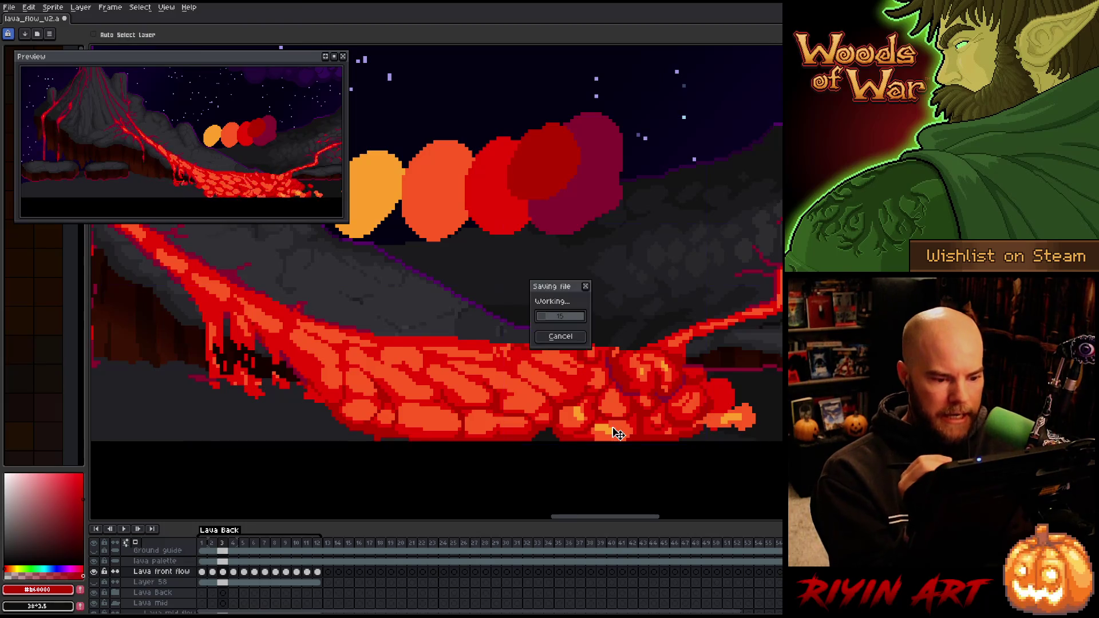
Flip between frames 2 and 3 to compare the crust cracks, ending on frame 3
key(comma)
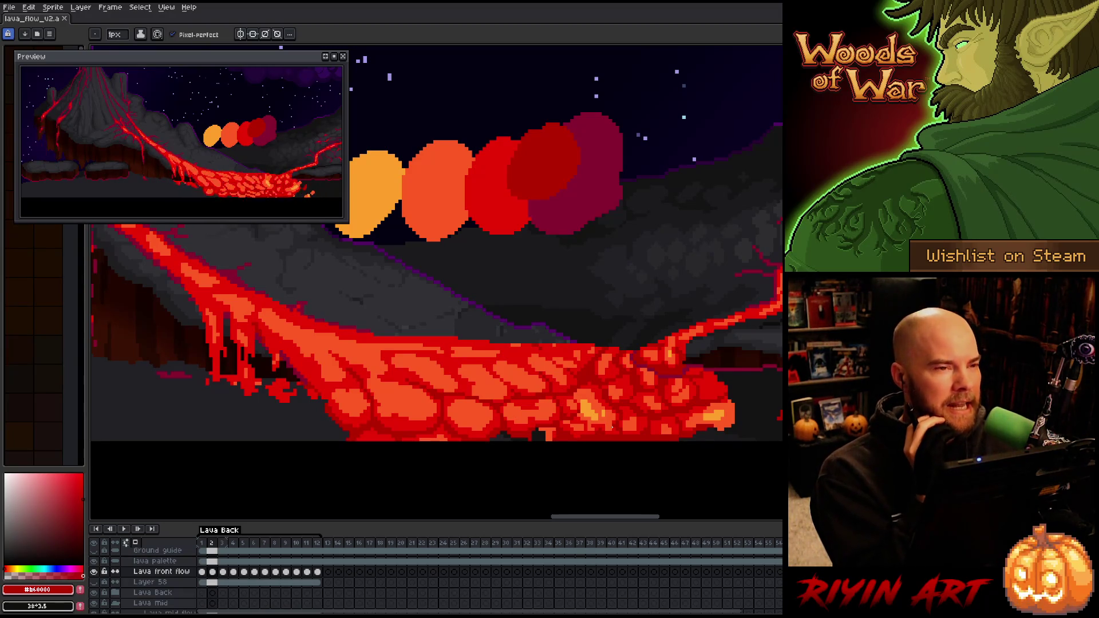
key(period)
key(comma)
key(period)
key(comma)
key(period)
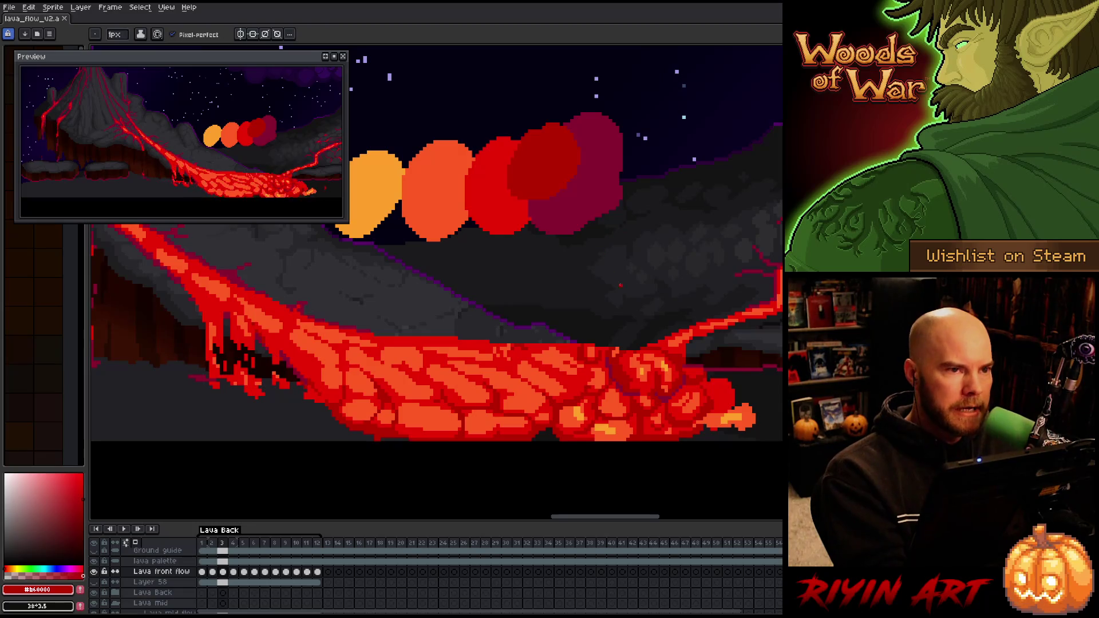
Eyedrop the bright #cb0404 and crack #b60000 reds from frame 3's lava
alt+click(617, 436)
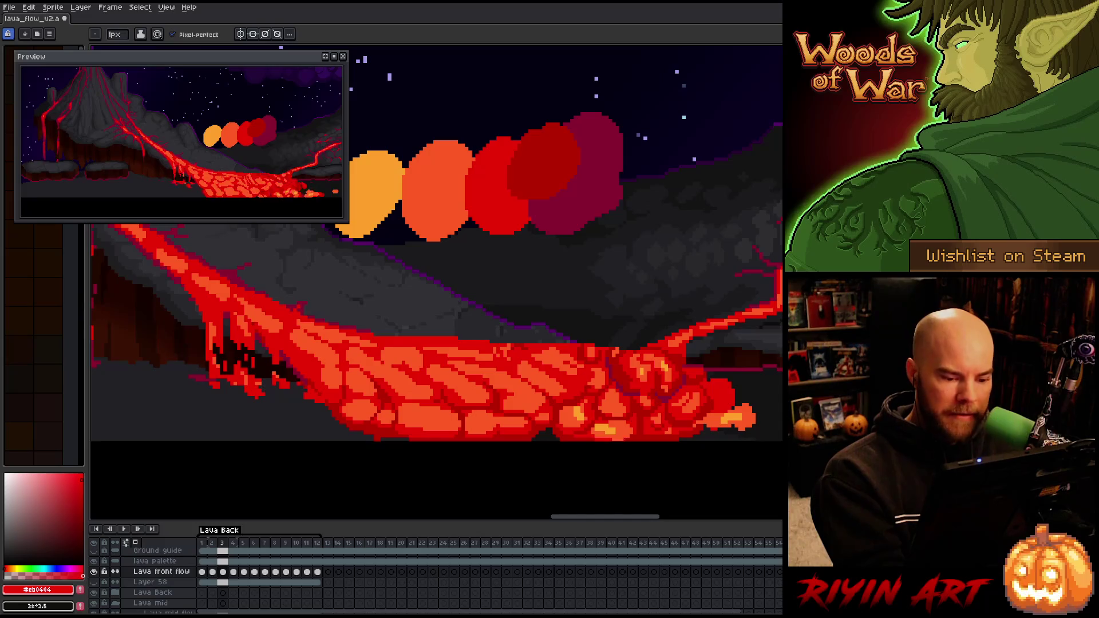
alt+click(629, 440)
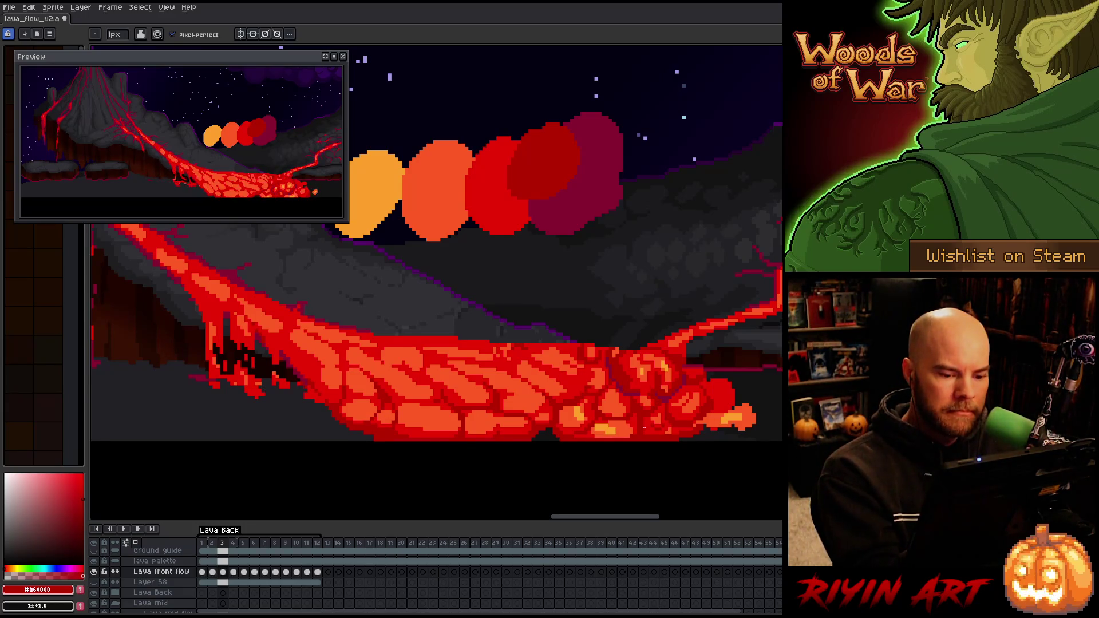
alt+click(709, 401)
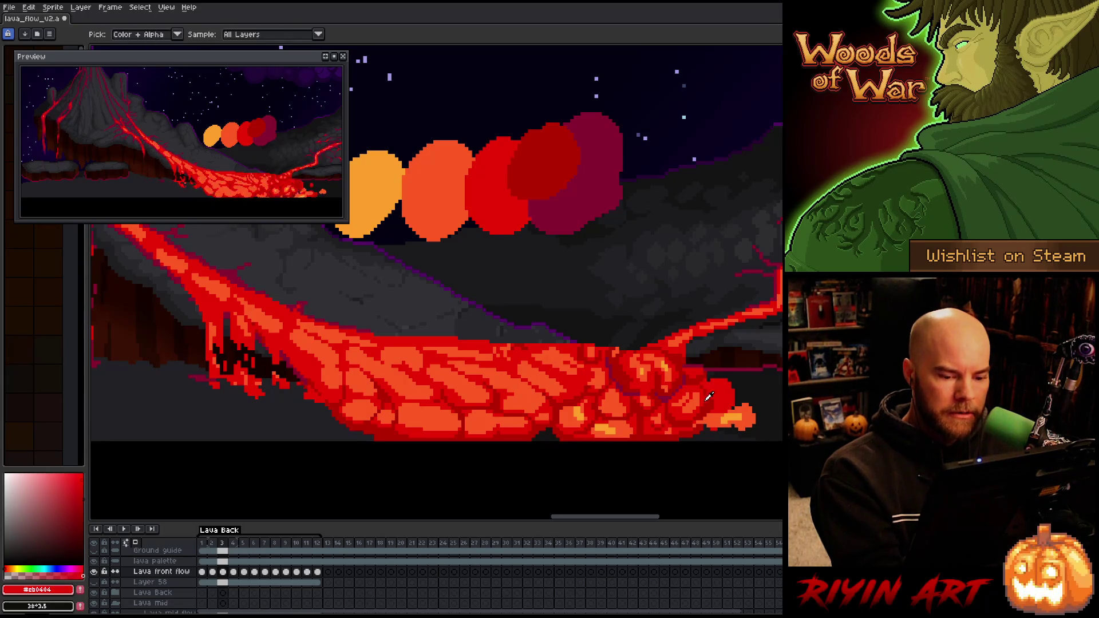
alt+click(711, 391)
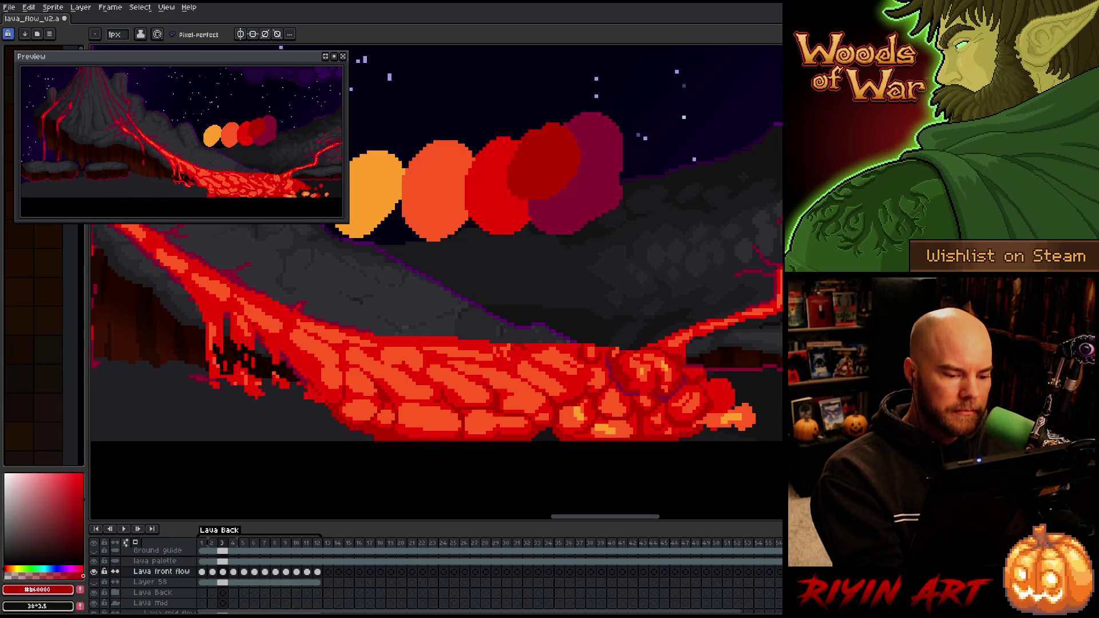
alt+click(709, 401)
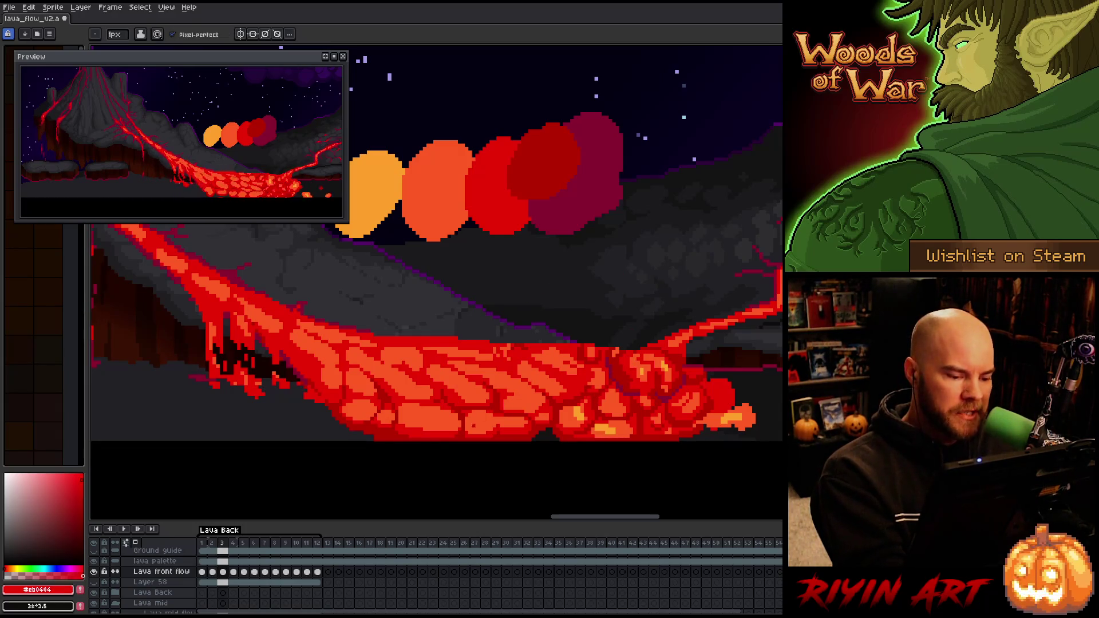
alt+click(711, 391)
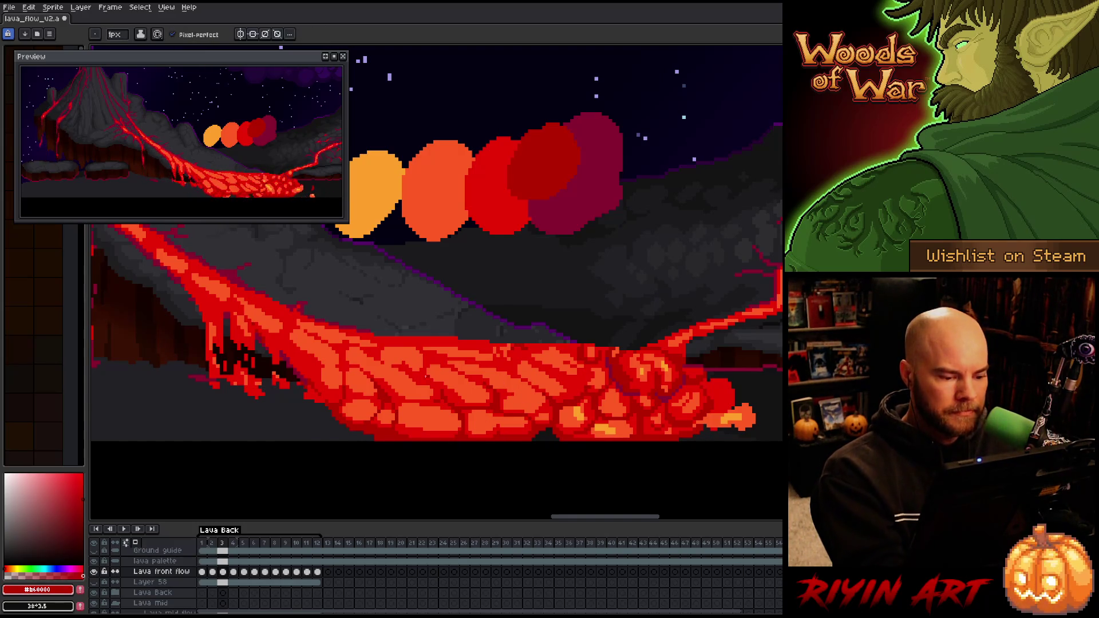
Check the flow across neighbouring frames, then resample both reds on frame 3
key(Right)
key(Left)
key(Left)
key(Right)
key(Left)
key(Right)
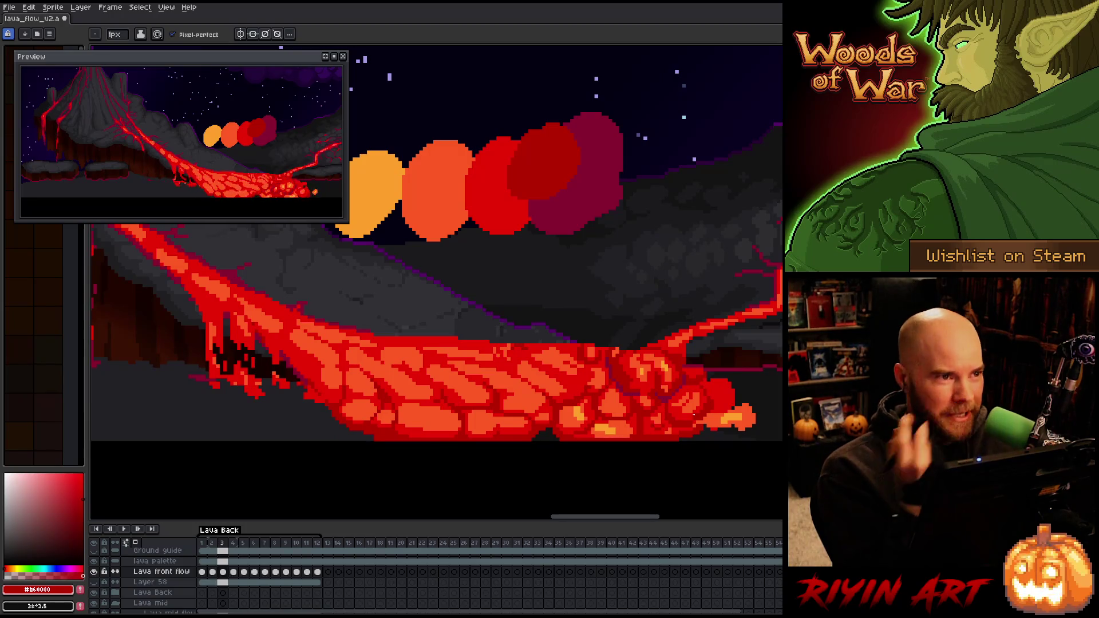
key(Left)
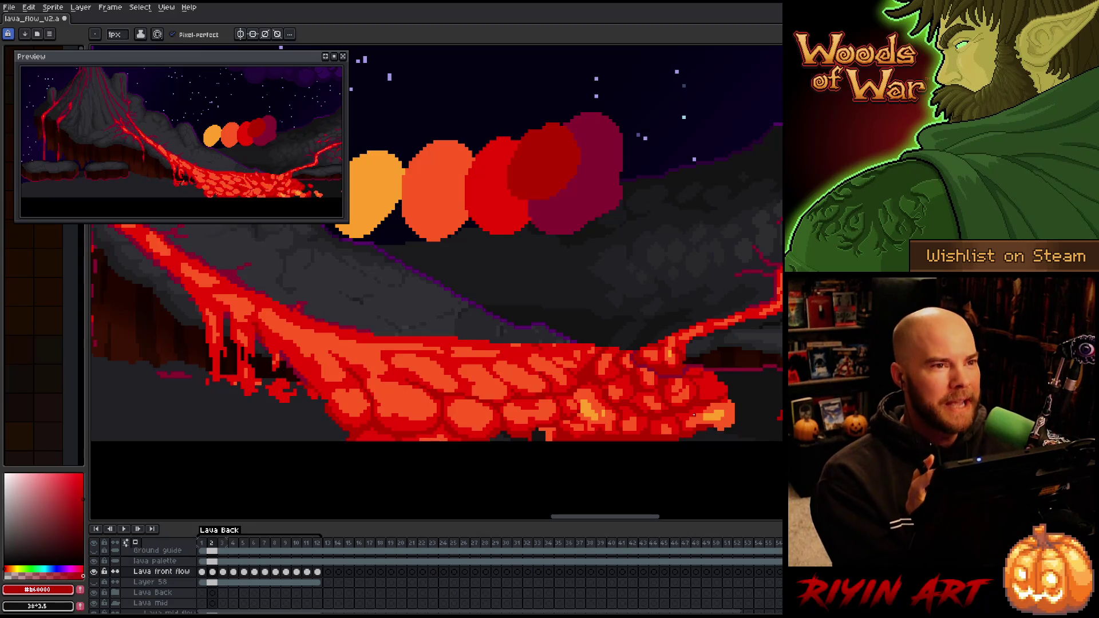
key(Right)
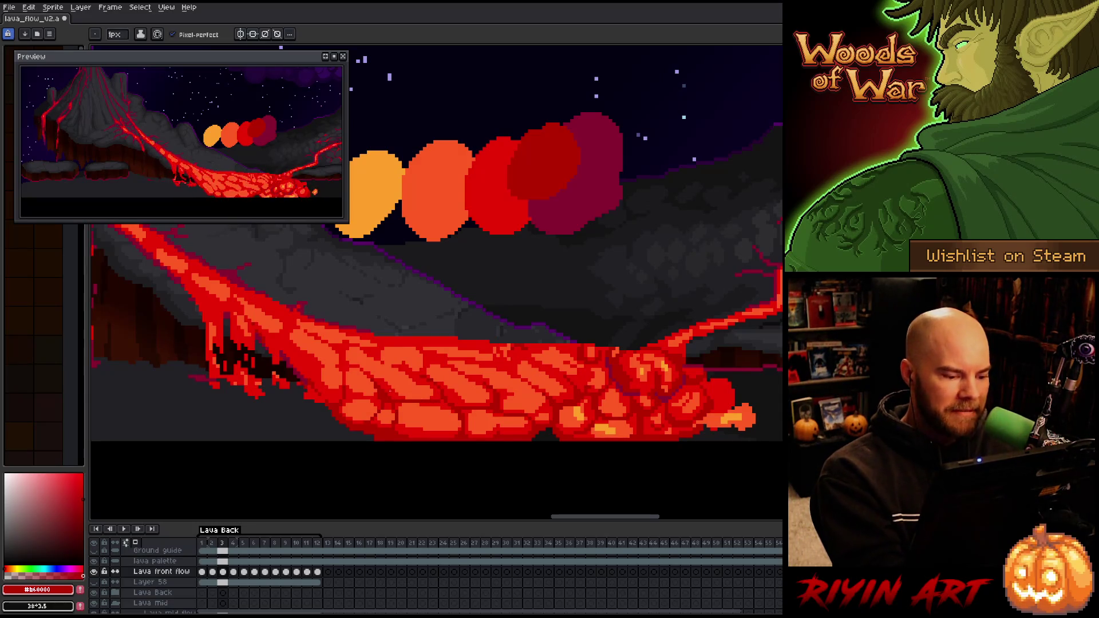
alt+click(495, 341)
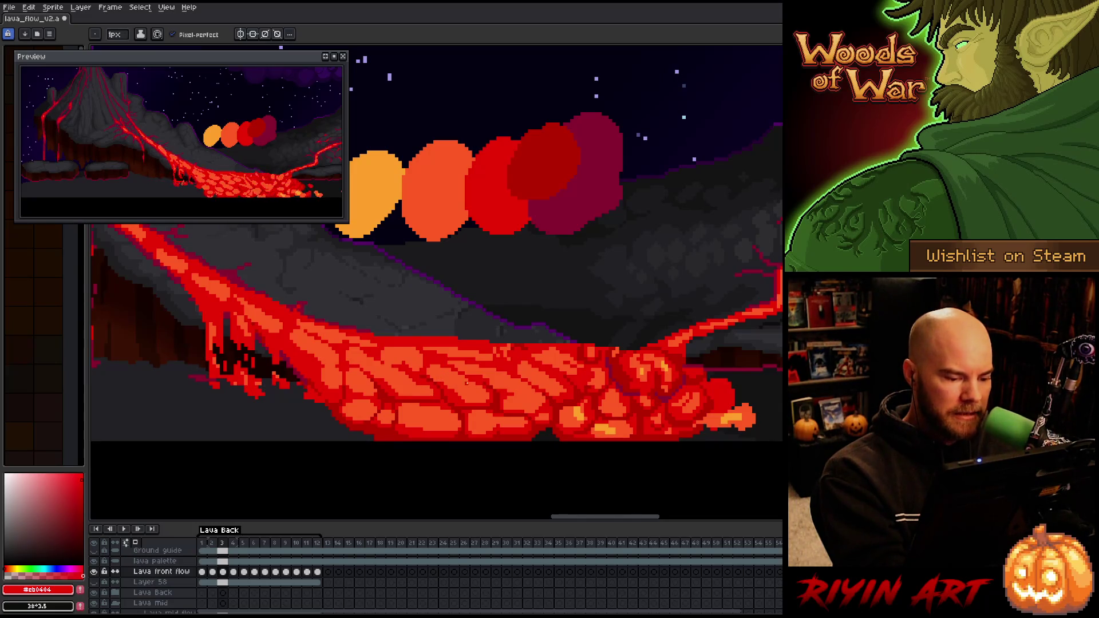
alt+click(645, 401)
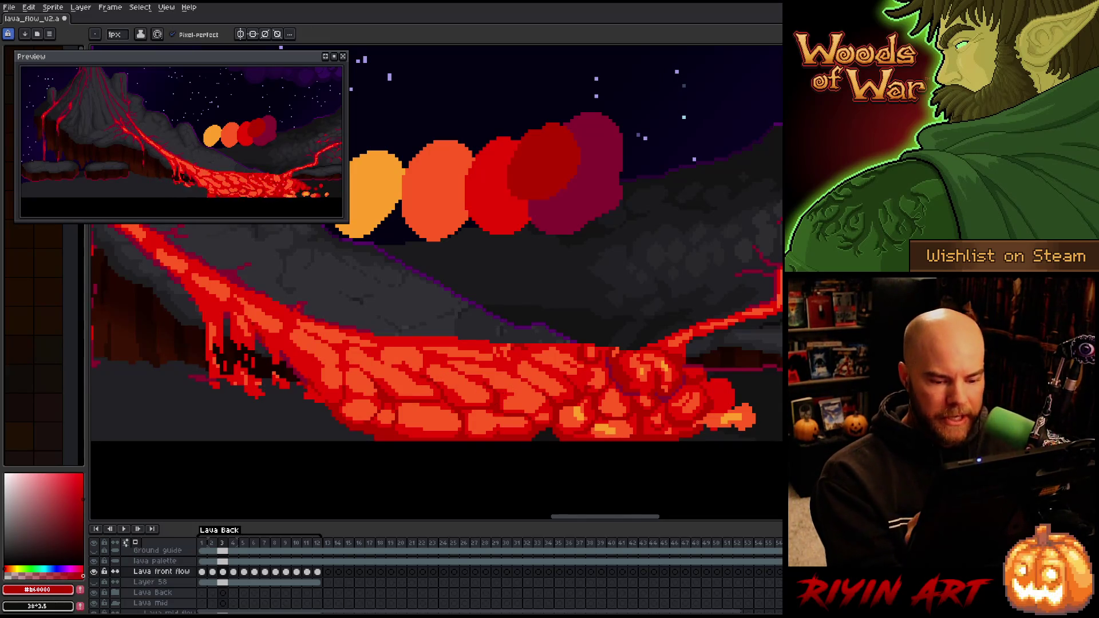
Flip frames 2 and 3 back and forth to check the crack motion
key(Right)
key(Left)
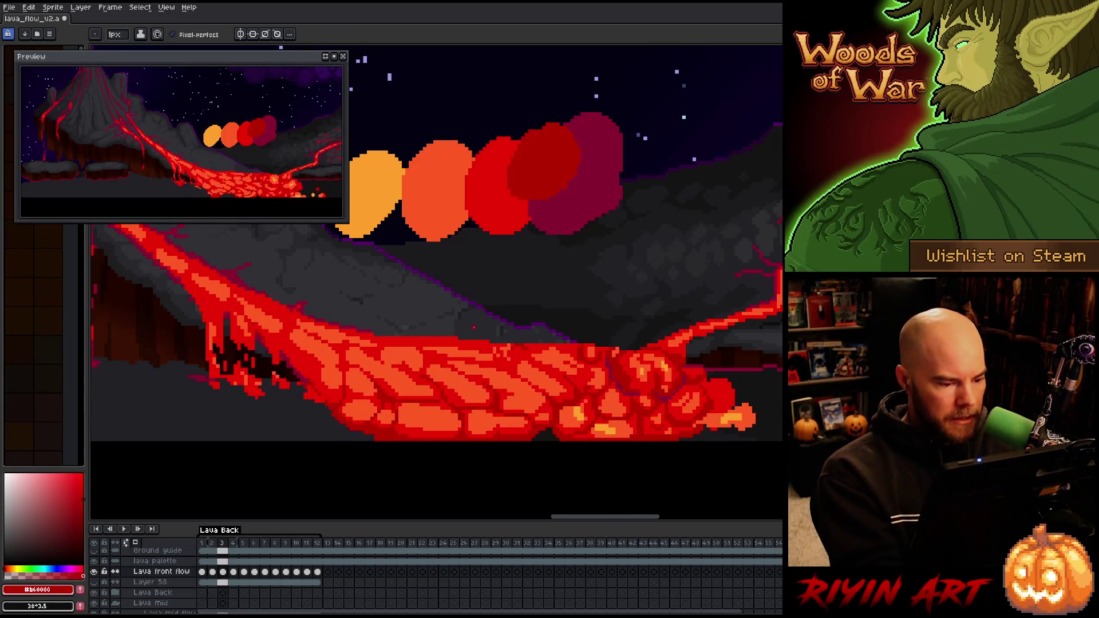
key(Left)
key(Right)
key(Left)
key(Right)
key(Left)
key(Right)
key(Left)
key(Right)
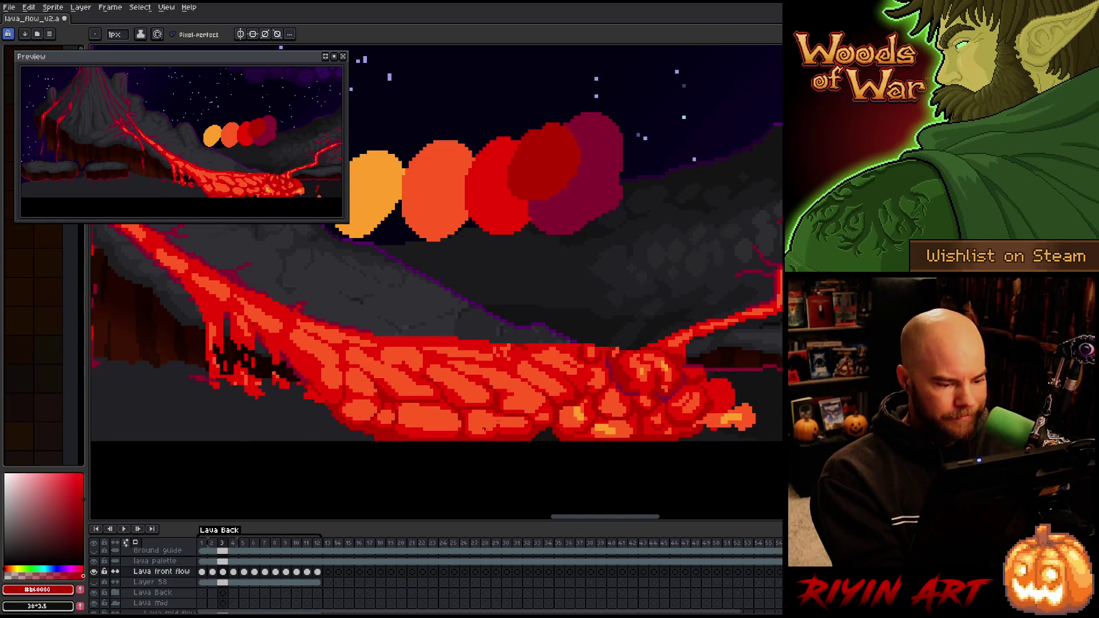
key(Left)
key(Right)
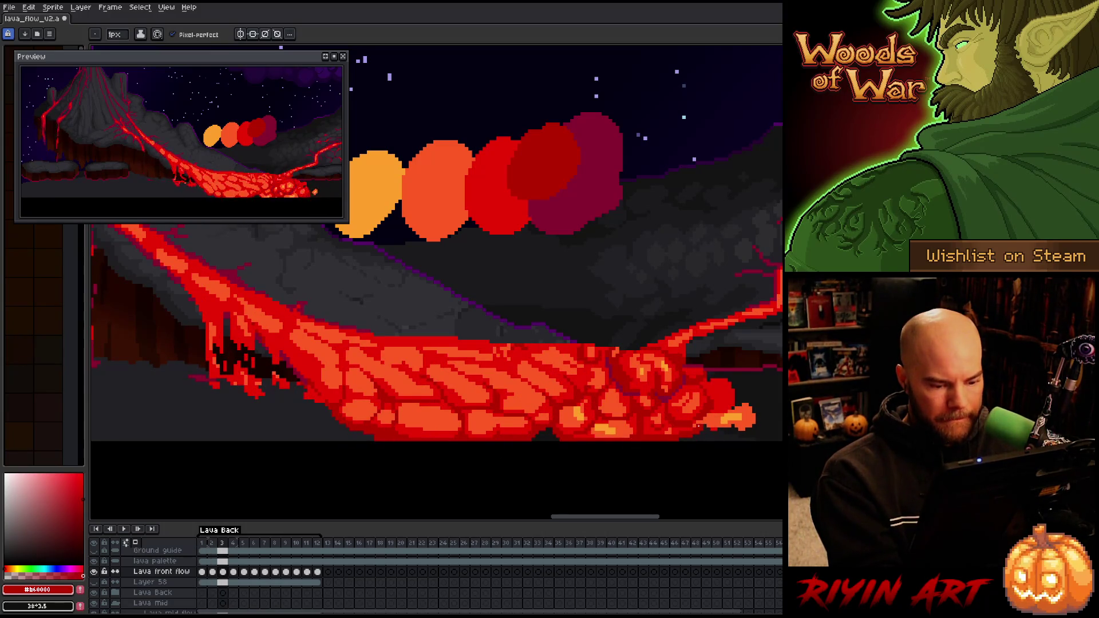
Compare frames 2 and 3 once more, then step back to frame 1
key(Left)
key(Right)
key(Left)
key(Right)
key(Left)
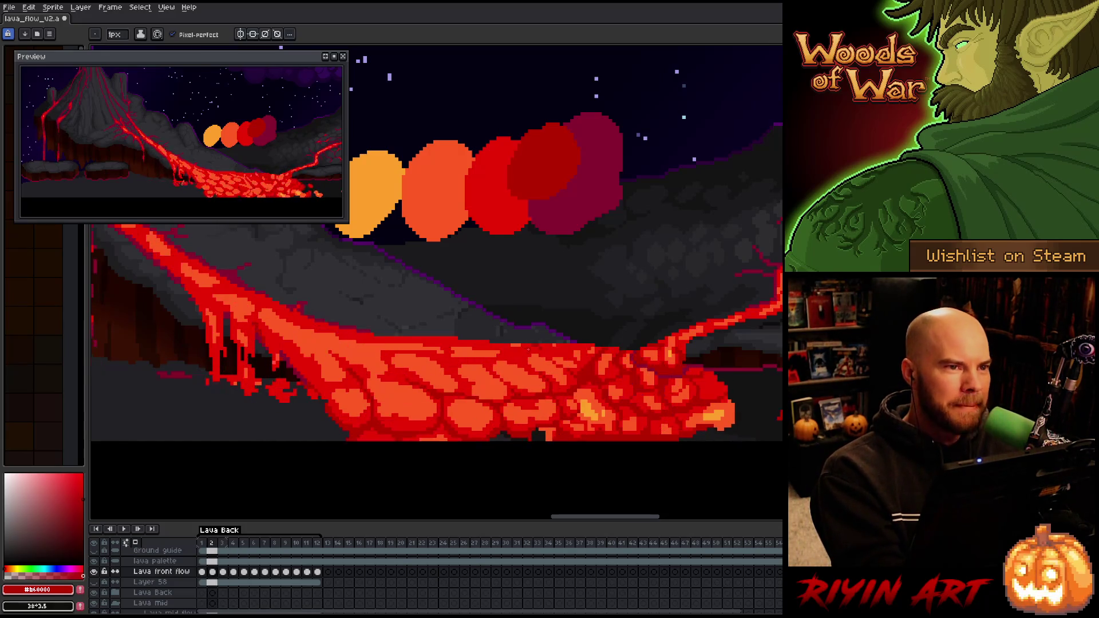
key(Right)
key(Left)
key(Right)
key(Left)
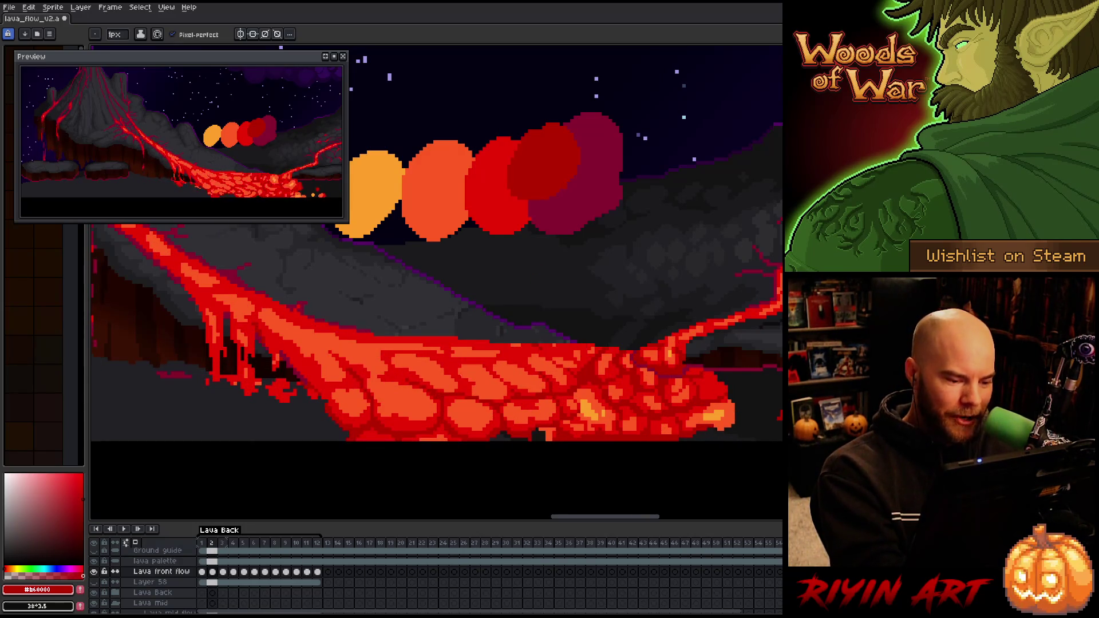
key(Left)
key(Right)
key(Left)
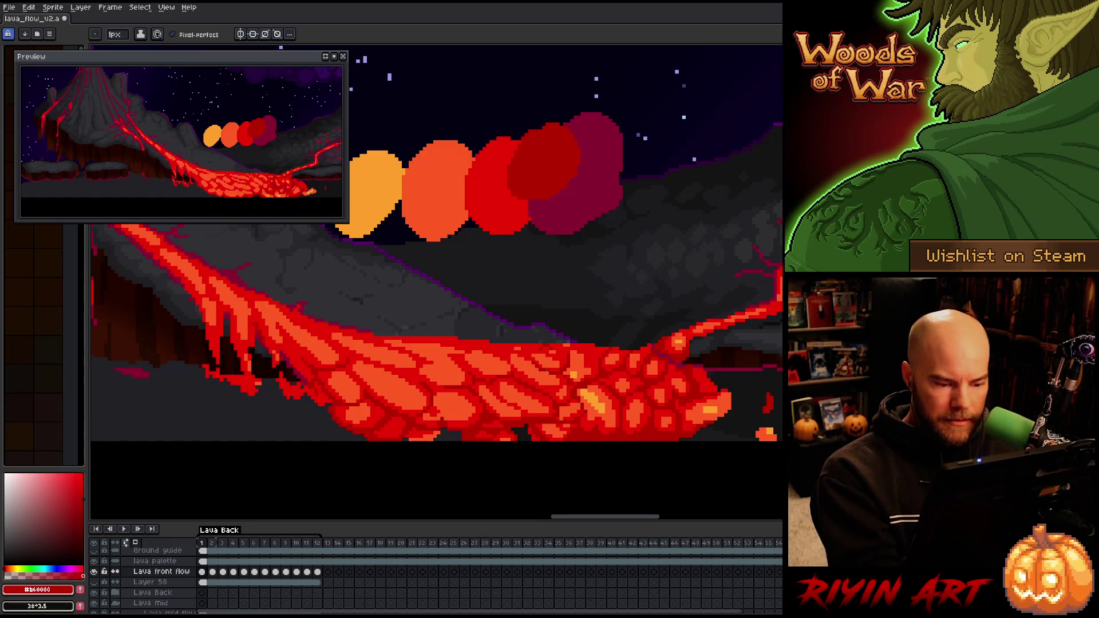
On frame 2, eyedrop the #cb0404 and #b60000 lava reds and save the file
key(Right)
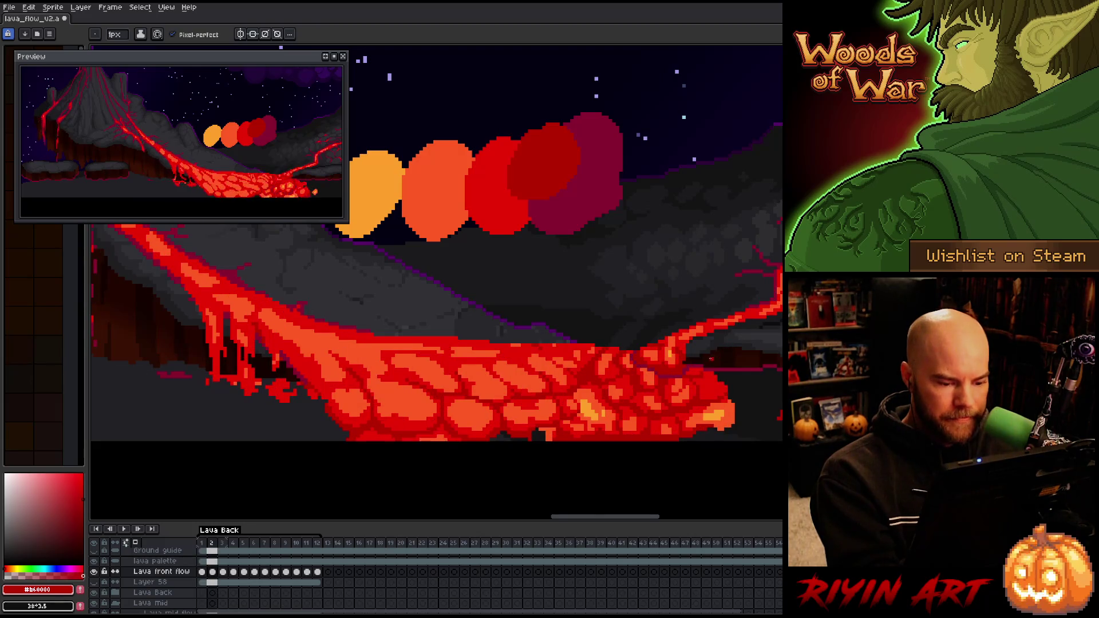
alt+click(543, 397)
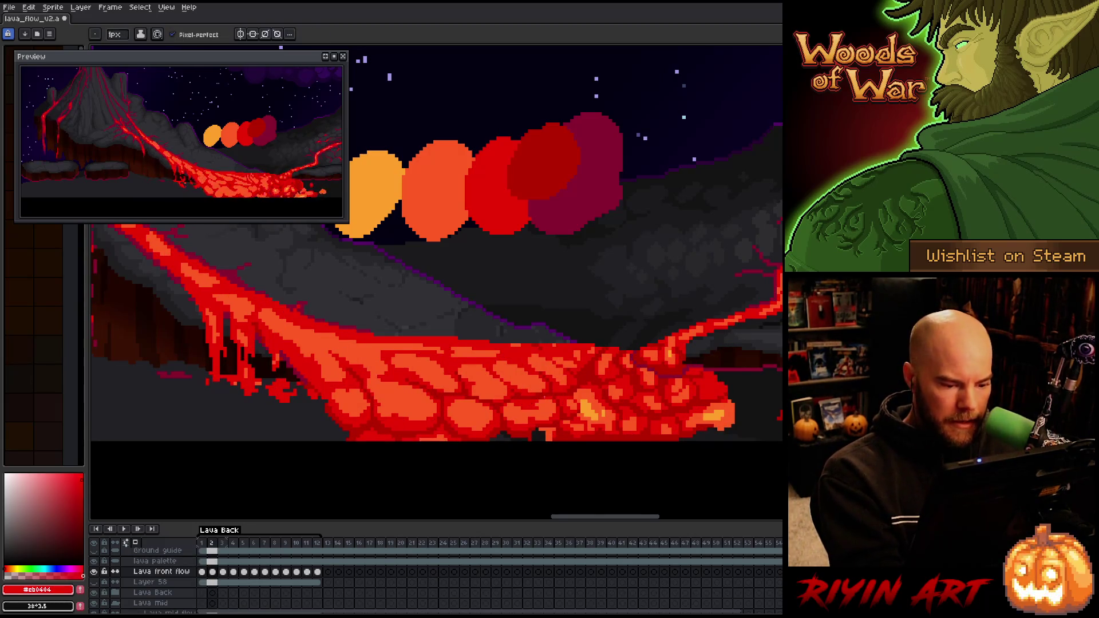
alt+click(624, 349)
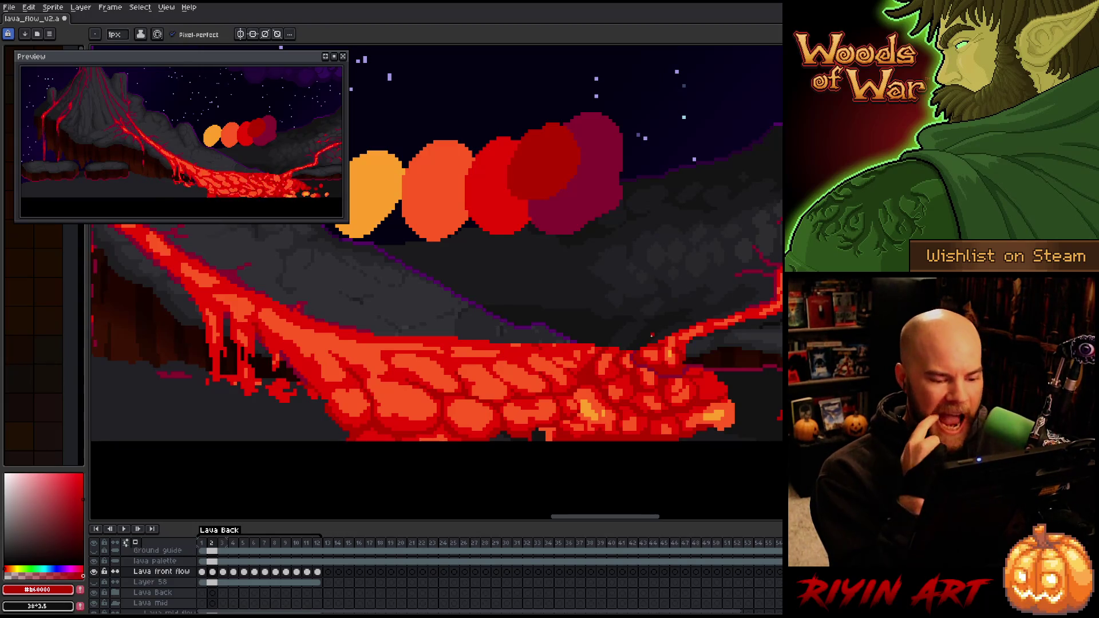
alt+click(619, 373)
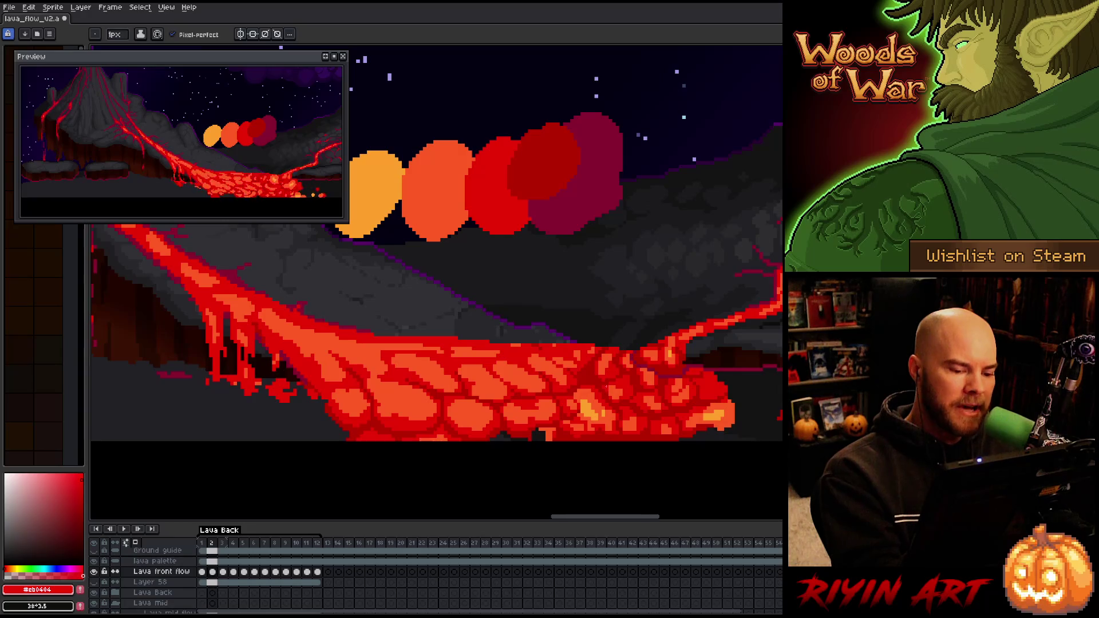
alt+click(638, 378)
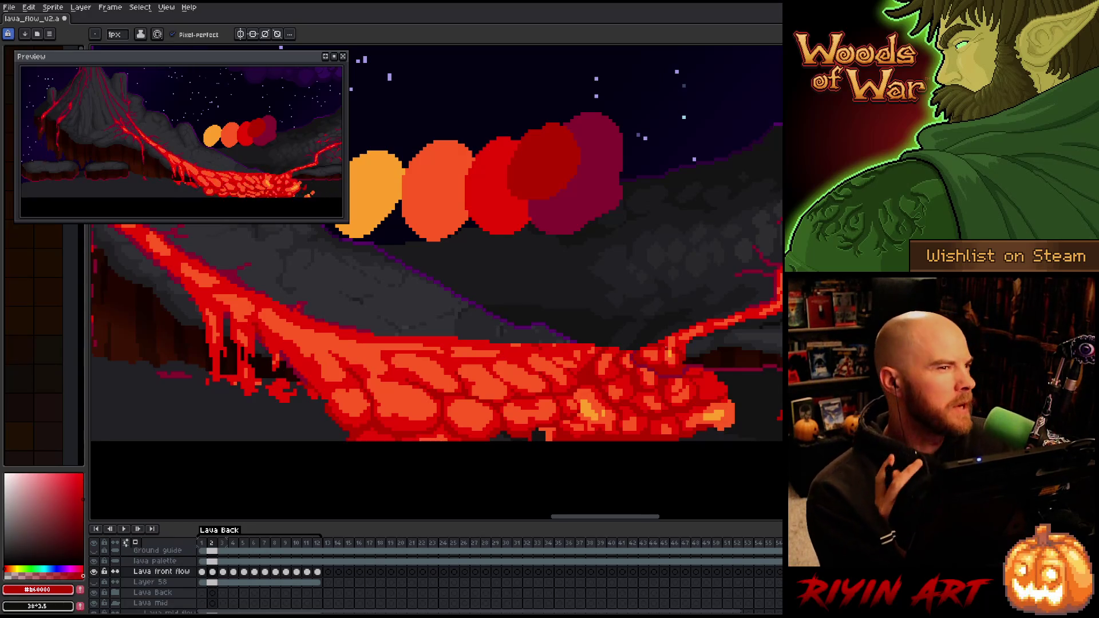
key(ctrl+s)
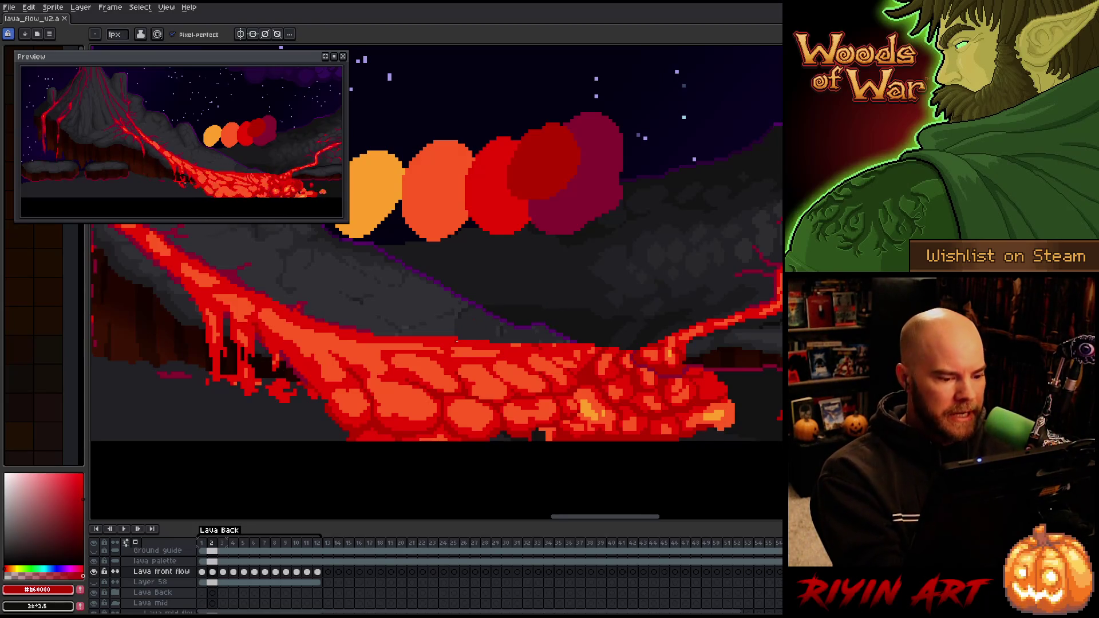
Sample the bright and dark crack reds again, then advance to frame 3
alt+click(460, 385)
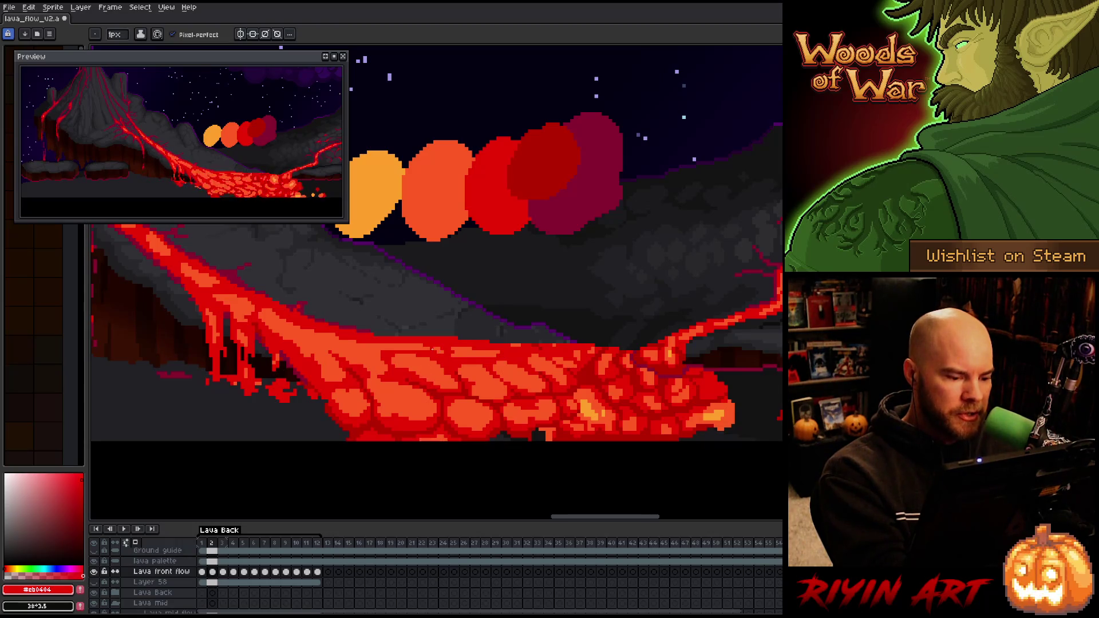
alt+click(444, 395)
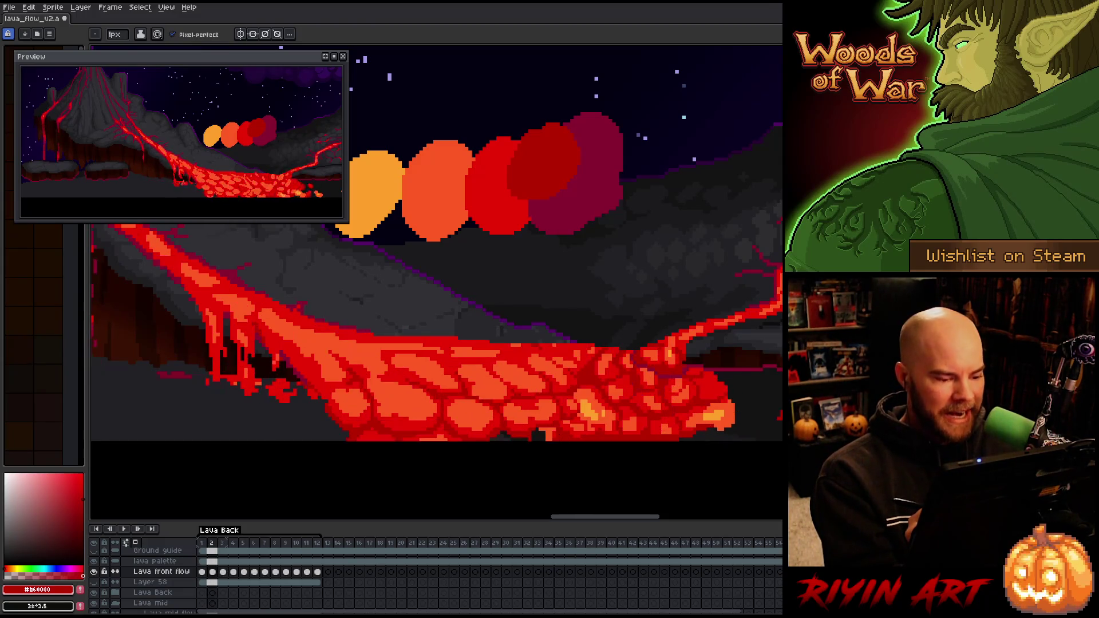
key(Right)
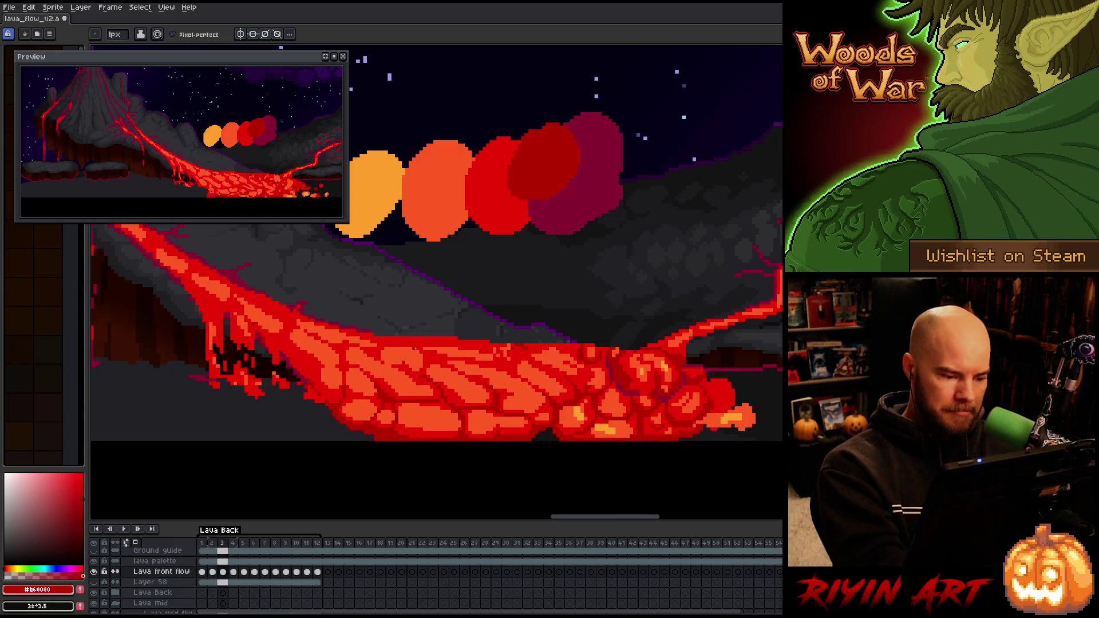
Glance back at frame 2, then advance through frame 3 to frame 4
key(Left)
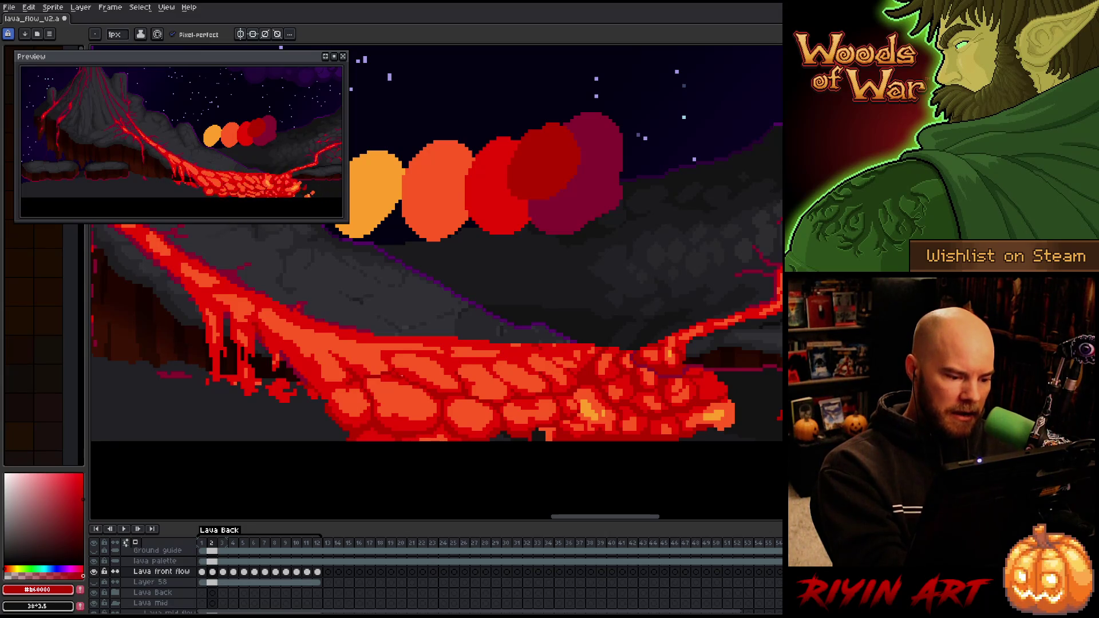
key(Right)
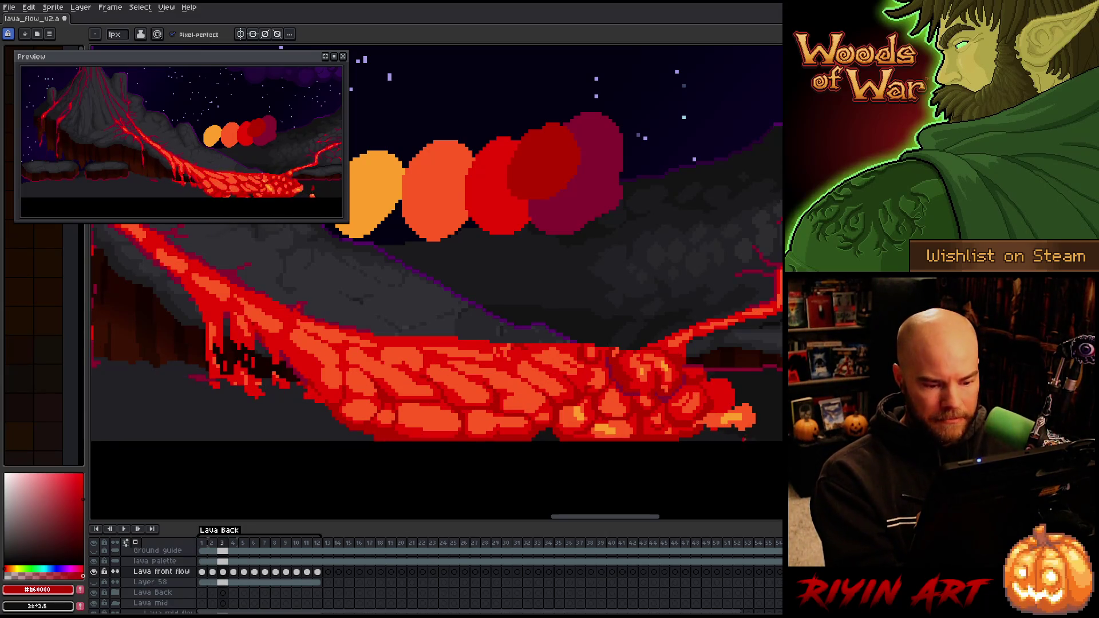
key(Right)
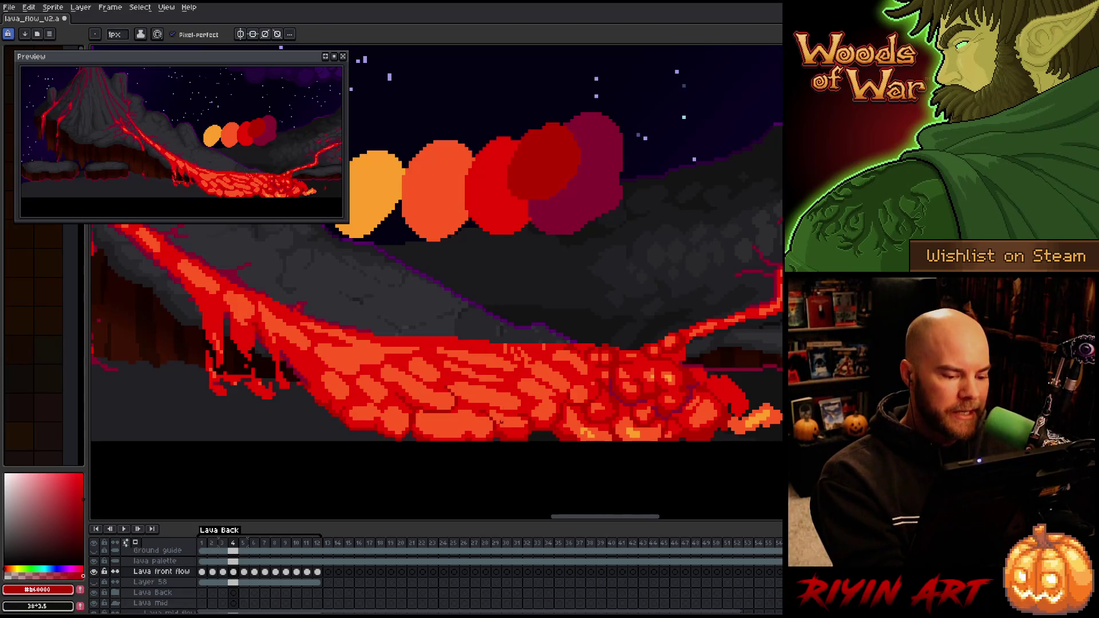
Sample the lava reds #cb0404, #b60000 and orange #fe5a22 around frame 4's crust
alt+click(491, 428)
alt+click(538, 376)
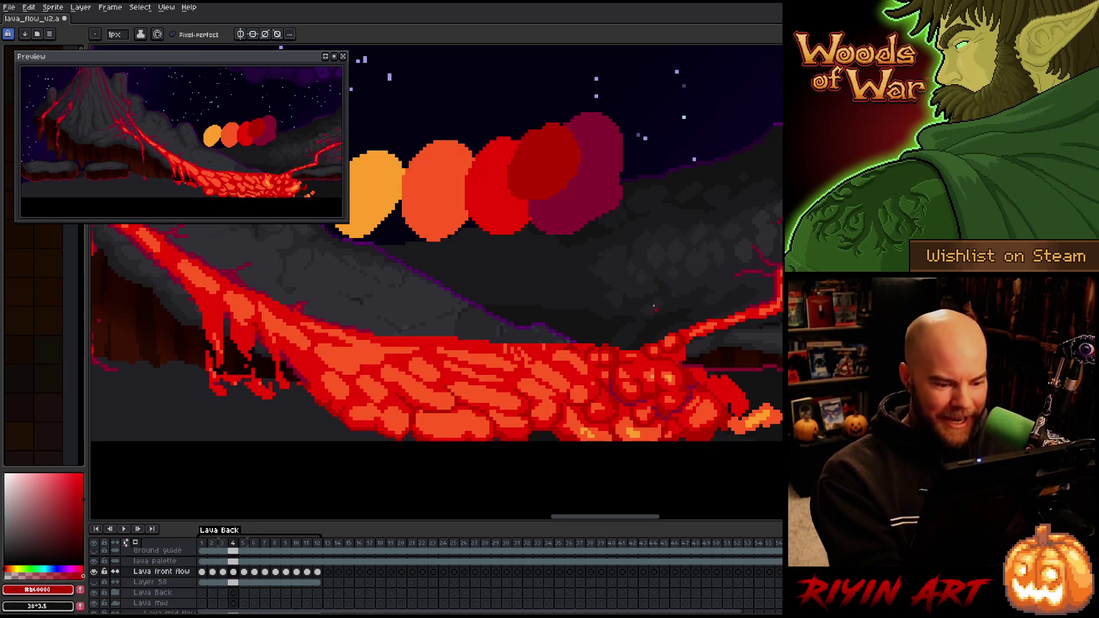
alt+click(532, 413)
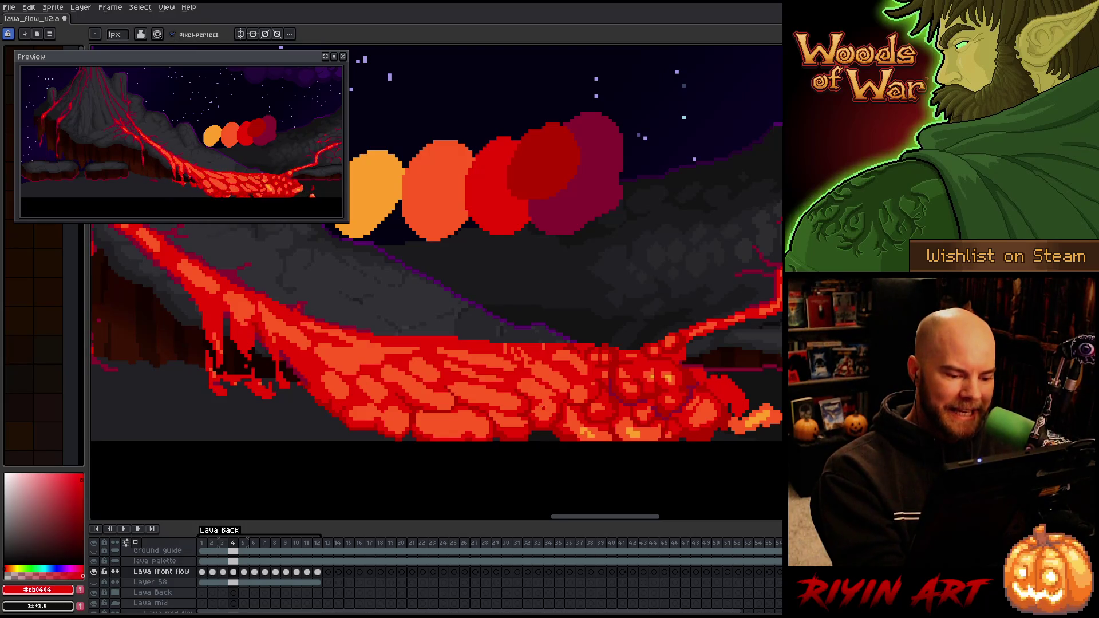
alt+click(568, 404)
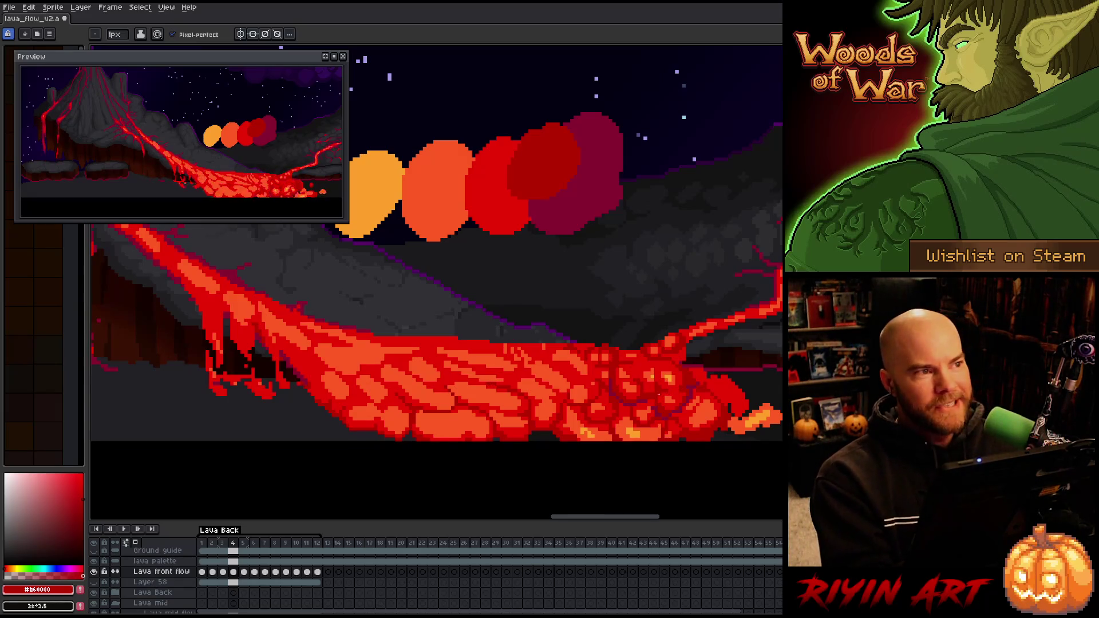
alt+click(521, 388)
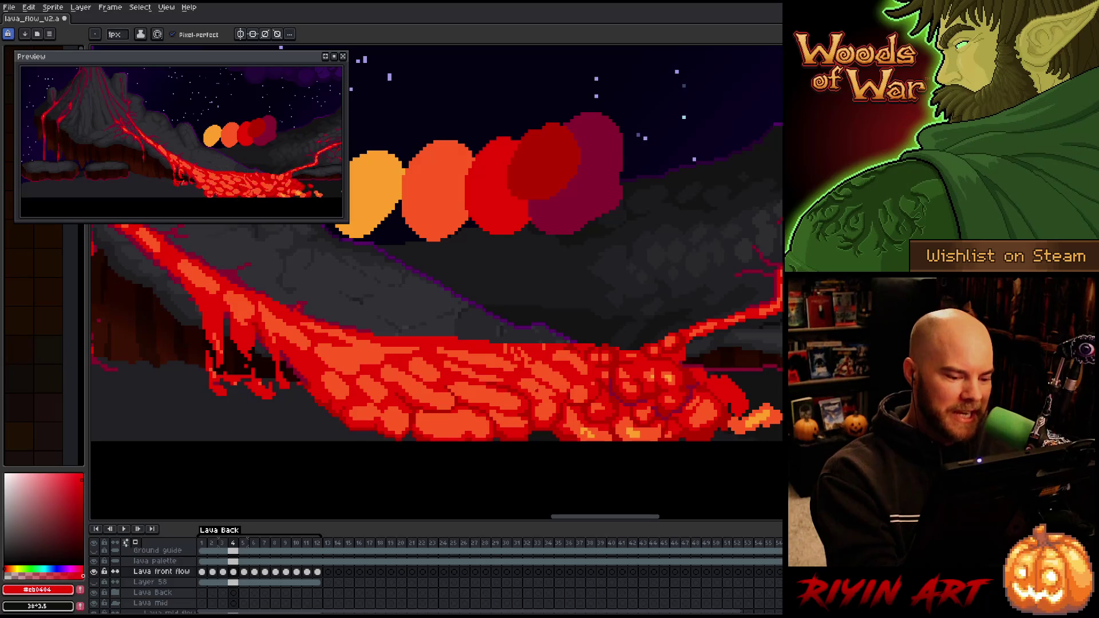
alt+click(521, 387)
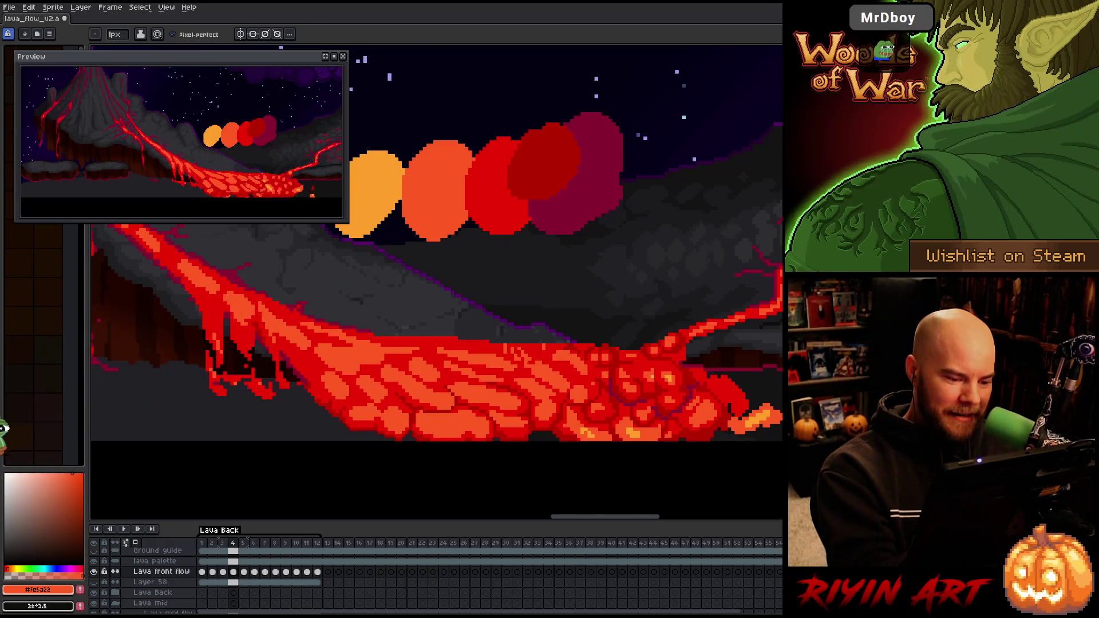
Pencil dark #b60000 crack pixels into frame 4's lava crust
key(alt)
alt+click(534, 410)
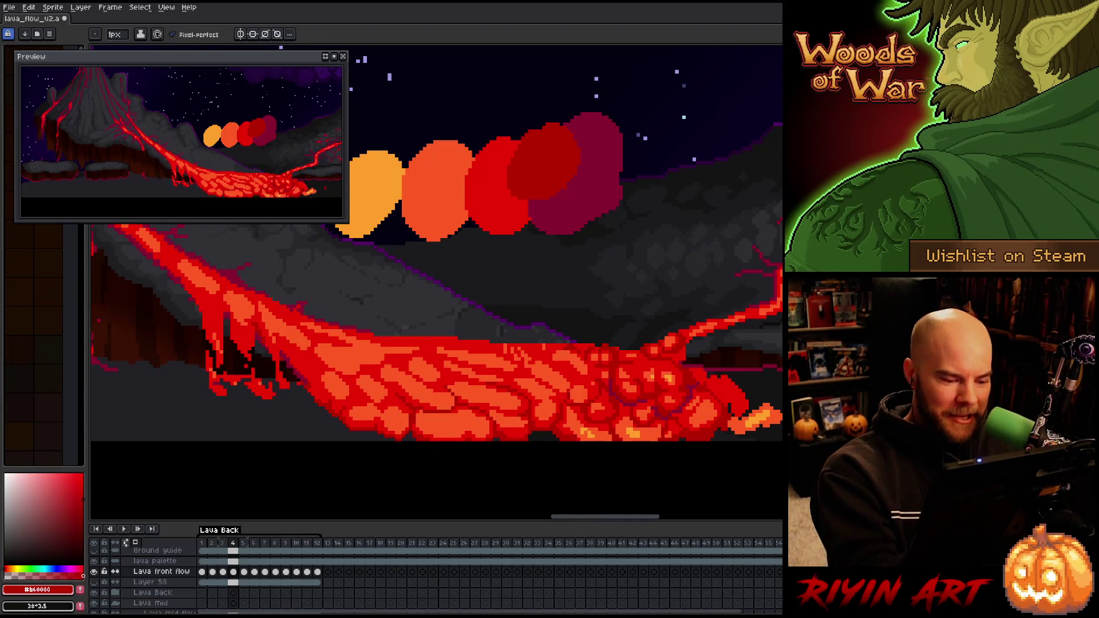
alt+click(556, 395)
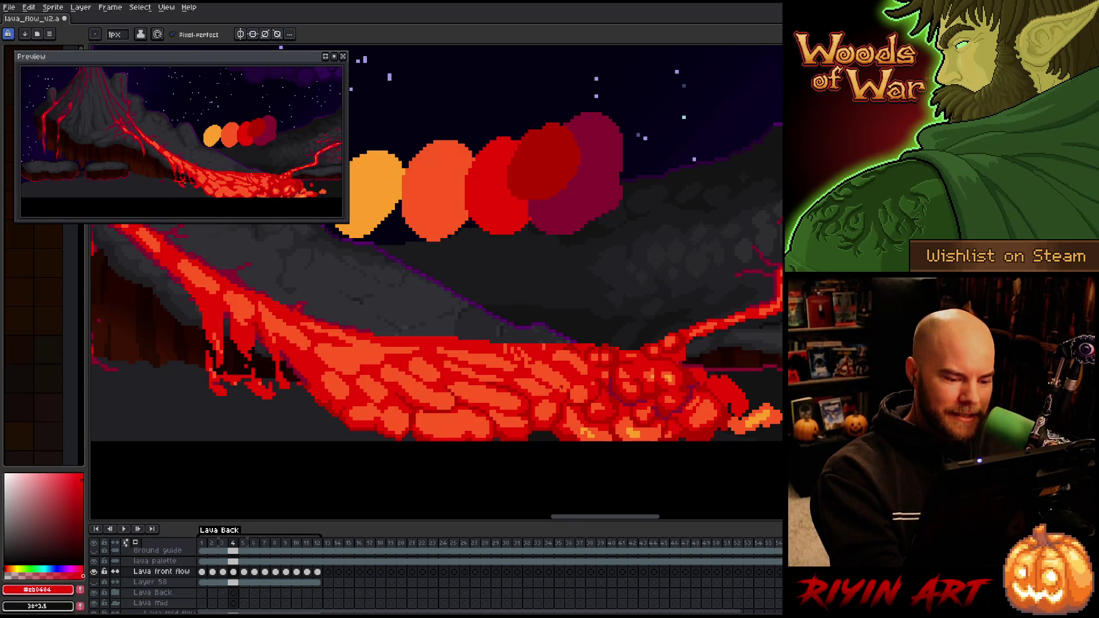
alt+click(543, 397)
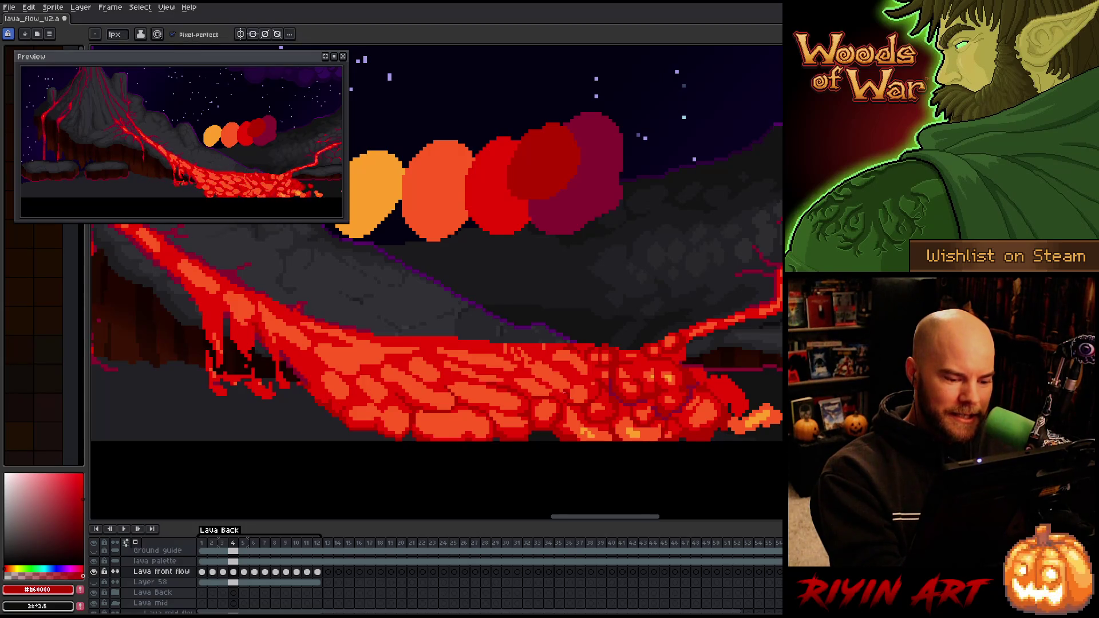
drag(544, 381, 518, 372)
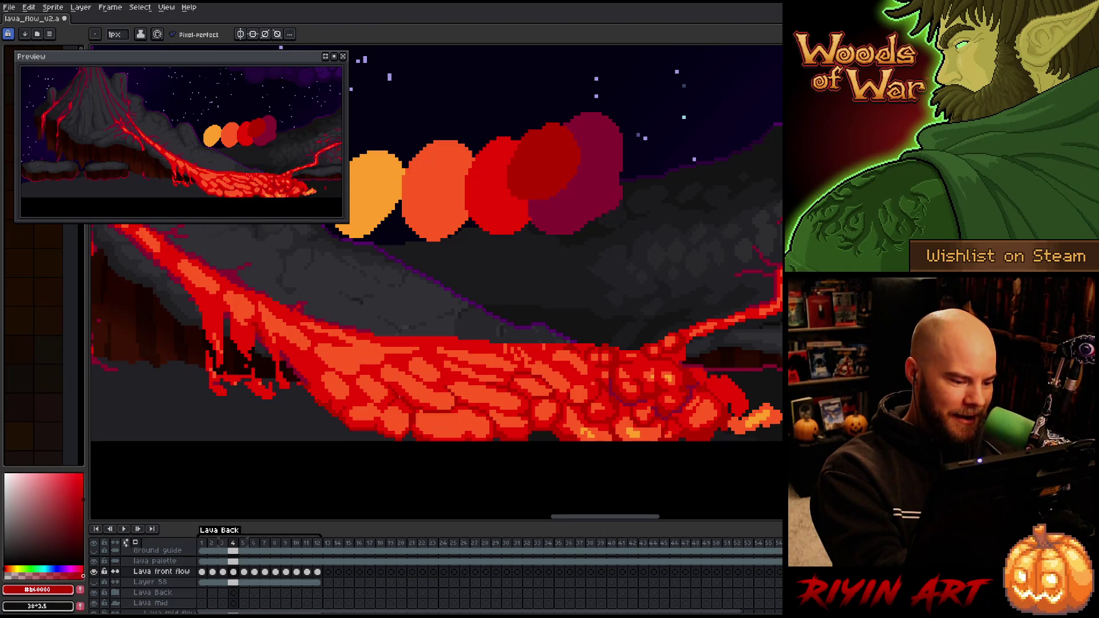
Save the lava flow file, then touch up another crust crack pixel
alt+click(229, 321)
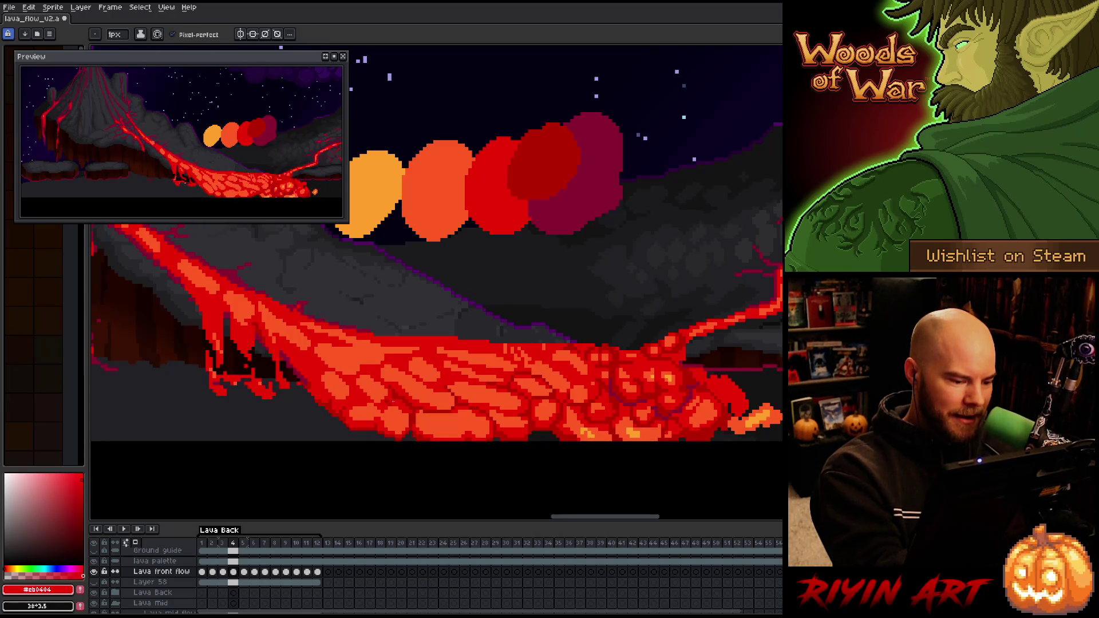
alt+click(388, 400)
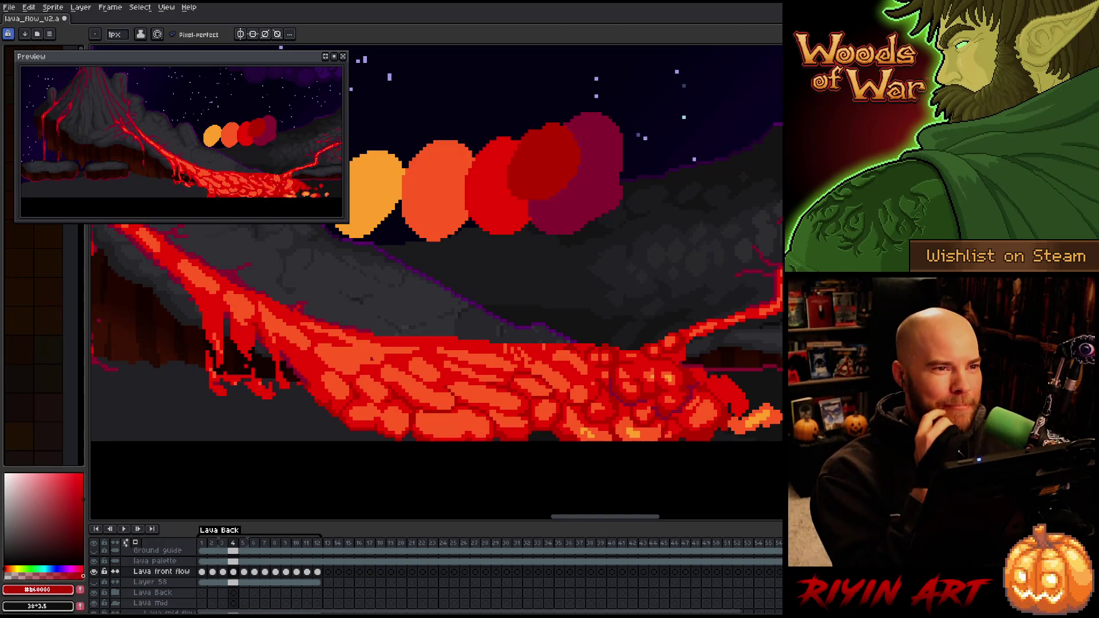
key(ctrl+s)
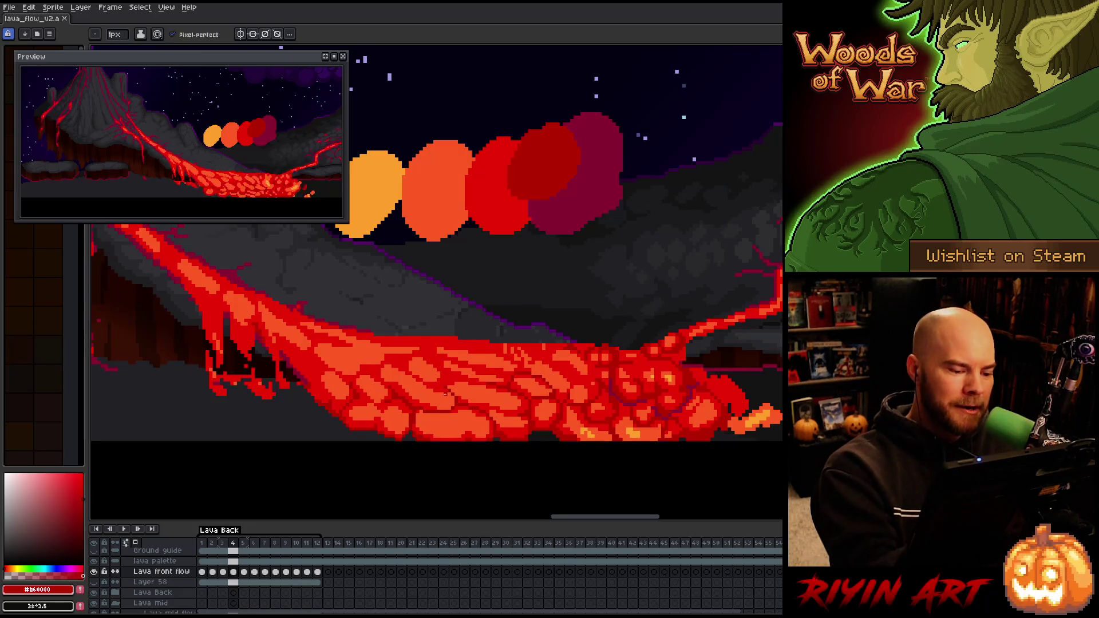
alt+click(446, 394)
click(446, 393)
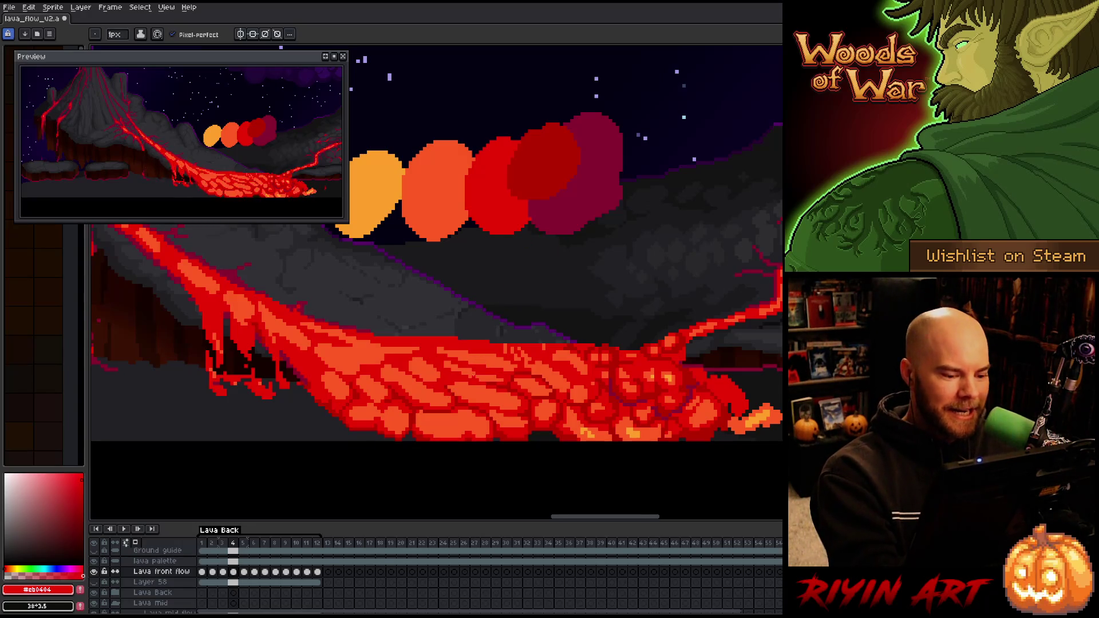
Eyedrop the deep red #b60000 from frame 4 and save the lava flow file
alt+click(556, 373)
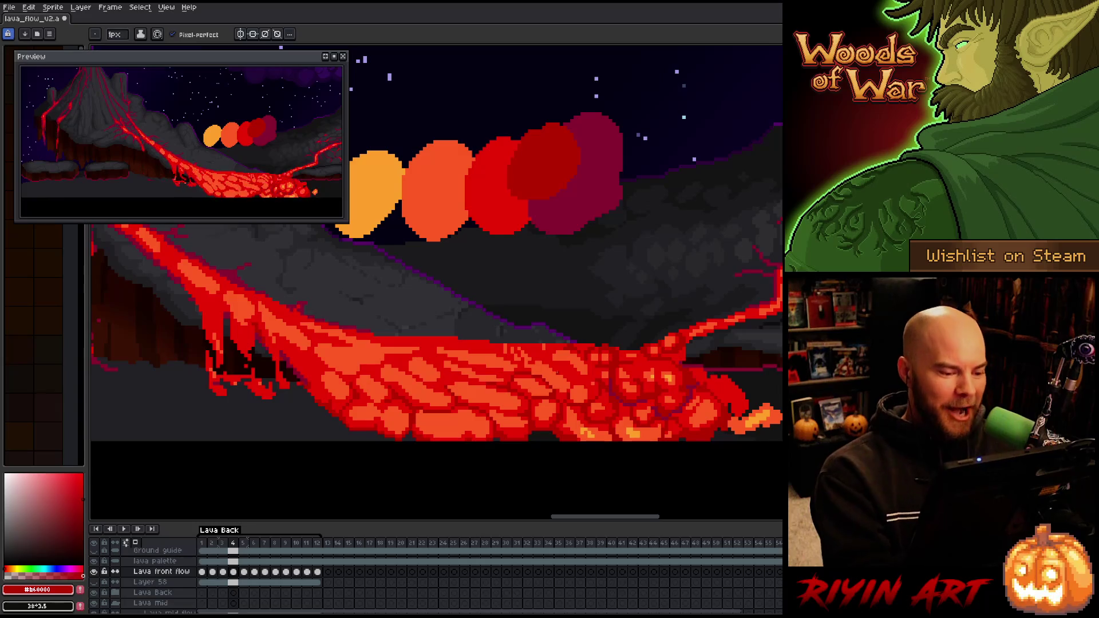
key(ctrl+s)
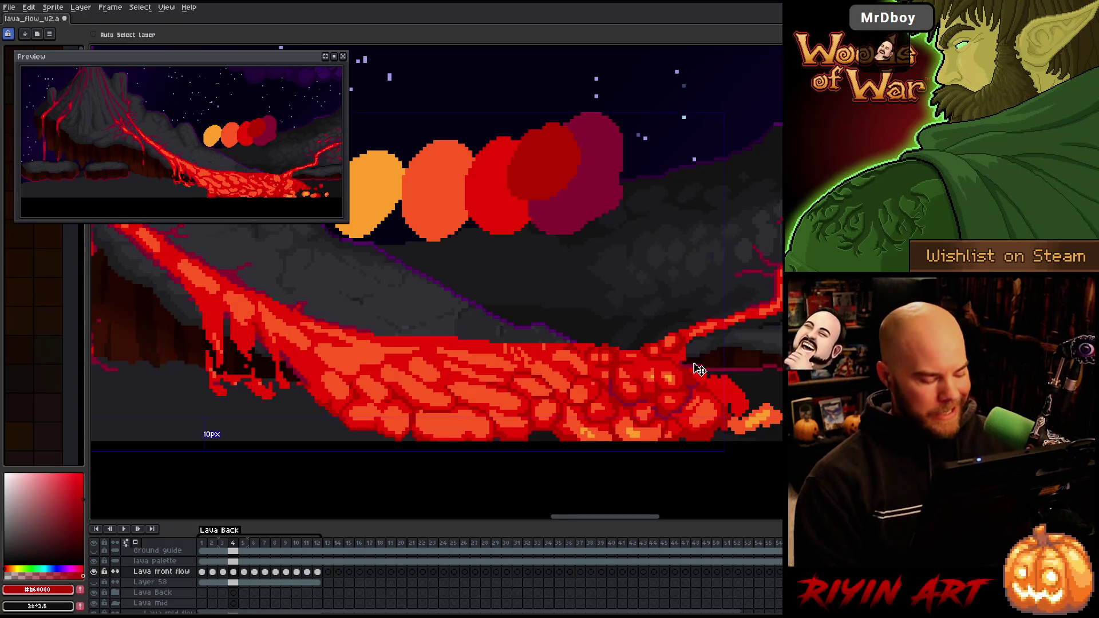
key(ctrl+s)
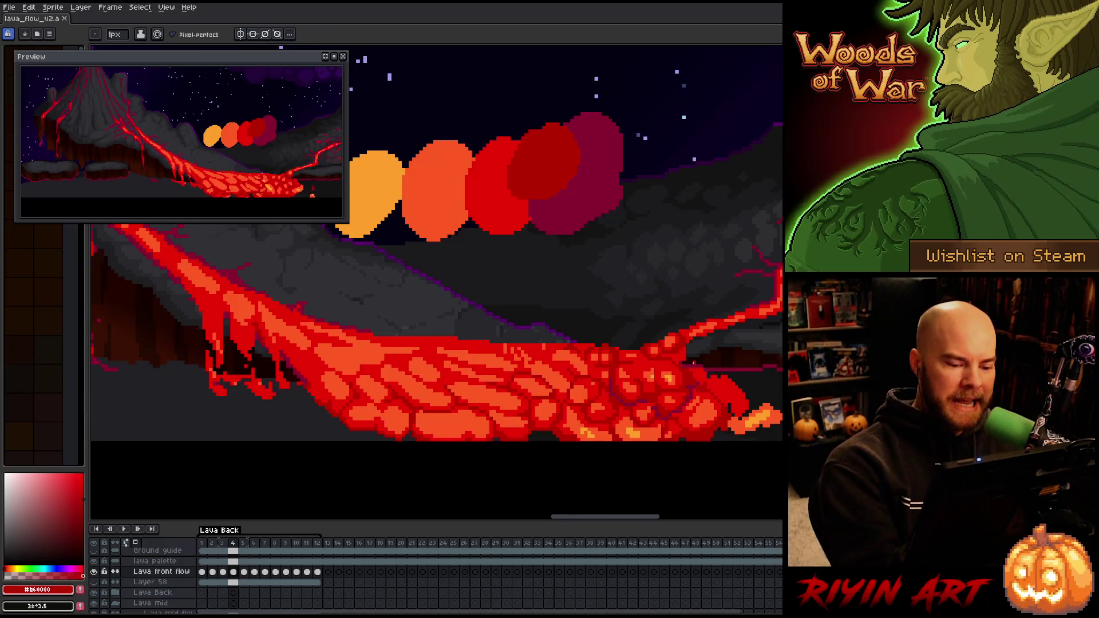
Touch up a crack pixel on frame 4 with the deep red and glance at the neighbouring frame
key(i)
key(b)
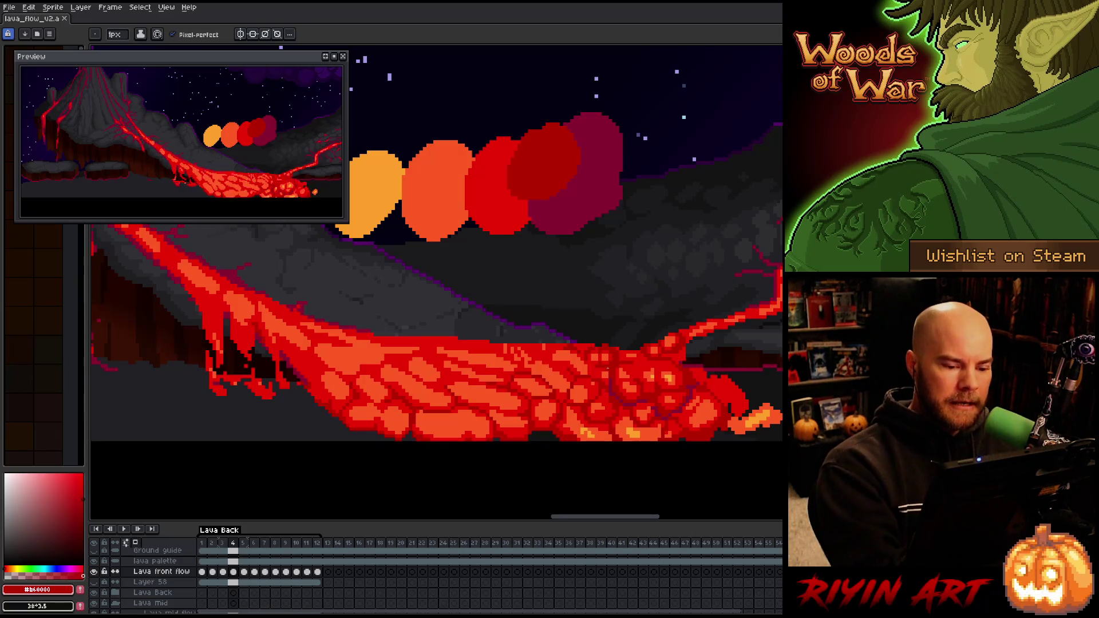
key(alt)
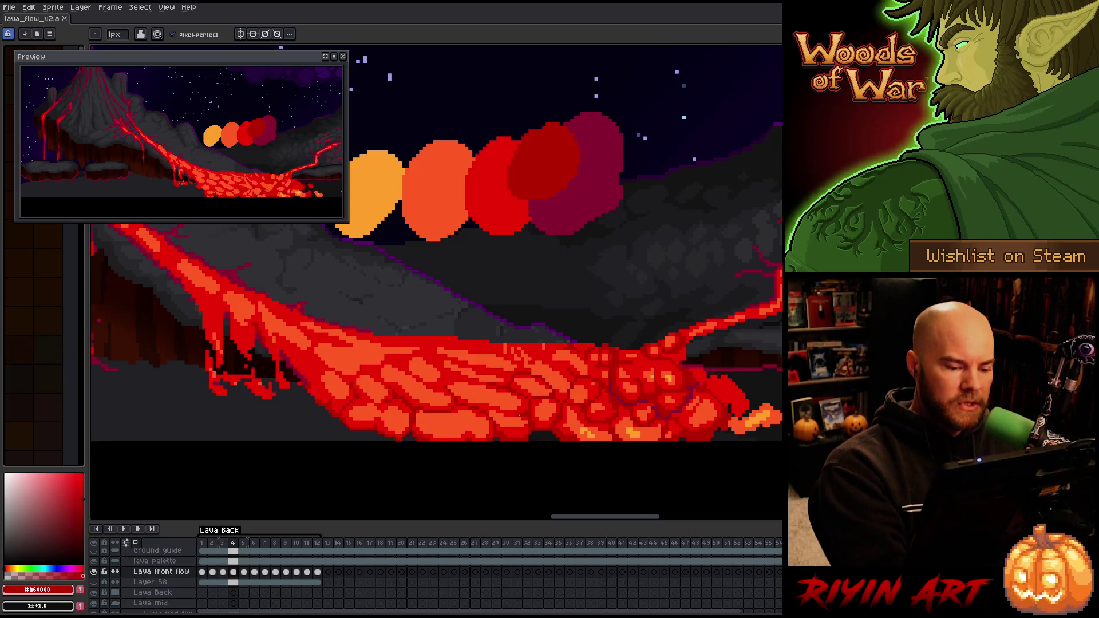
click(473, 397)
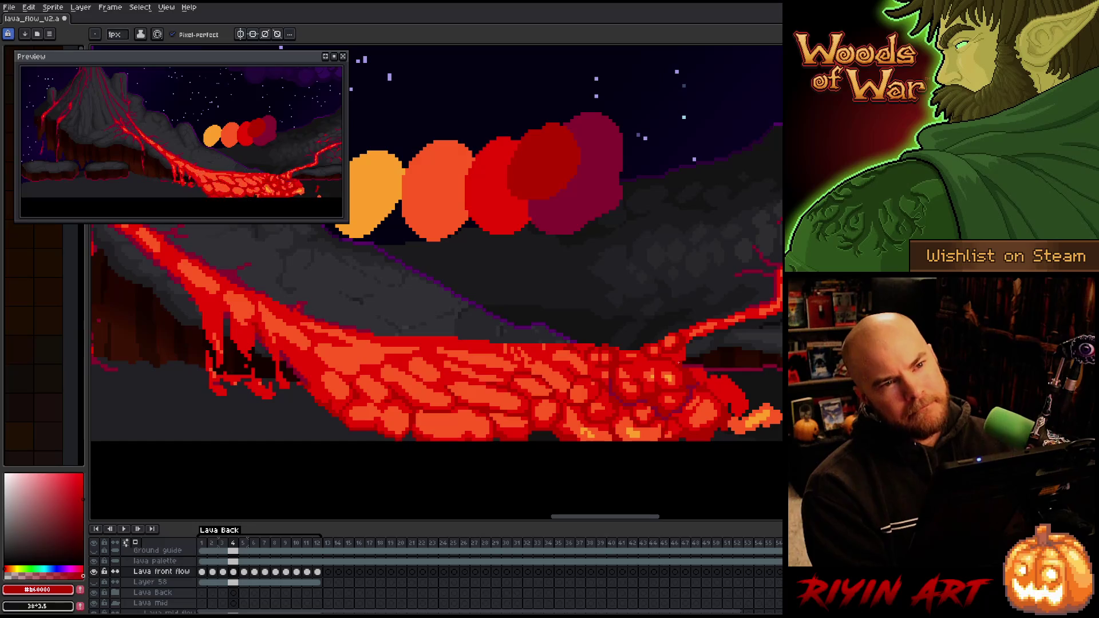
key(alt)
alt+click(504, 428)
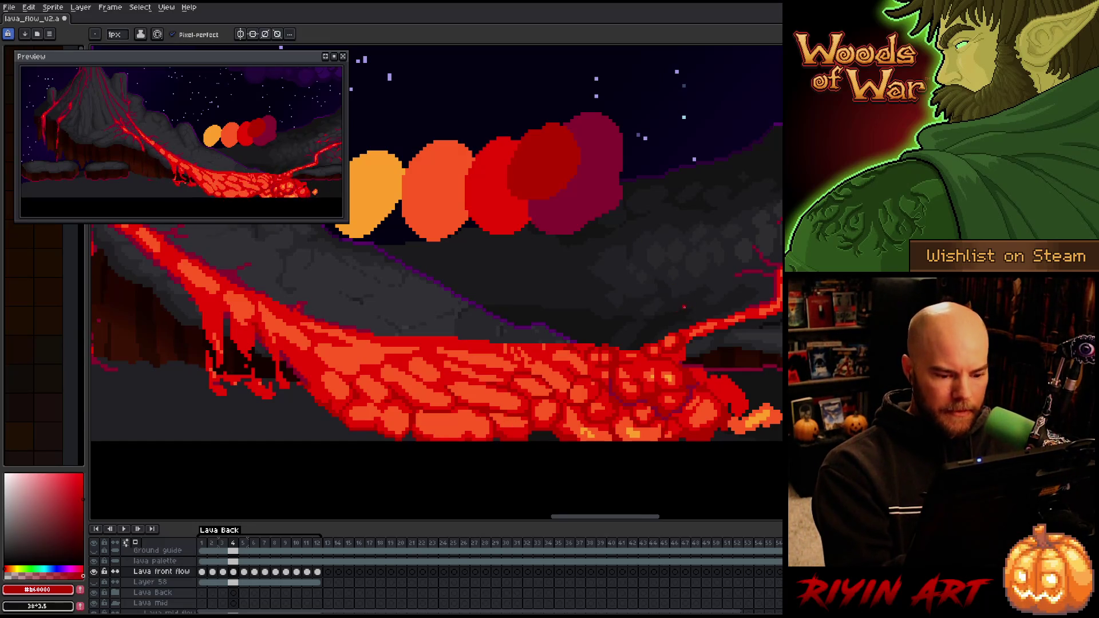
key(Right)
key(Left)
On frame 5, sample the crust and deep reds and compare against frame 4
key(Right)
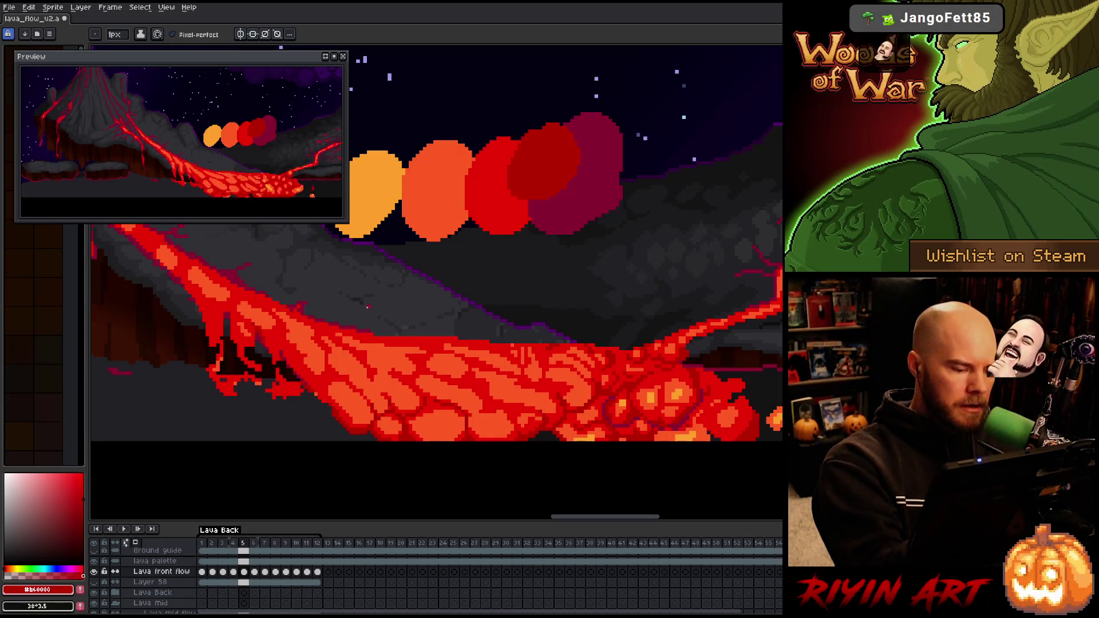
alt+click(413, 372)
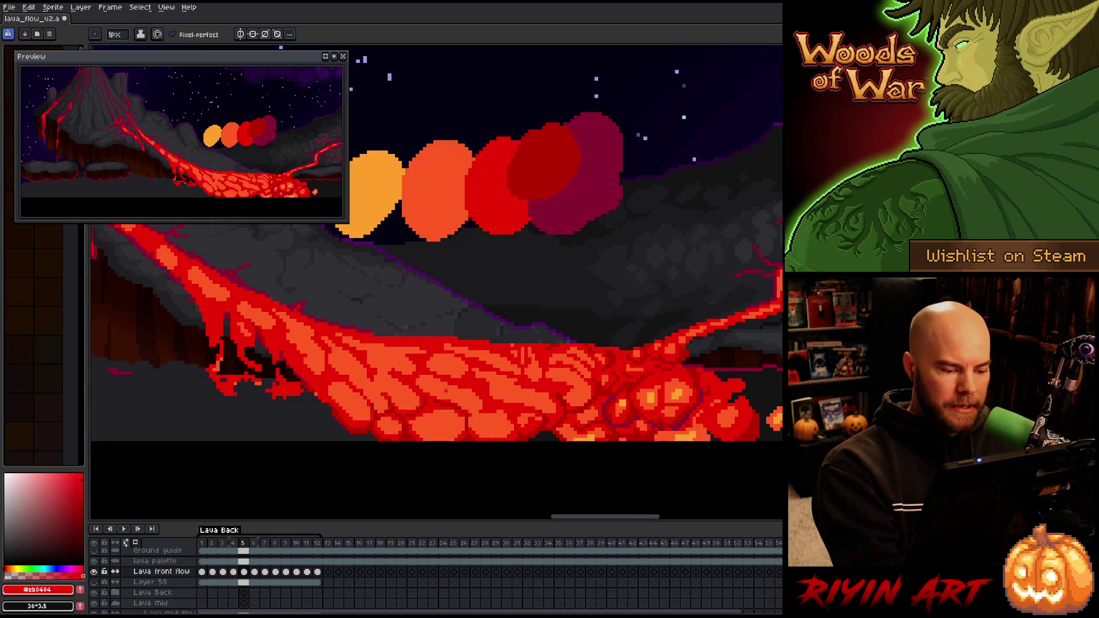
alt+click(449, 394)
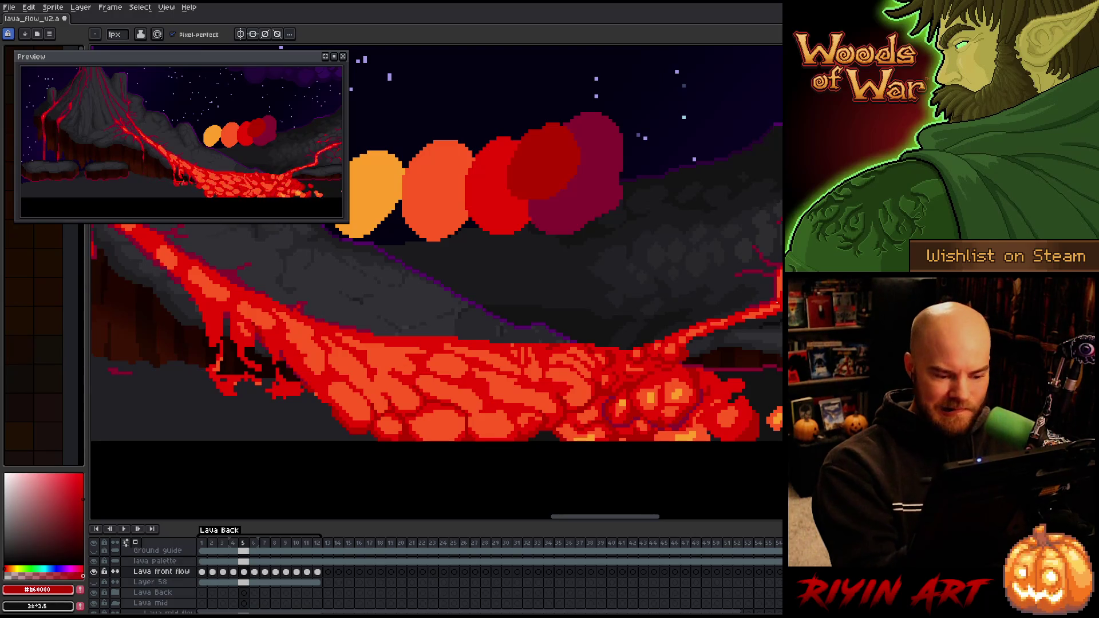
key(comma)
key(period)
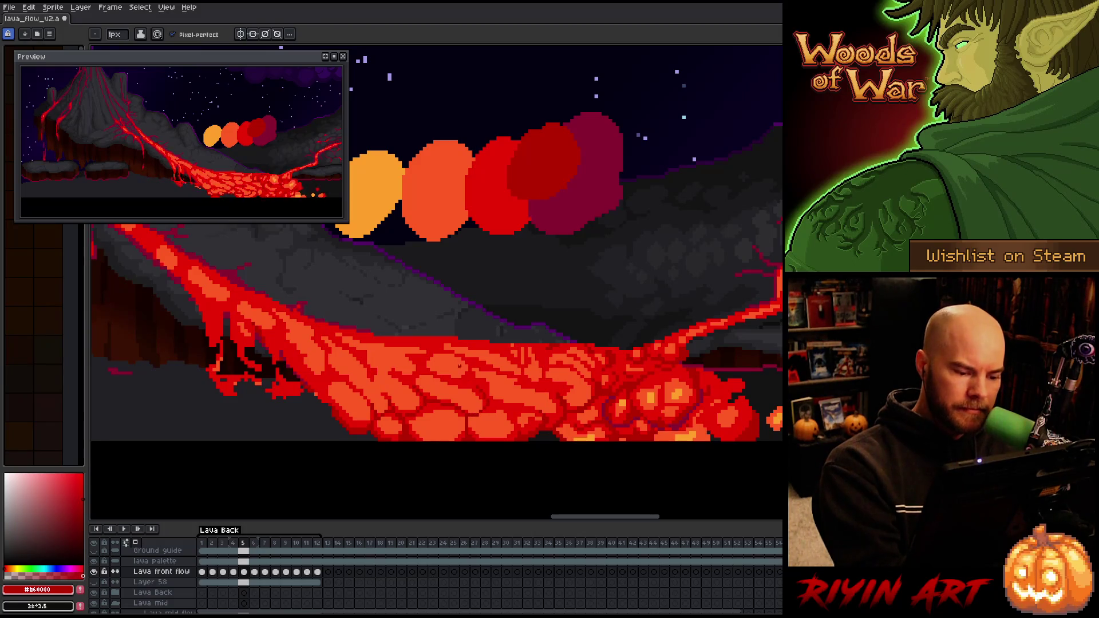
Resample the bright and deep reds and pencil crack fixes on frame 5
alt+click(481, 402)
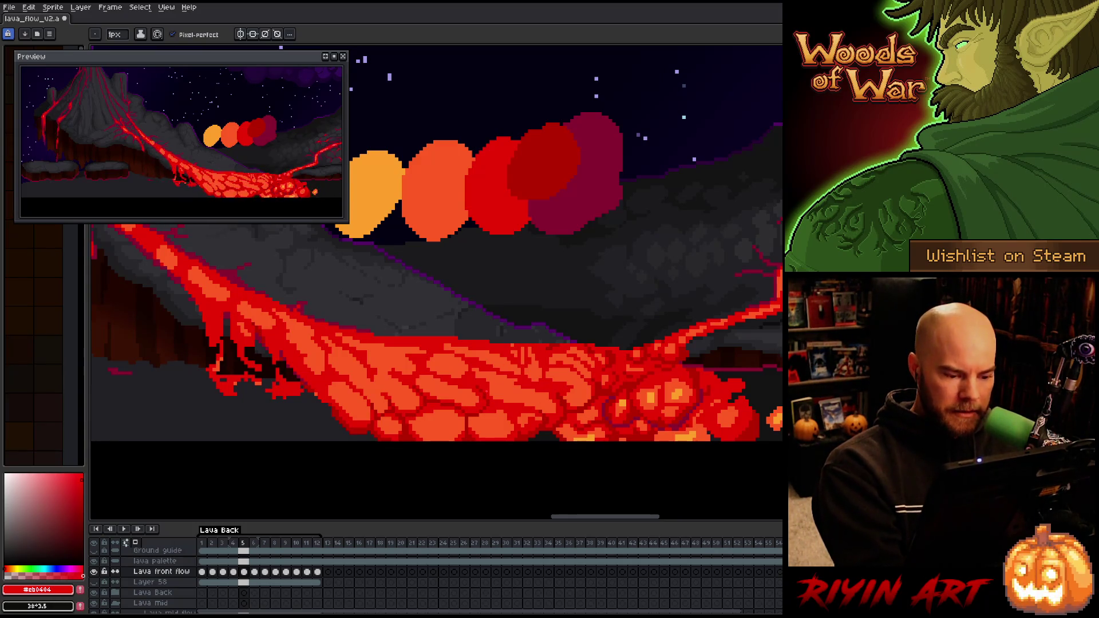
alt+click(498, 405)
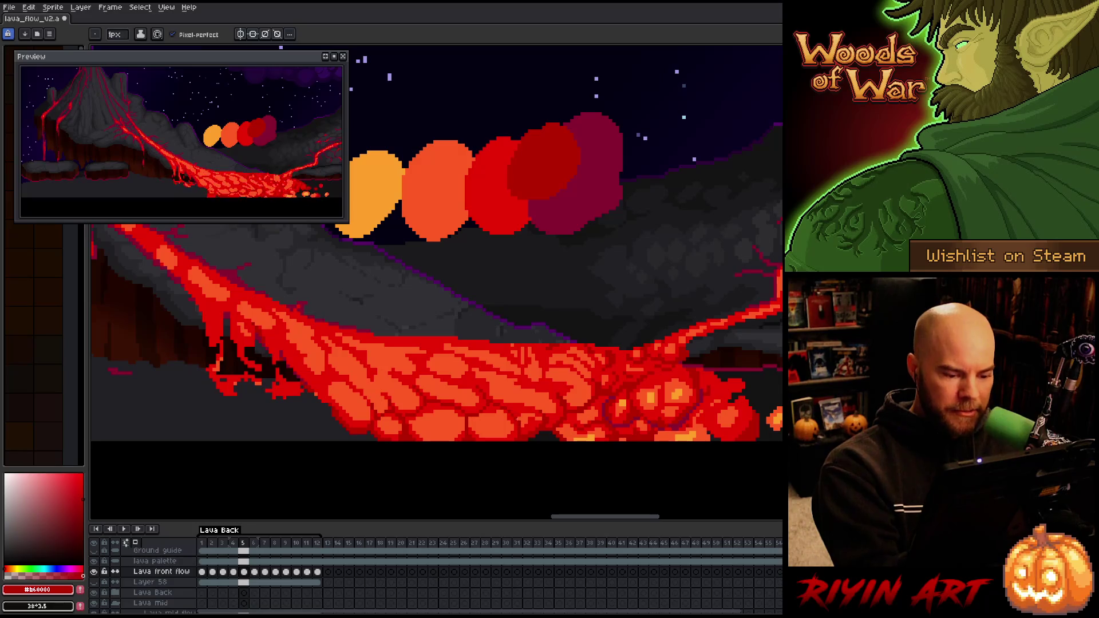
key(alt)
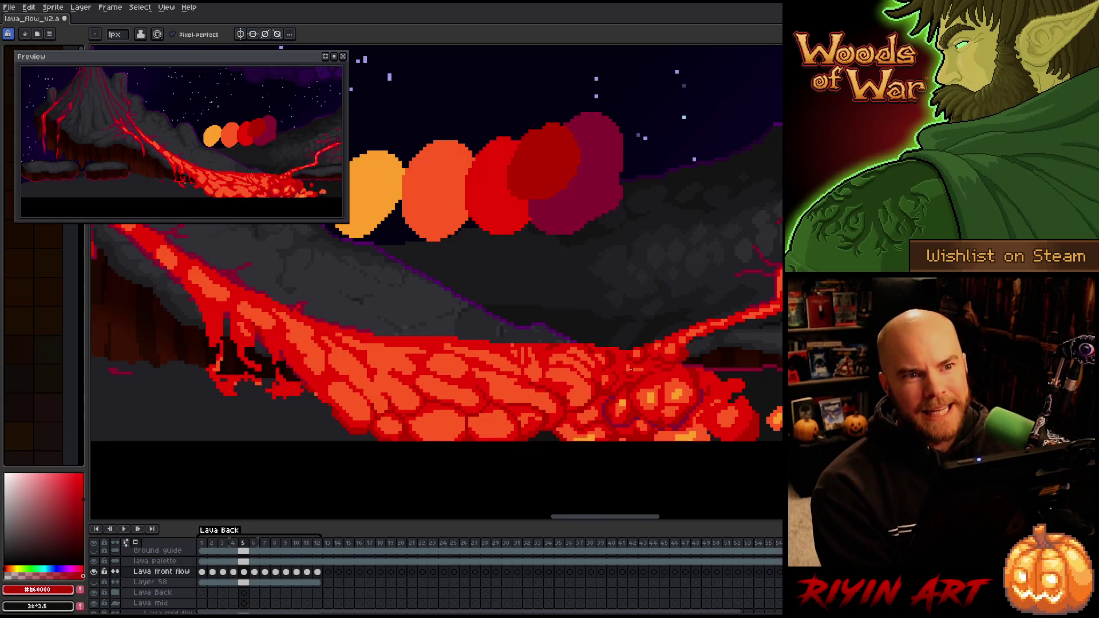
key(i)
key(b)
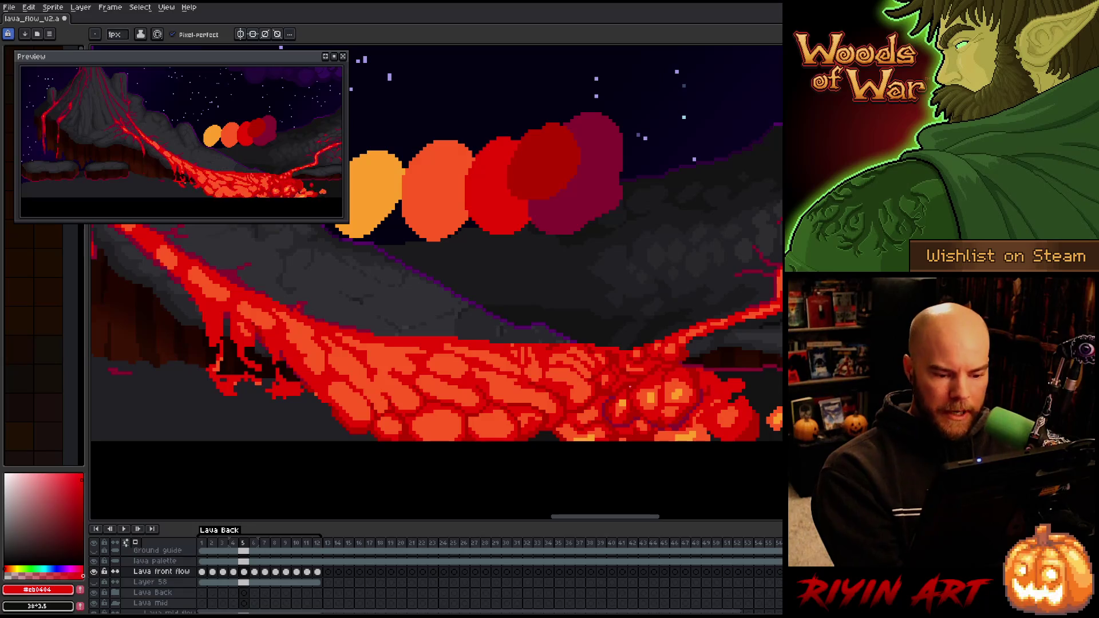
alt+click(607, 382)
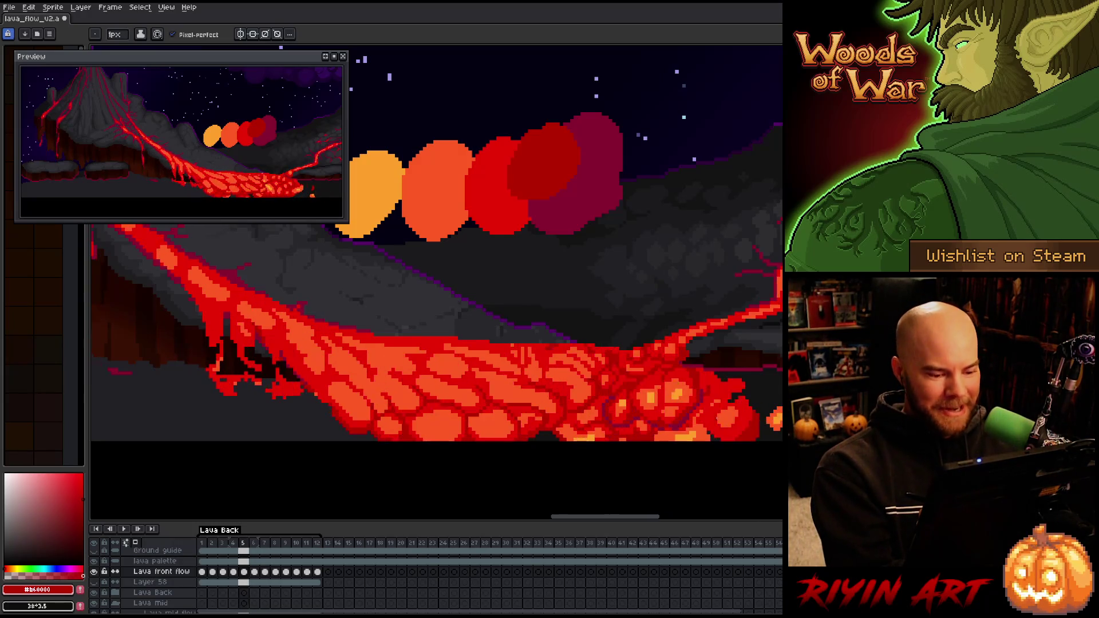
key(Right)
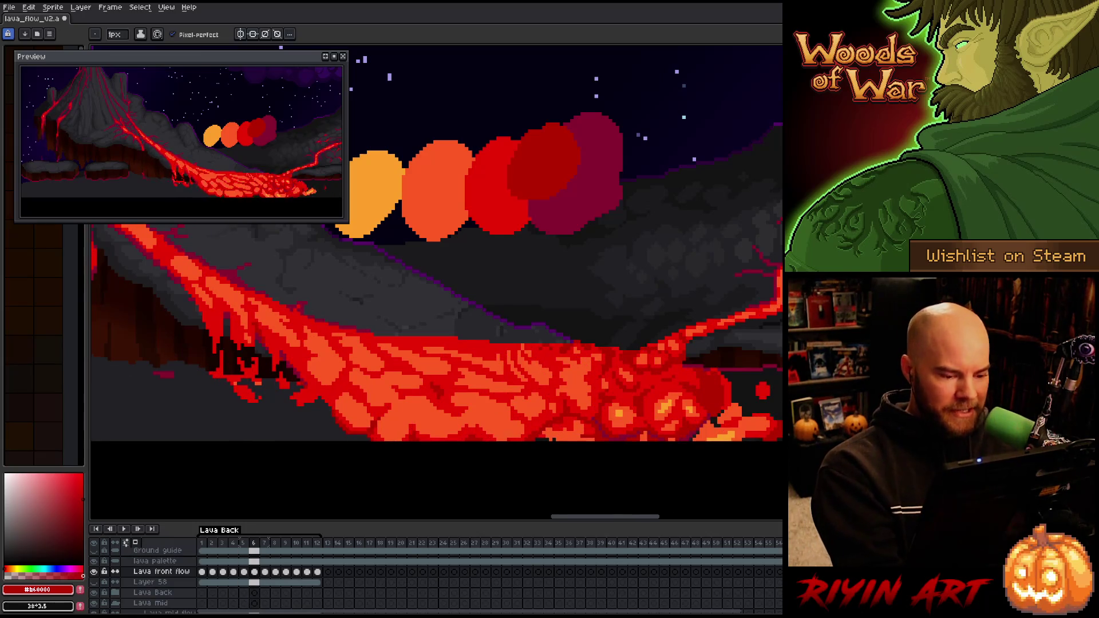
Flip back and forth between frames 5 and 6 to compare the lava crust cracks
key(Left)
key(Right)
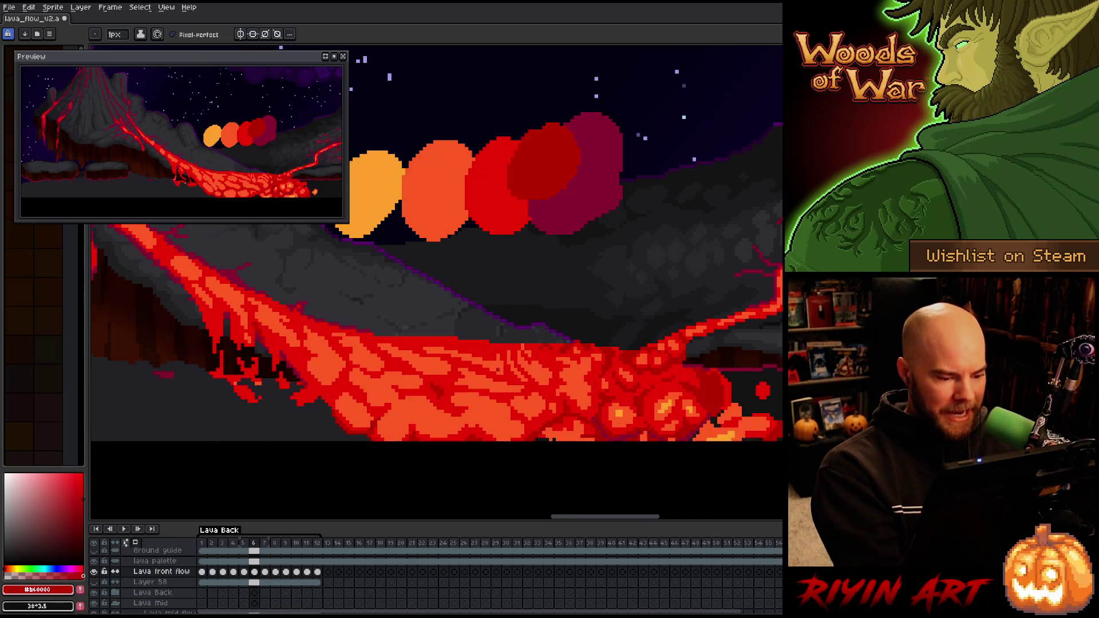
key(Left)
key(Right)
key(Left)
key(Right)
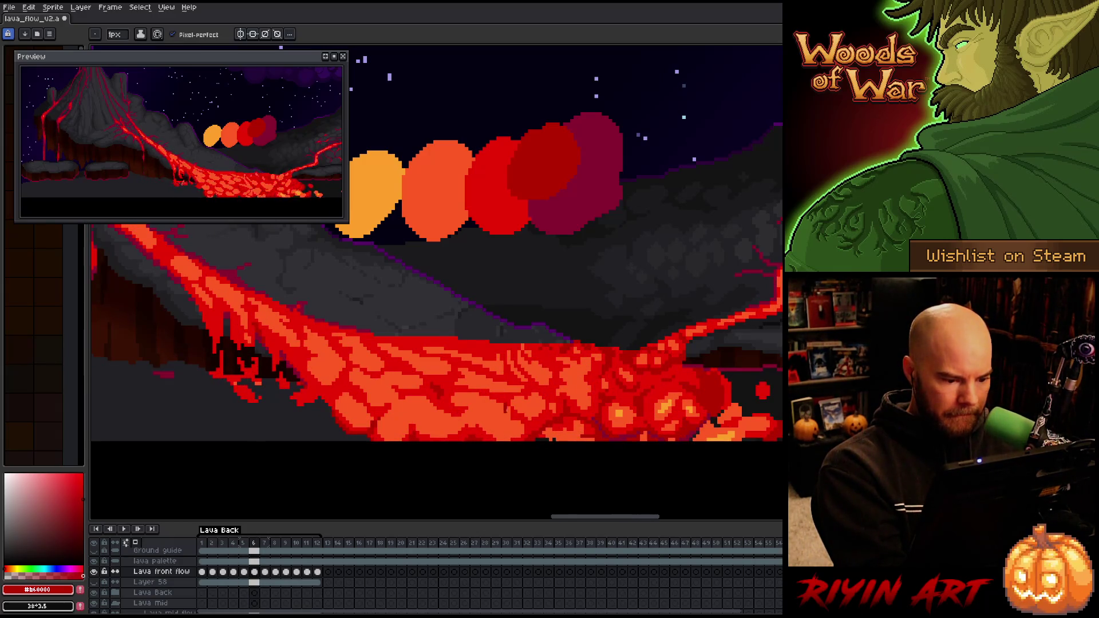
key(Left)
key(Right)
key(Left)
key(Right)
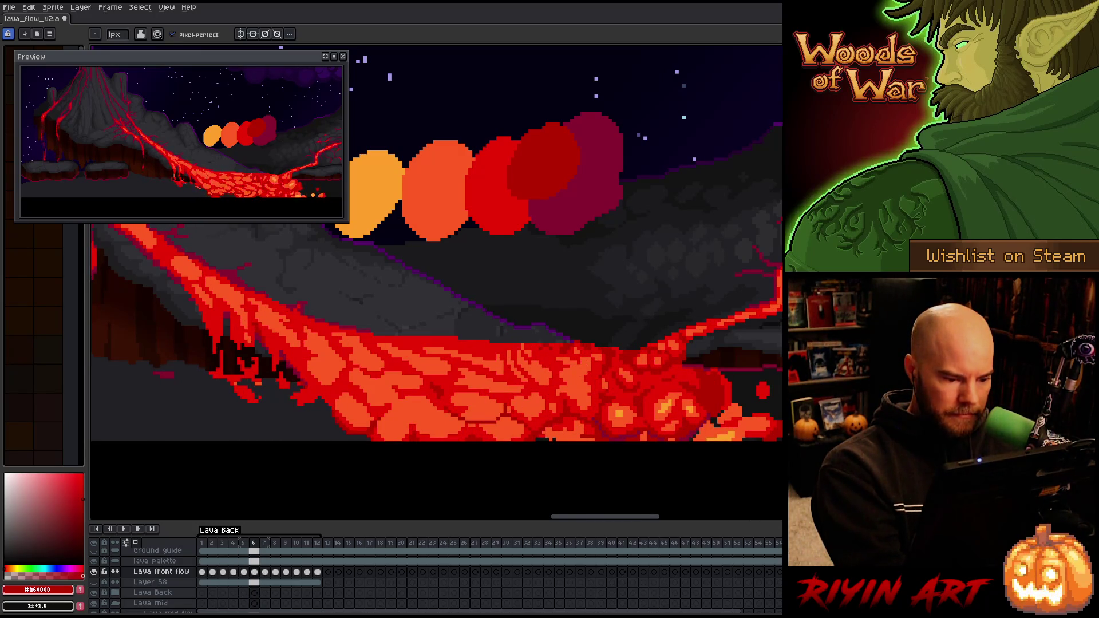
key(Left)
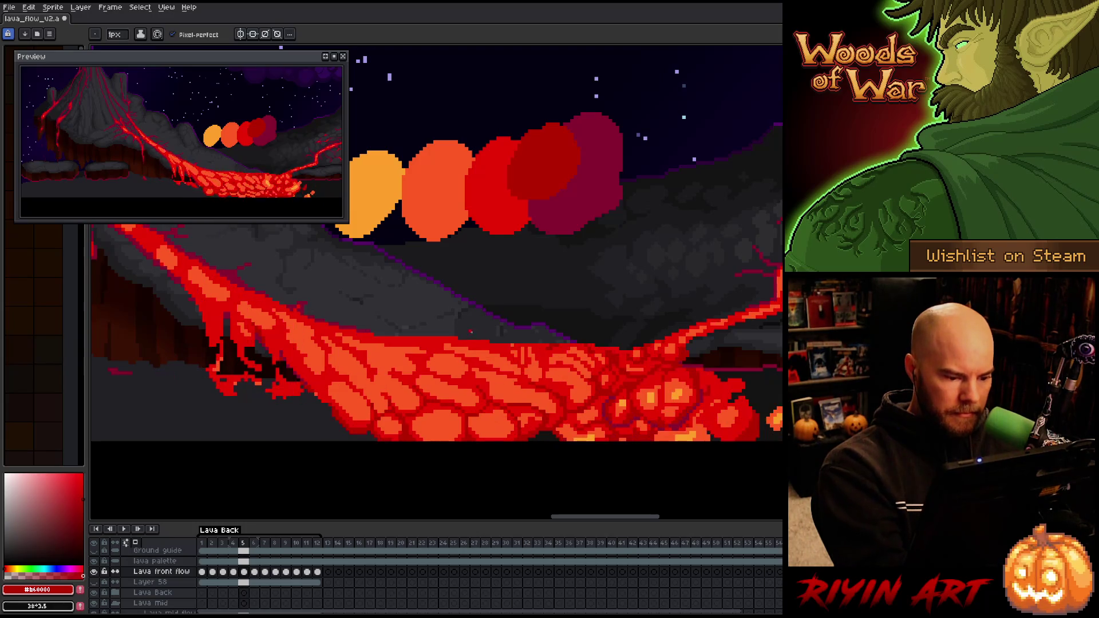
key(Right)
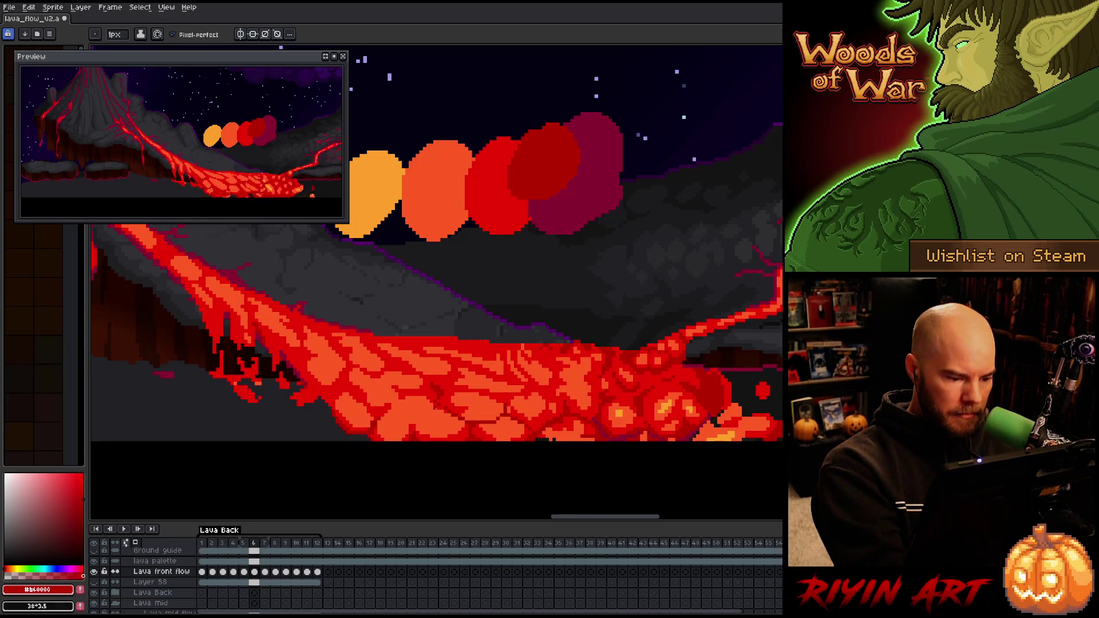
key(Left)
key(Right)
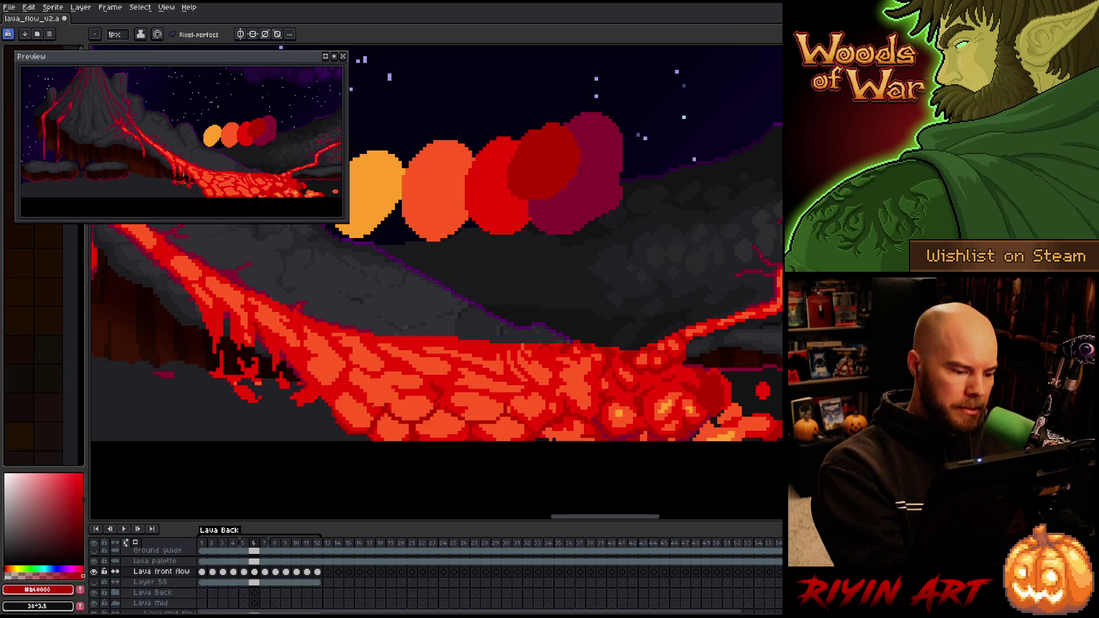
Sample the deep red and the brighter red #cb0404 from the lava for the cracks
key(])
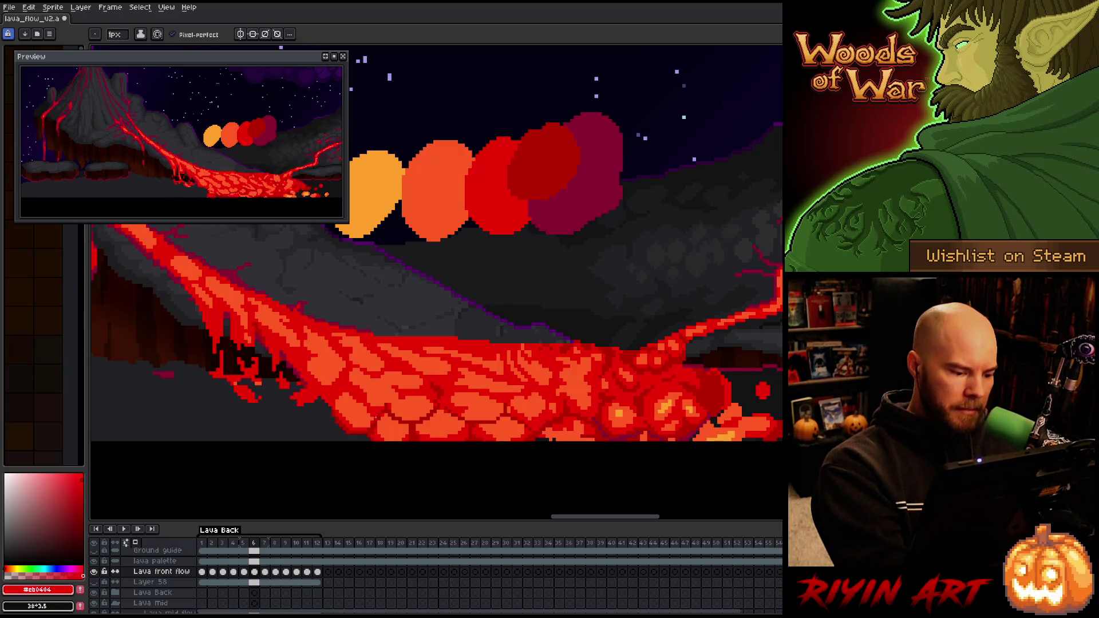
alt+click(467, 335)
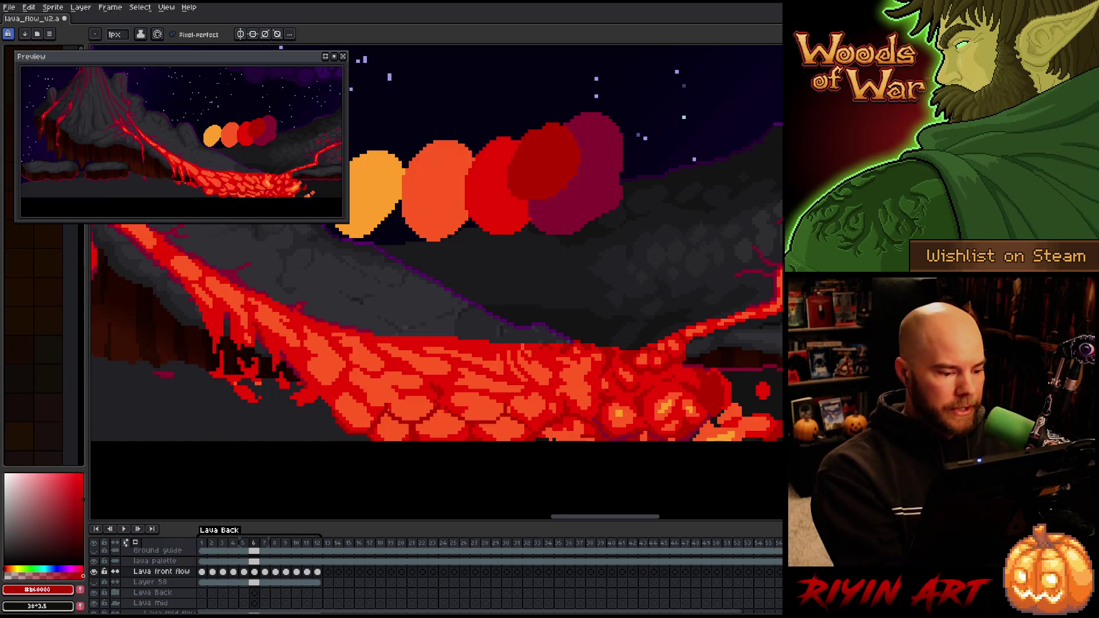
key(])
alt+click(392, 415)
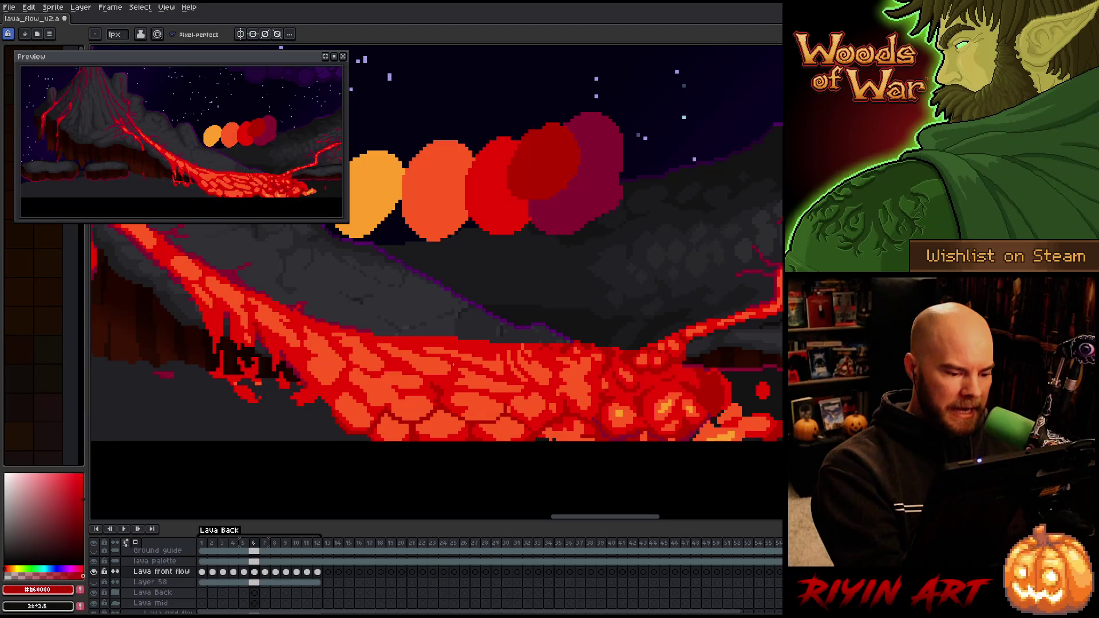
Compare frames 5 and 6 again, settling on frame 6 for editing
key(Left)
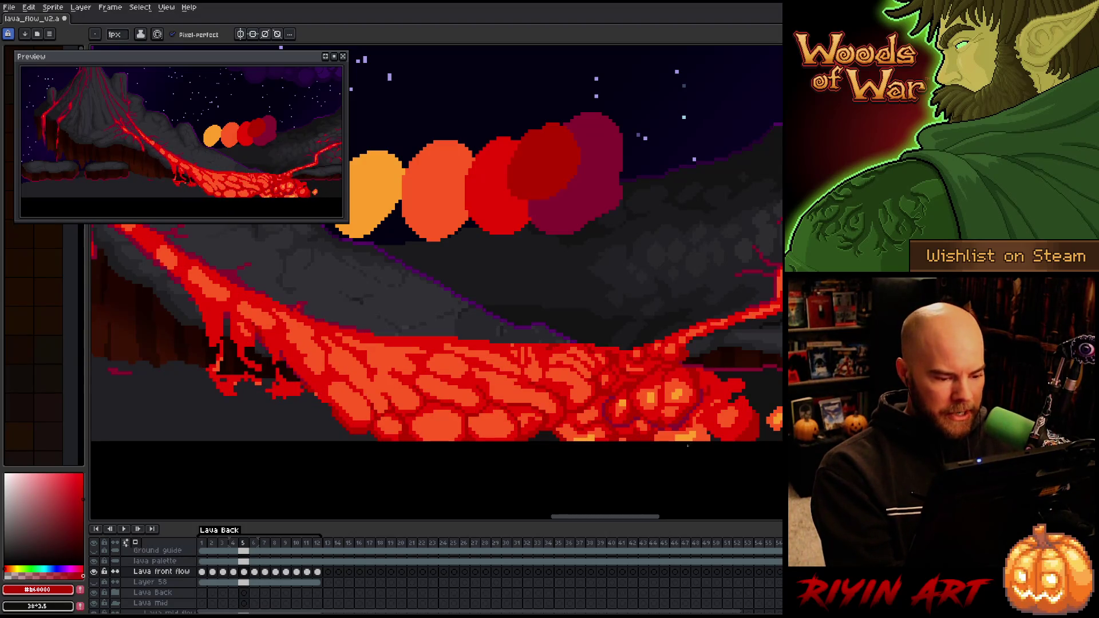
key(Right)
key(Left)
key(Right)
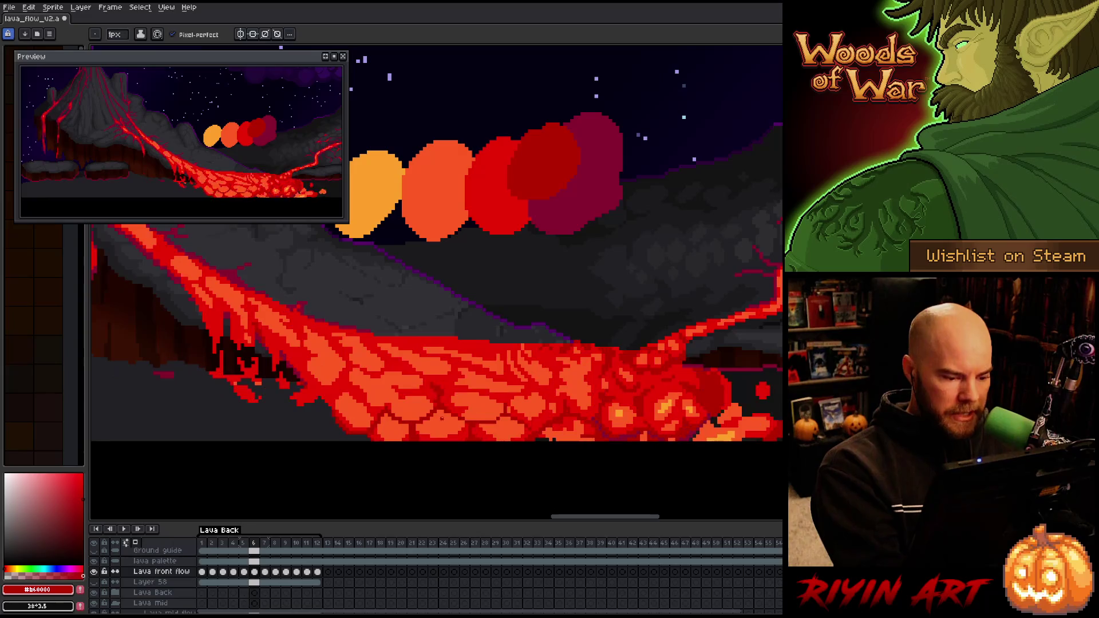
key(Left)
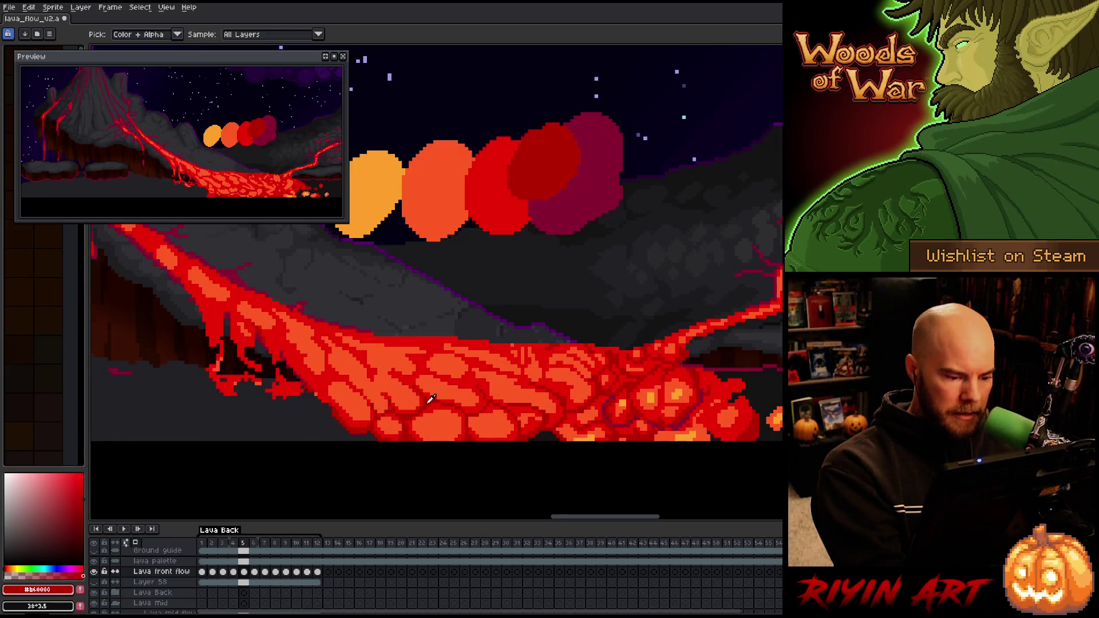
key(Right)
key(Left)
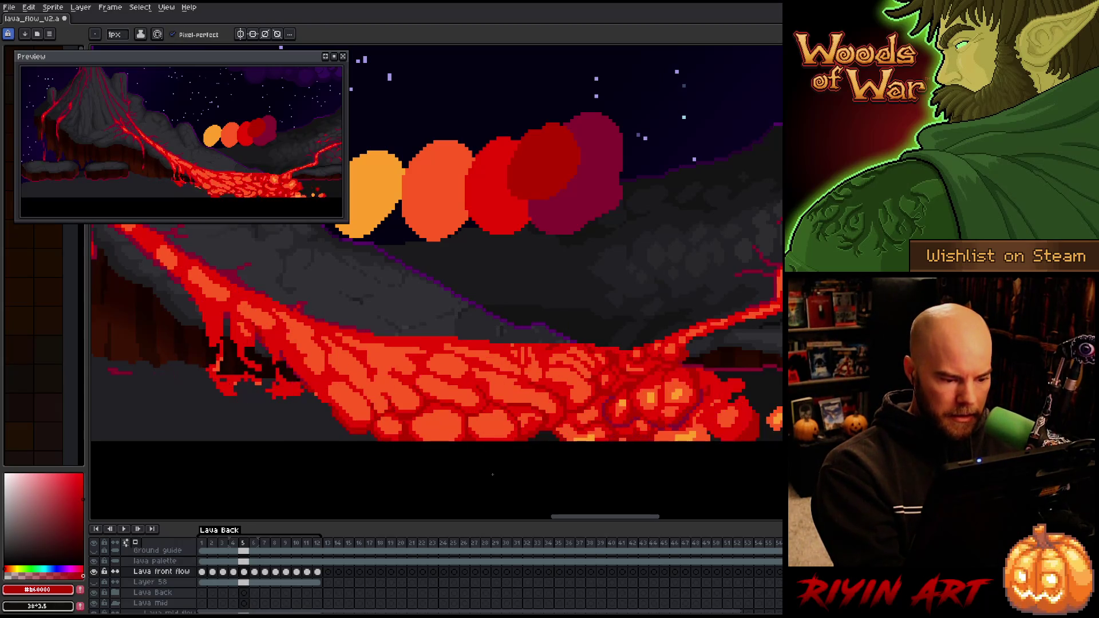
key(Right)
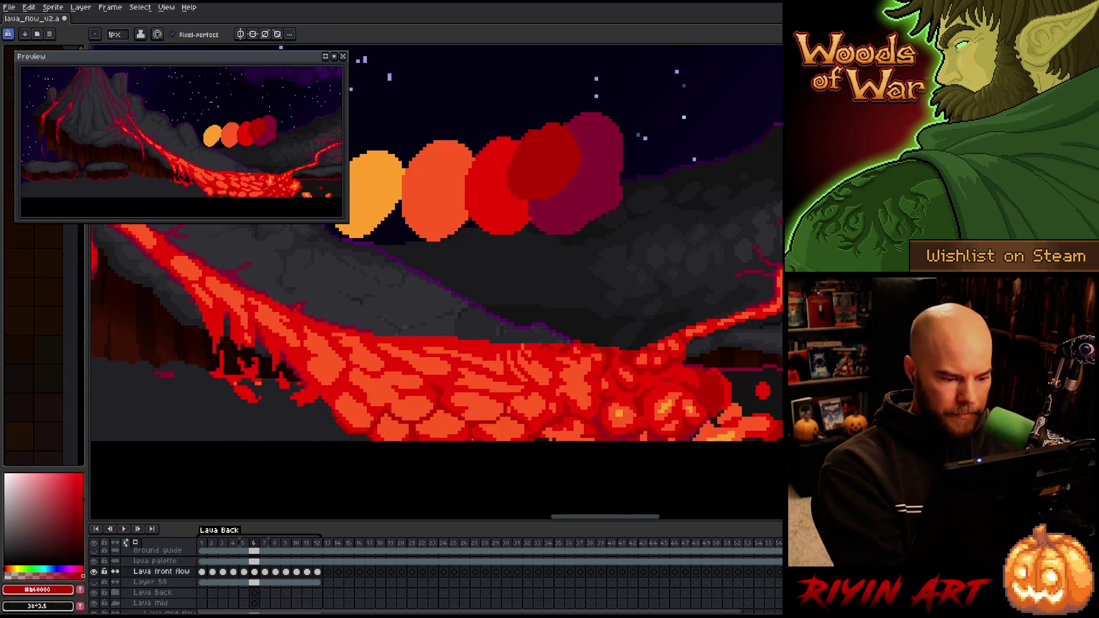
Pick bright red #cb0404, orange #fe5a22 and dark red #b60000 from the lava, then save
alt+click(463, 422)
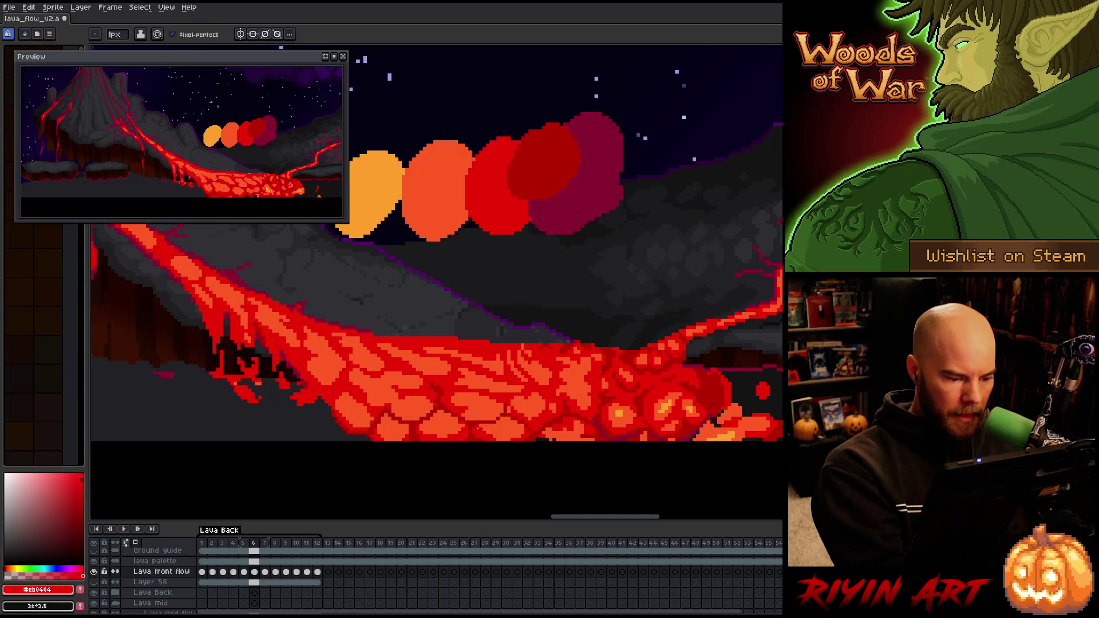
key(alt)
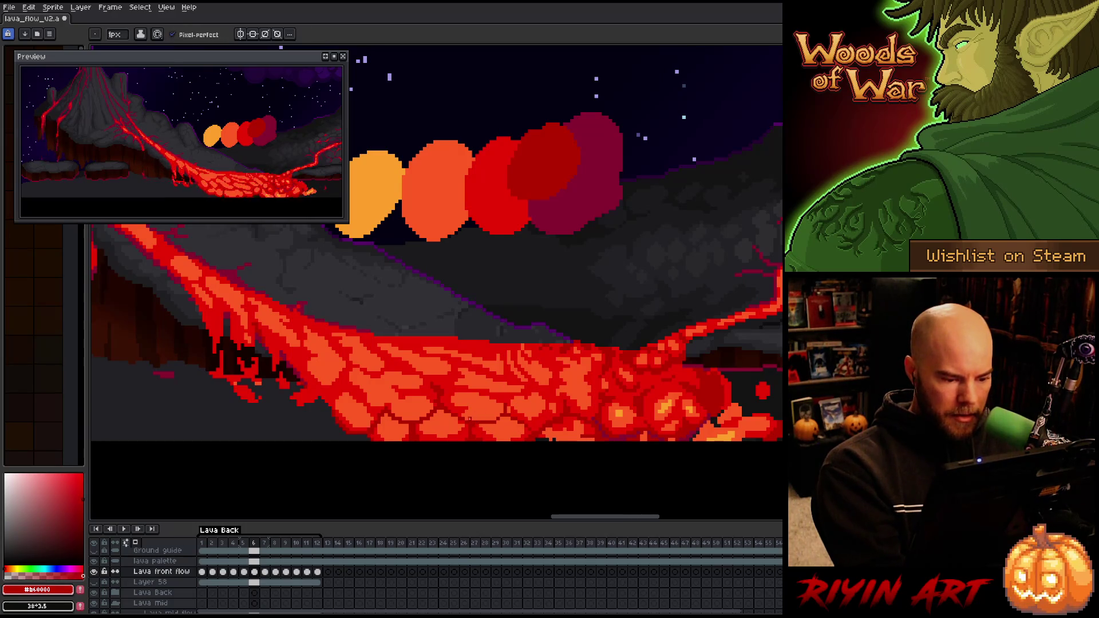
alt+click(474, 420)
alt+click(651, 438)
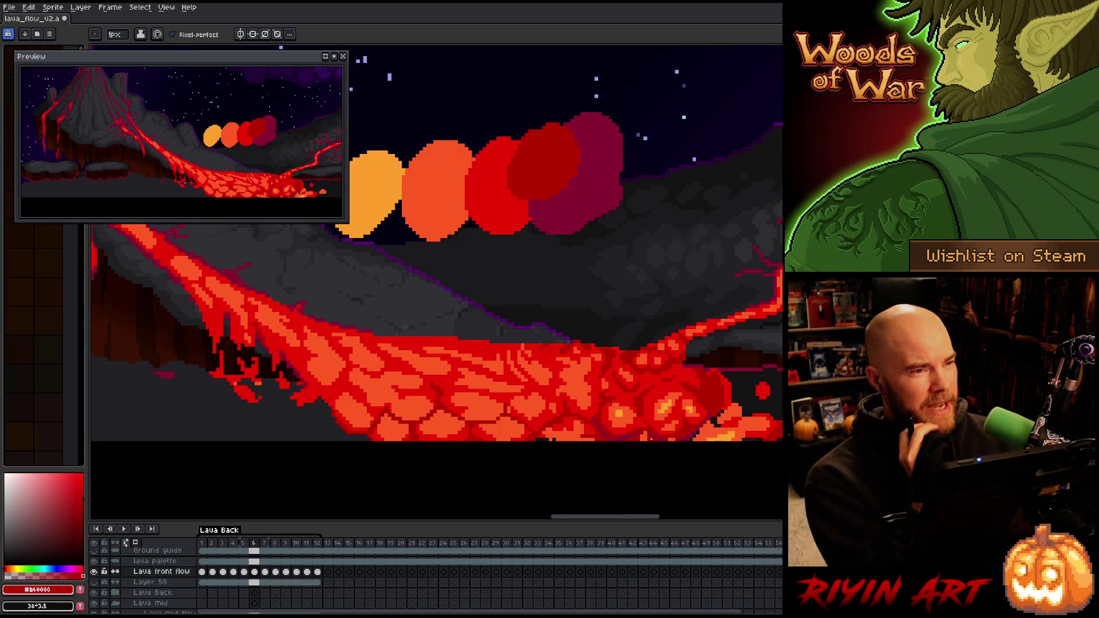
key(ctrl)
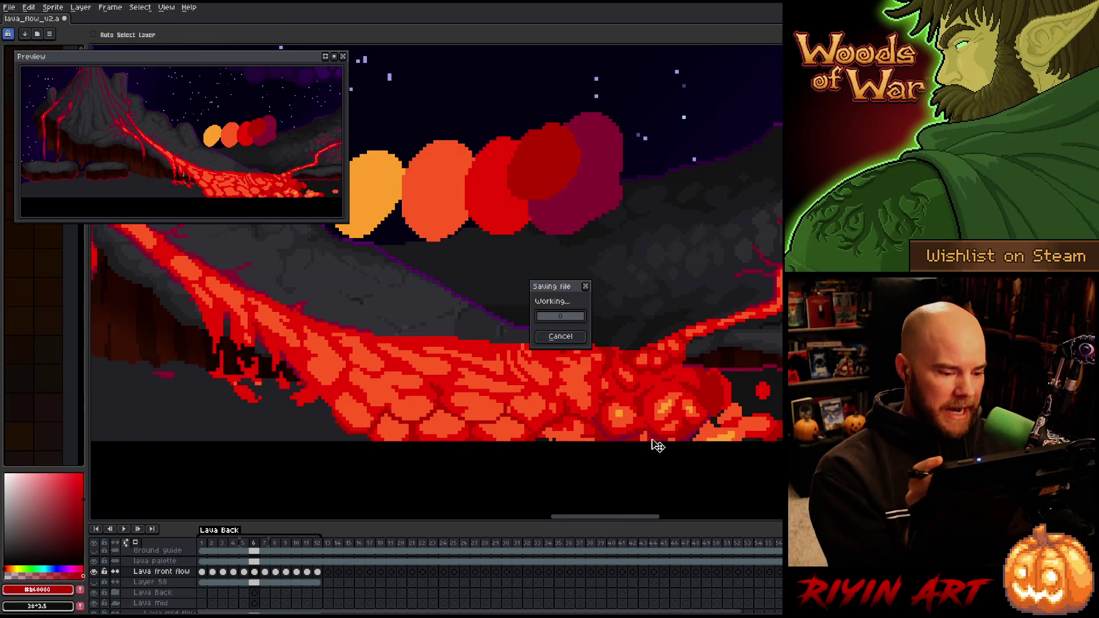
Eyedrop #cb0404, #fe5a22 and #b60000 from the lava to paint the crust cracks on frame 6
key(alt)
alt+click(514, 410)
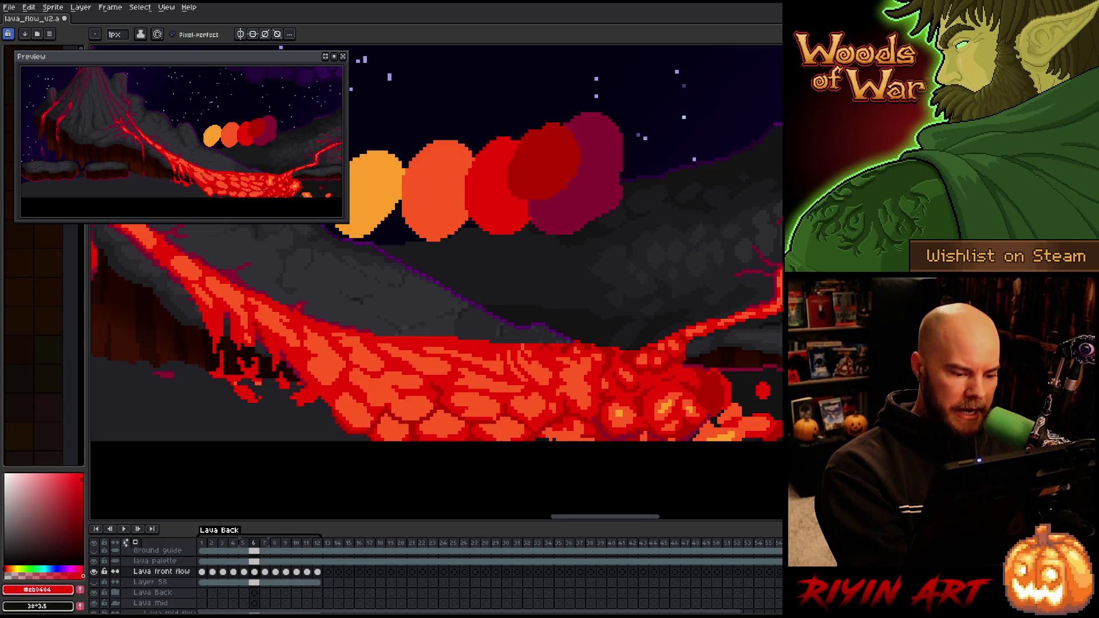
alt+click(681, 383)
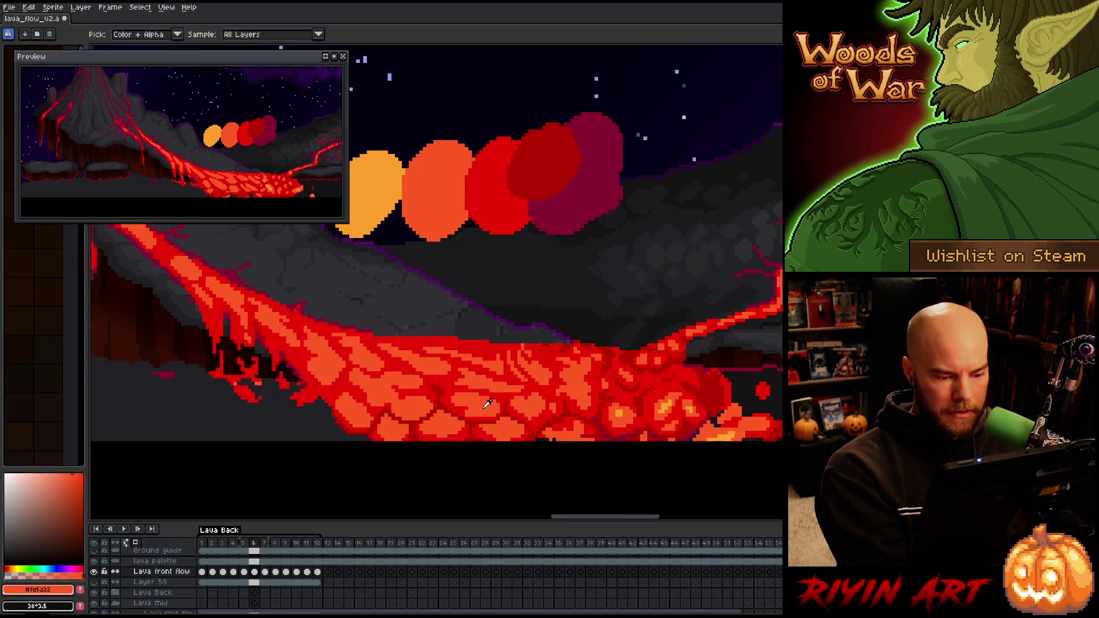
alt+click(716, 394)
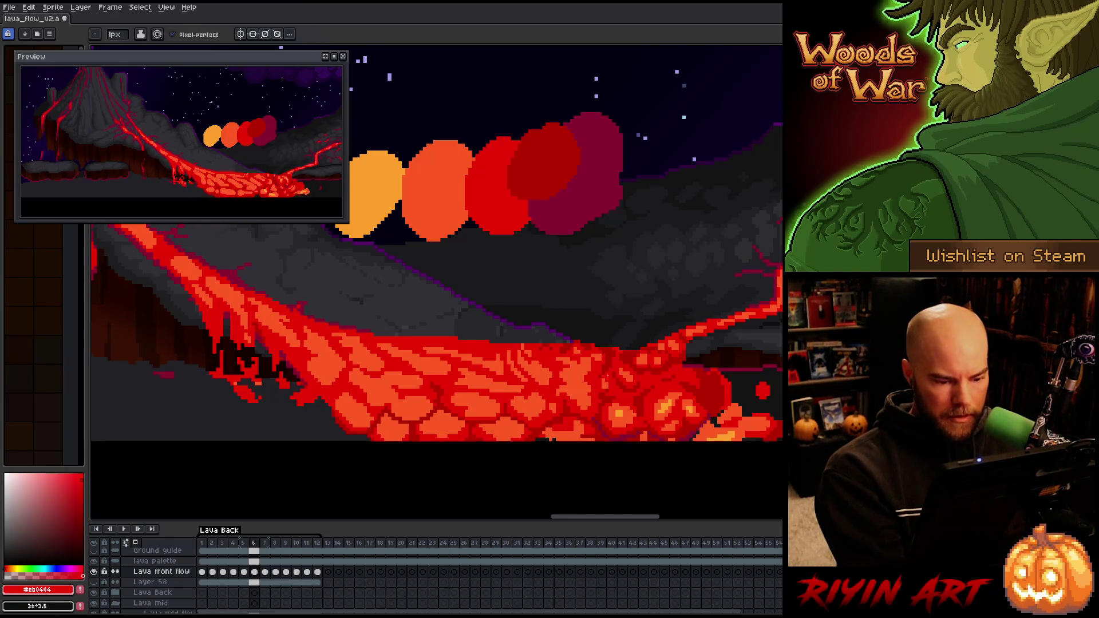
alt+click(594, 421)
alt+click(719, 415)
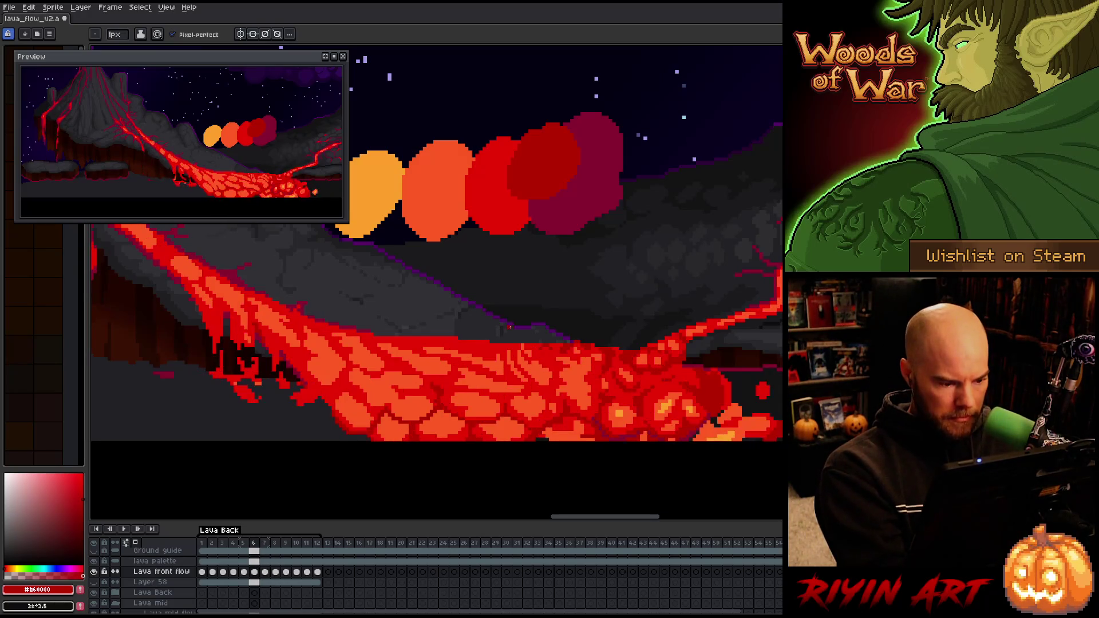
Compare frames 6 and 7, ending on frame 7
key(Left)
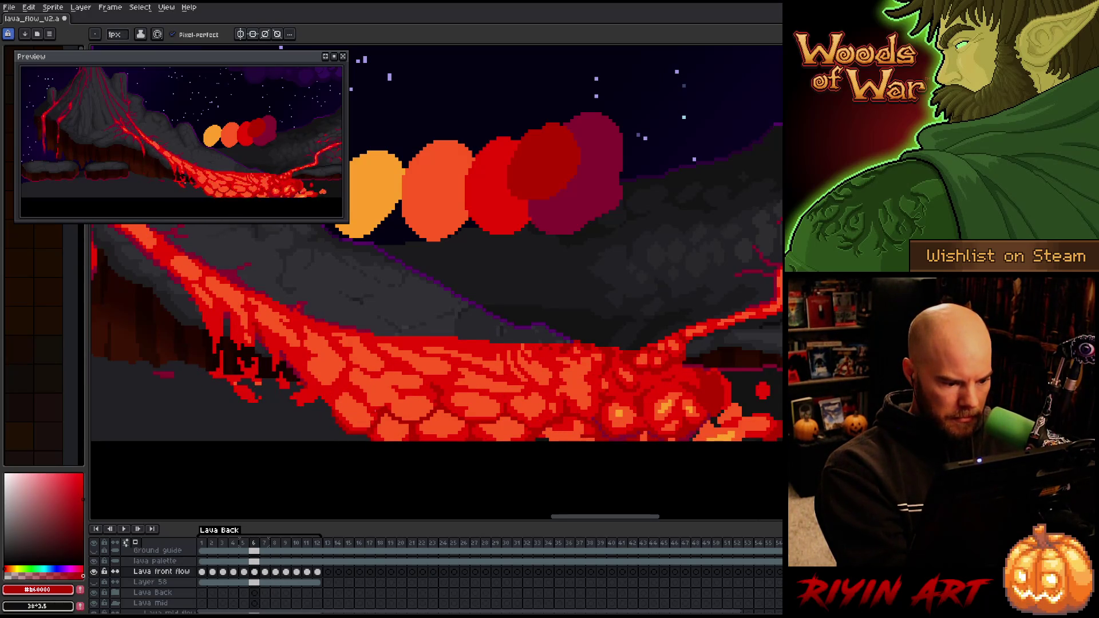
key(Right)
key(Right)
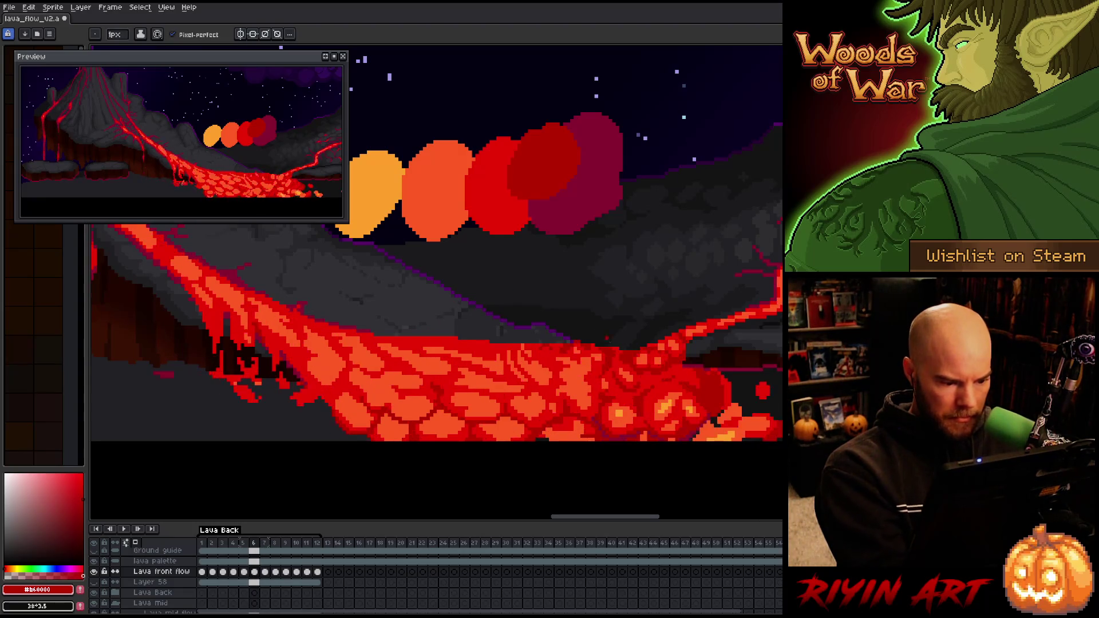
key(Left)
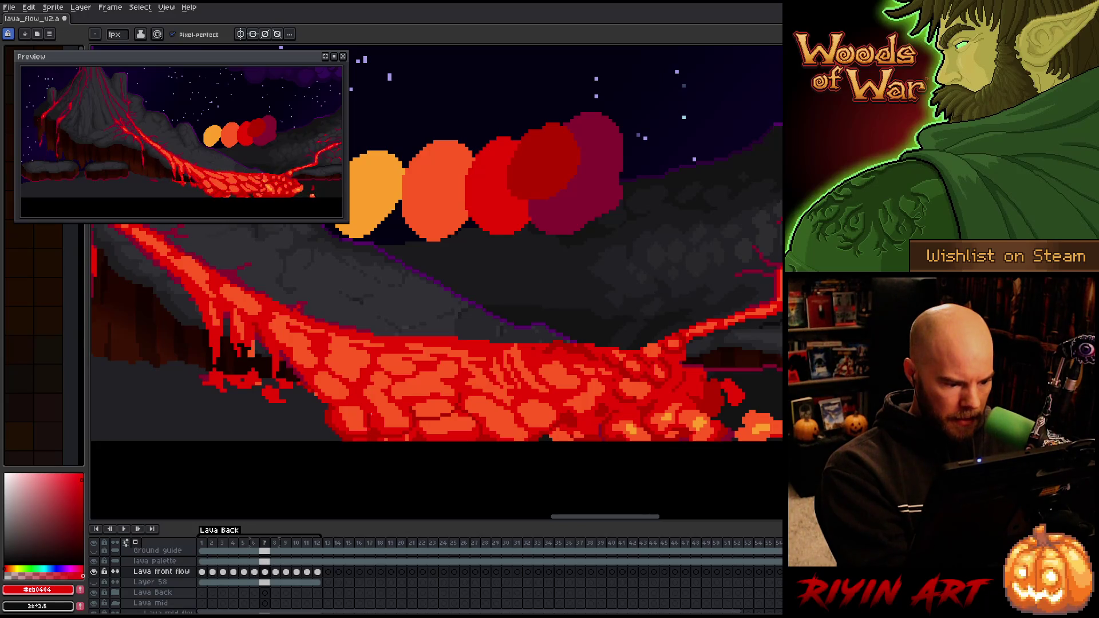
Pick dark red #b60000, save, and paint a small dark crust patch on frame 7
alt+click(378, 404)
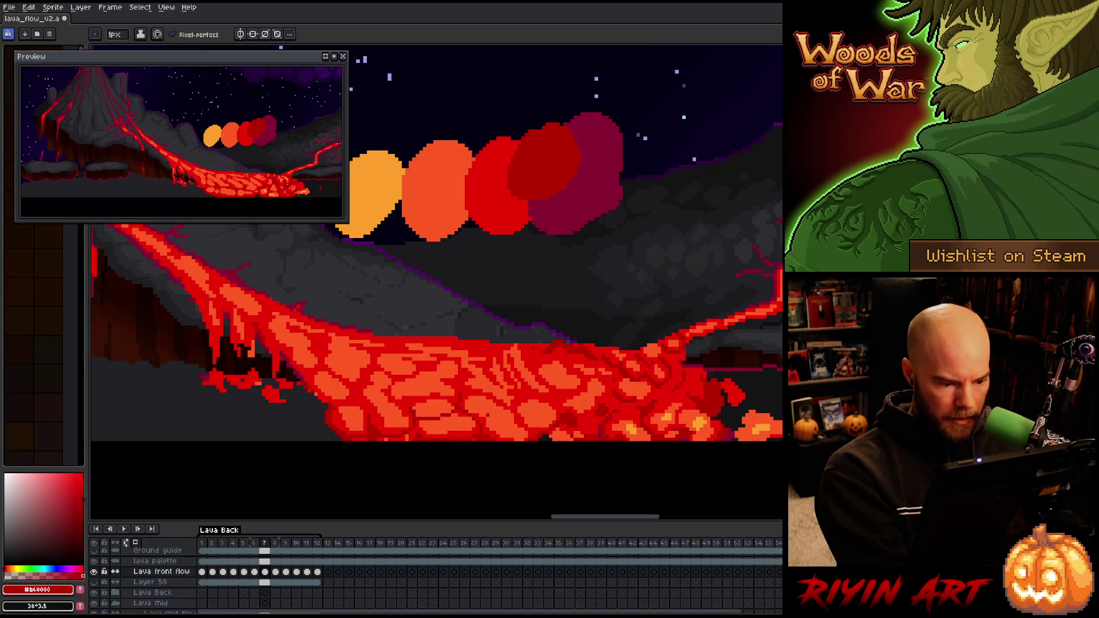
key(ctrl+s)
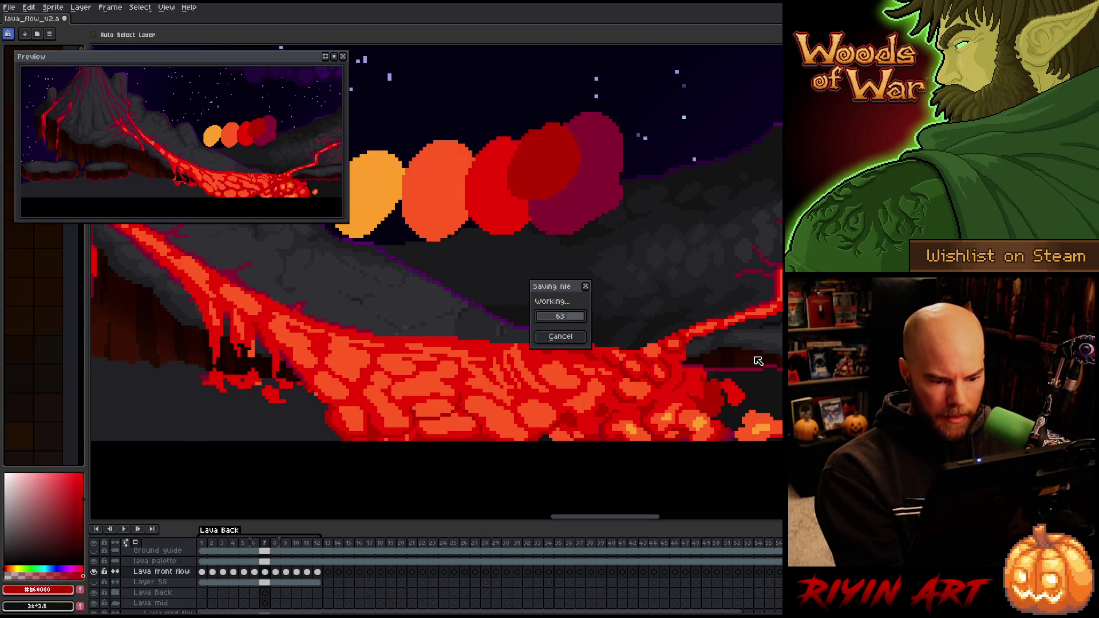
click(561, 410)
drag(565, 395, 533, 394)
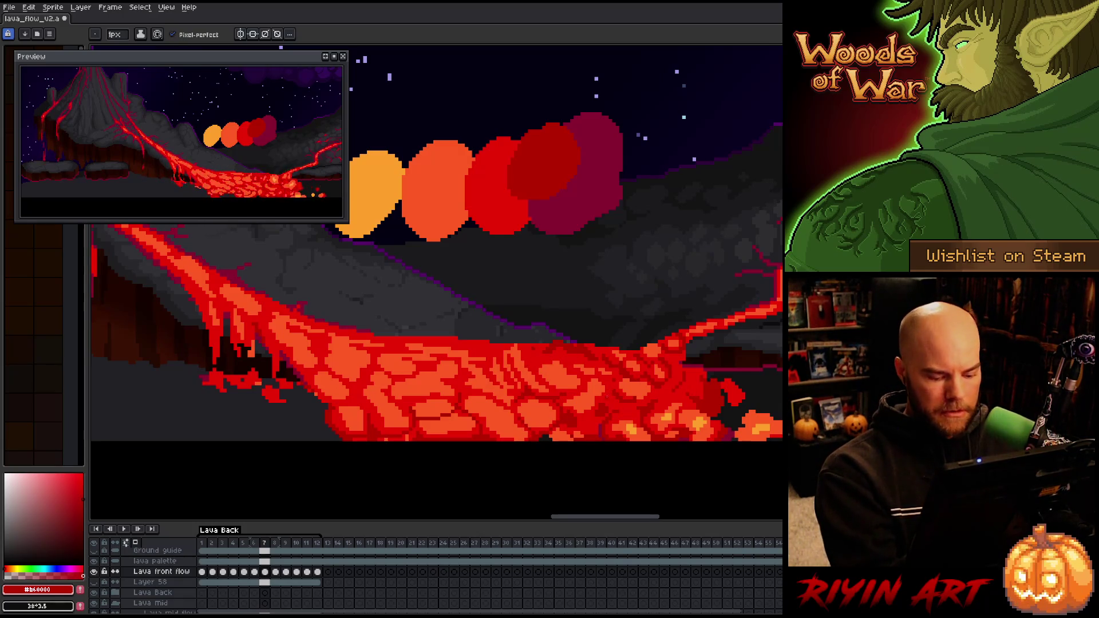
Compare frame 7 with frame 8, then re-pick the dark red #b60000 from the lava
key(Right)
key(Left)
key(Right)
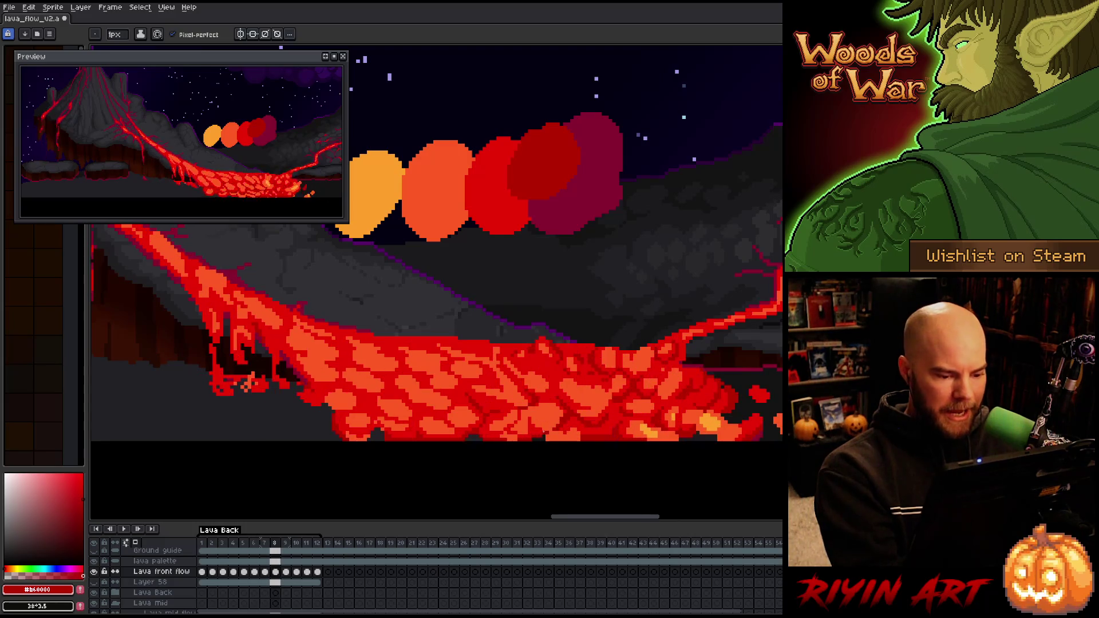
key(Left)
key(Right)
key(Left)
key(Right)
key(Left)
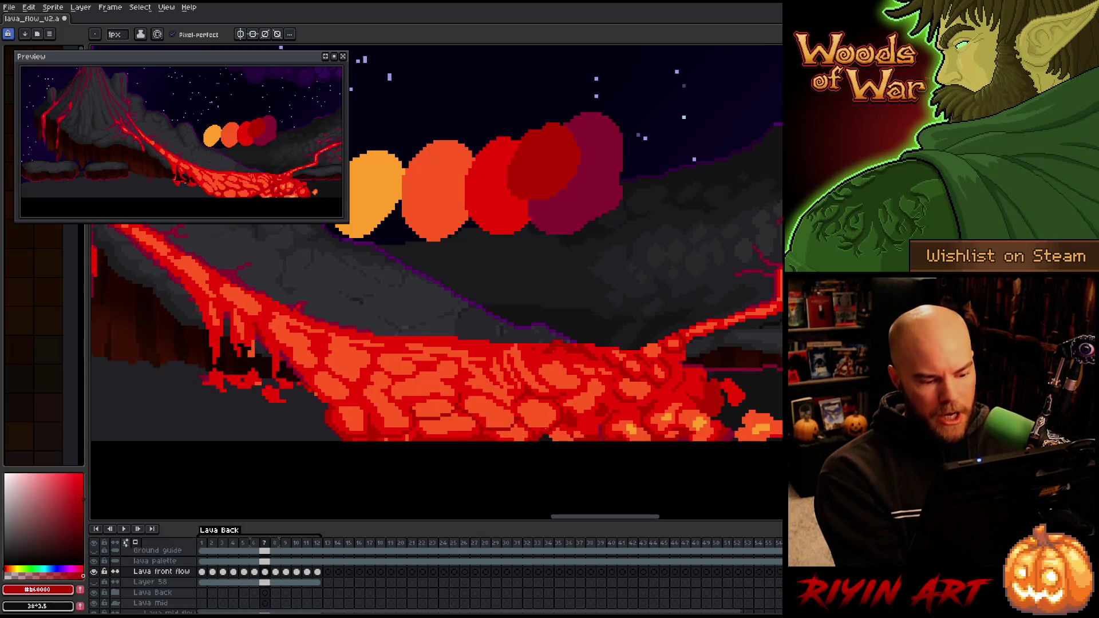
key(])
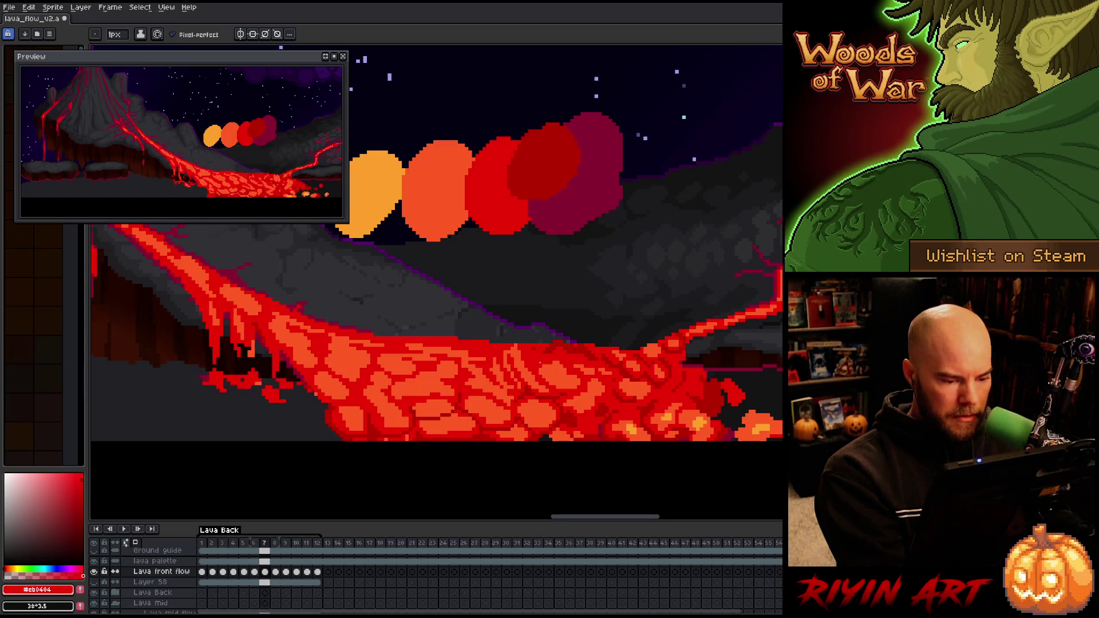
alt+click(522, 411)
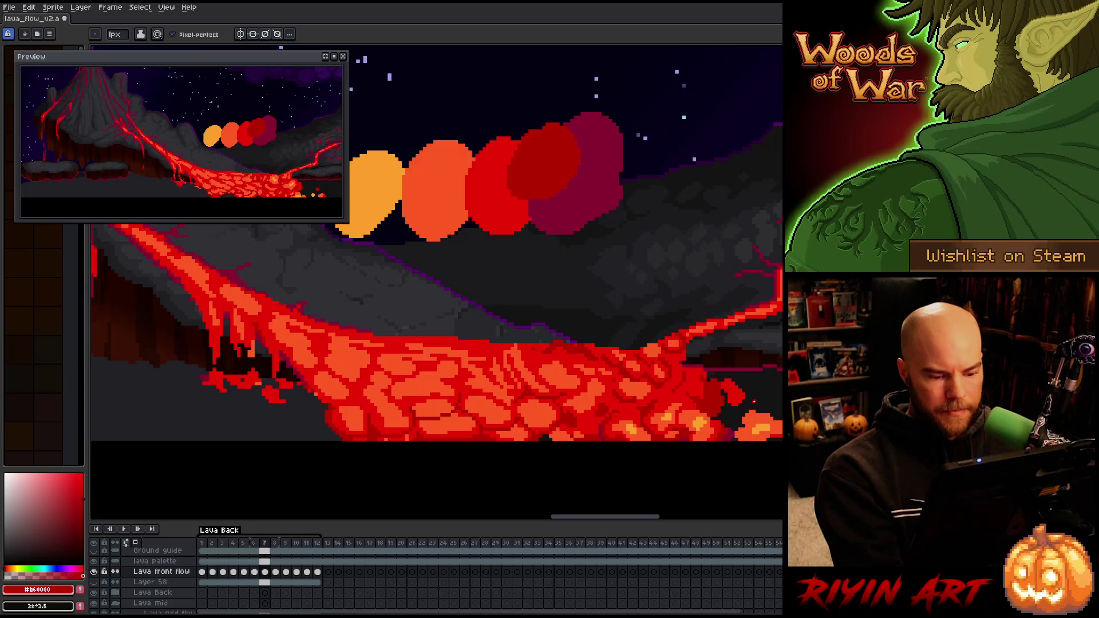
Flip between frames 6 and 7 to check the patch, then advance to frame 8
key(comma)
key(period)
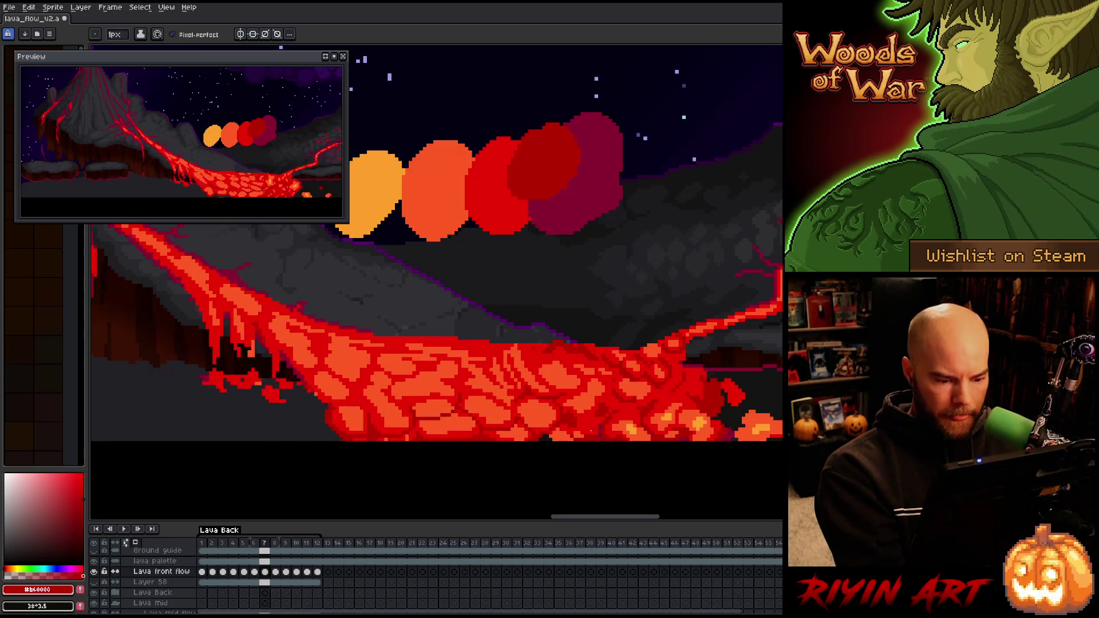
key(comma)
key(period)
key(comma)
key(period)
key(comma)
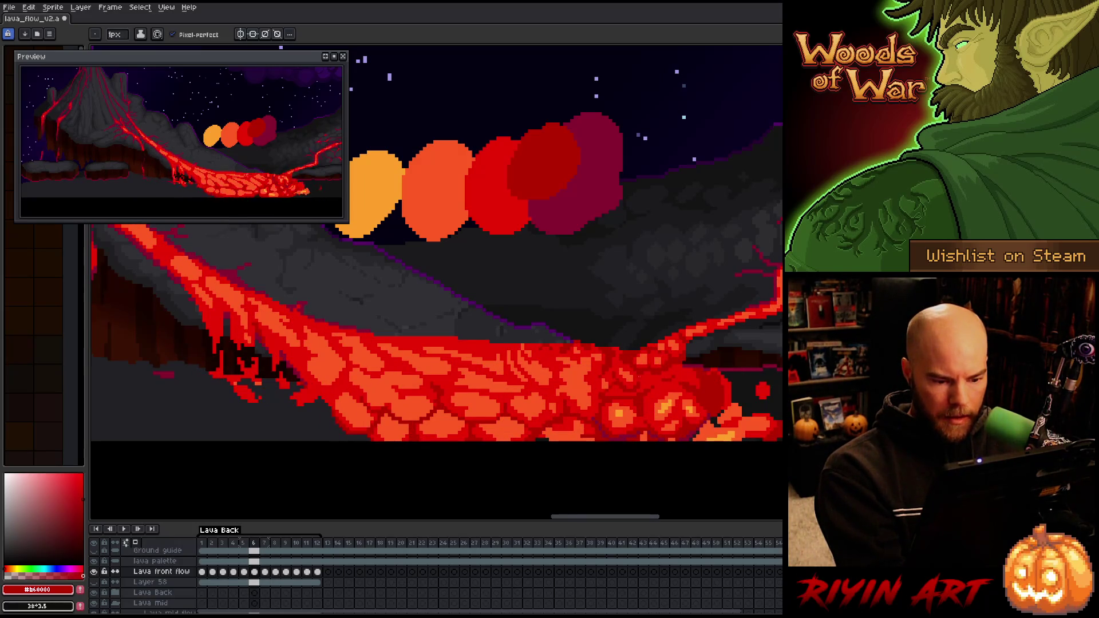
key(period)
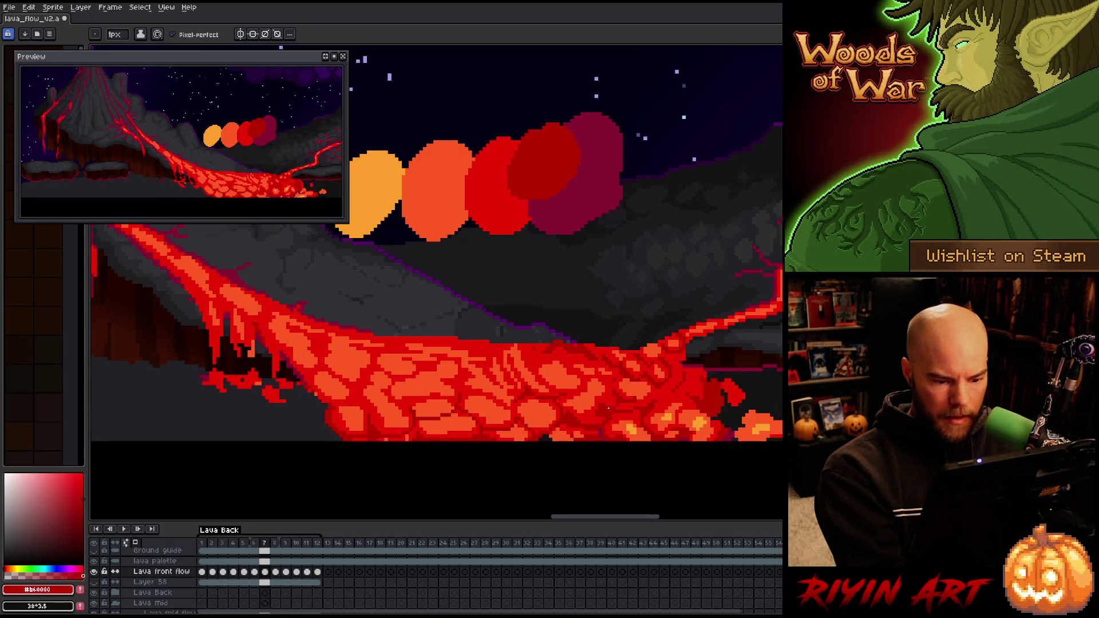
key(comma)
key(period)
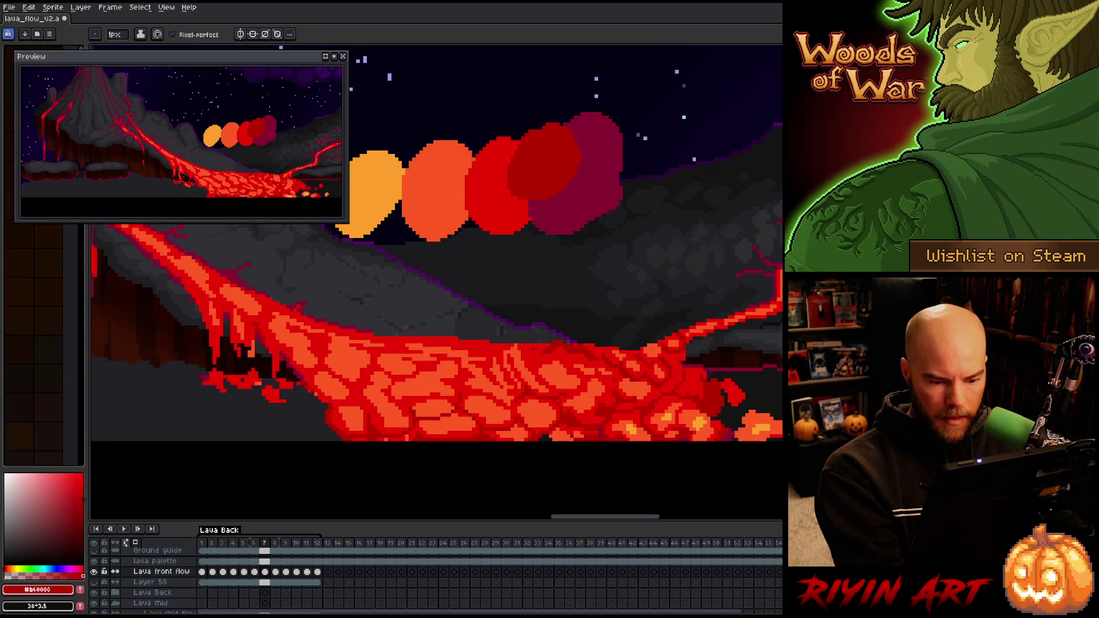
key(comma)
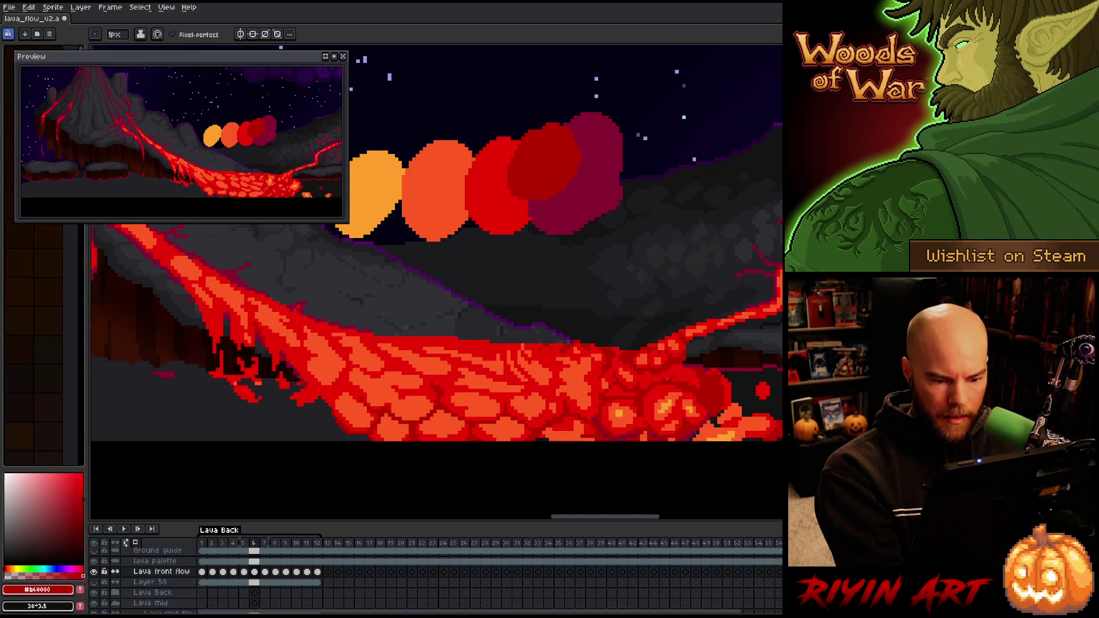
key(period)
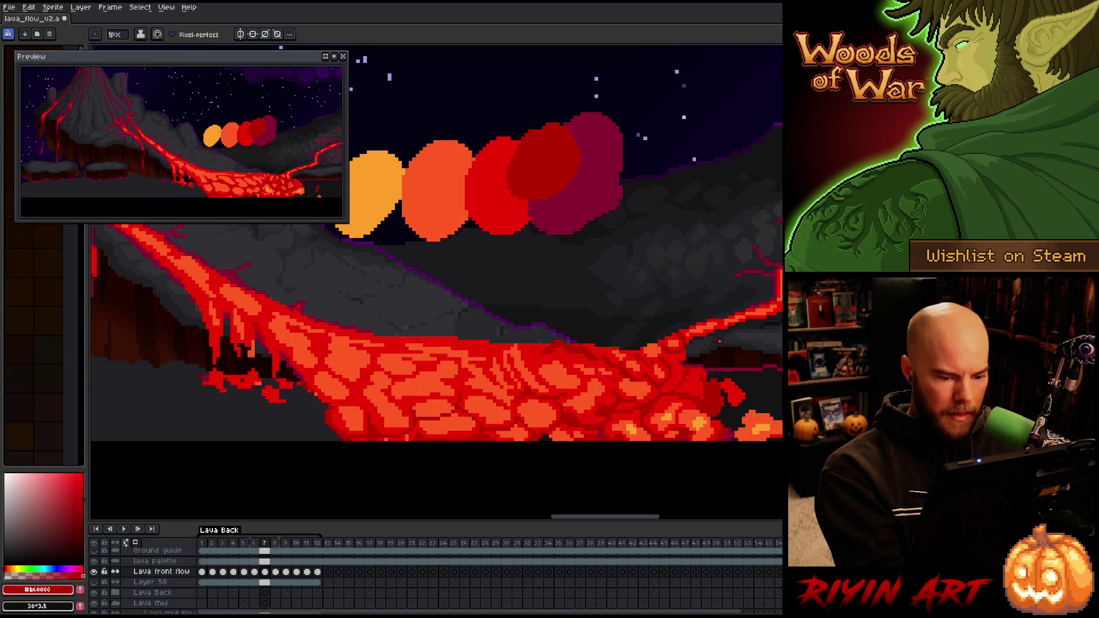
key(period)
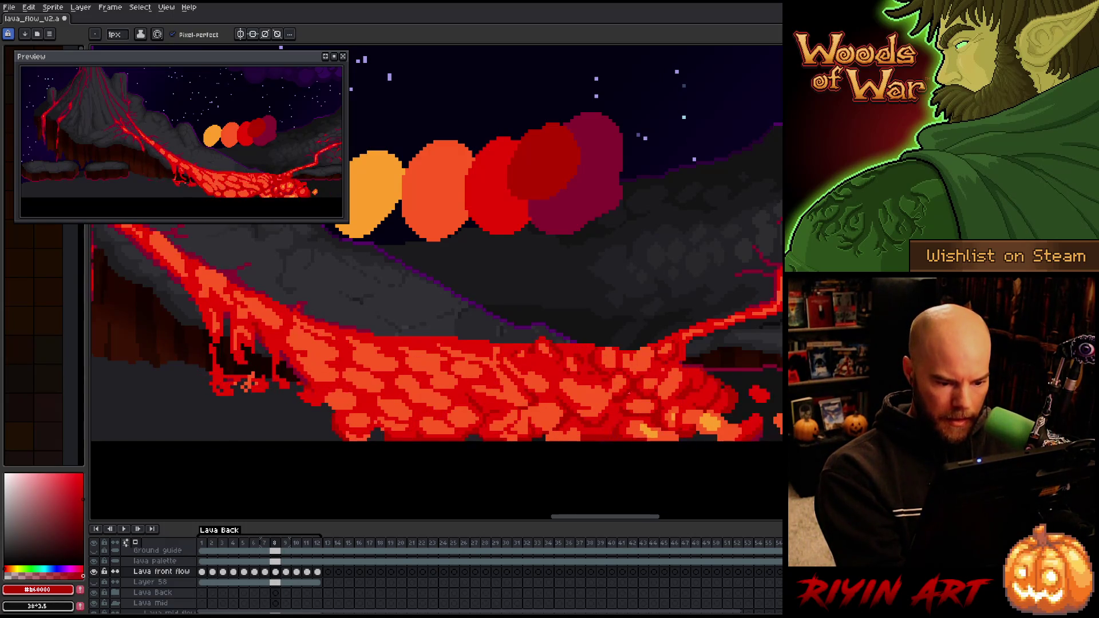
Preview the animation, then step from frame 8 through to frame 10
key(Return)
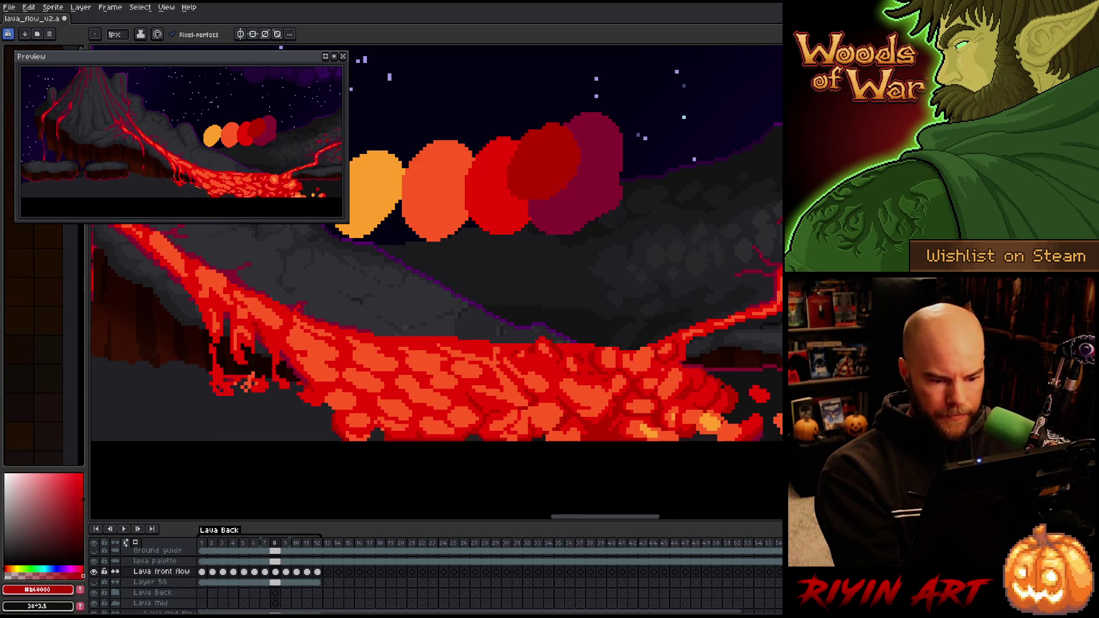
key(Right)
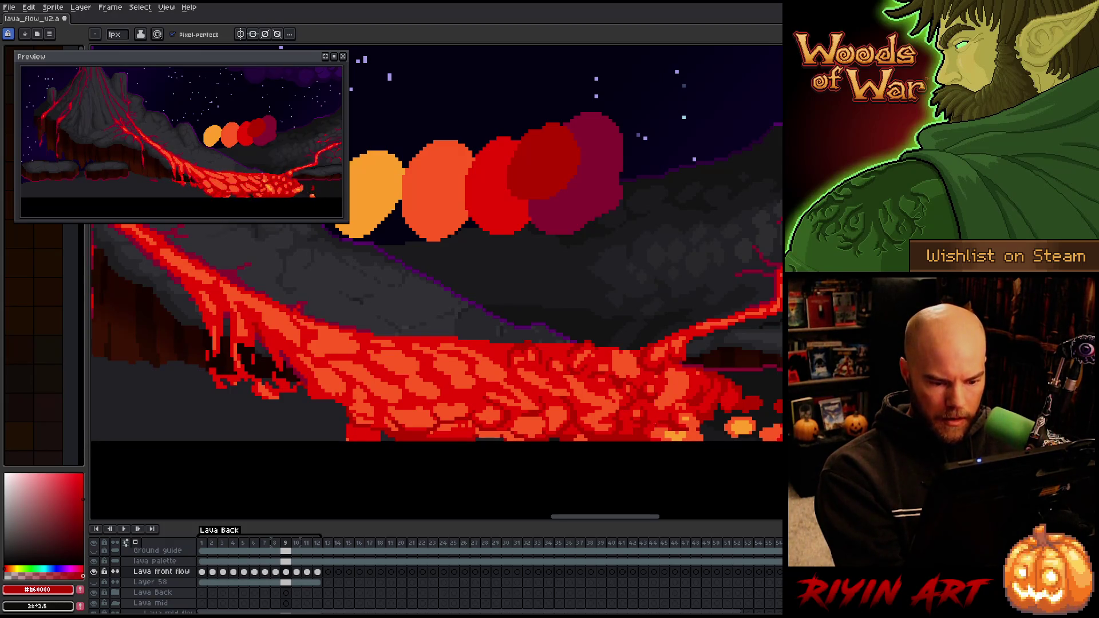
key(Left)
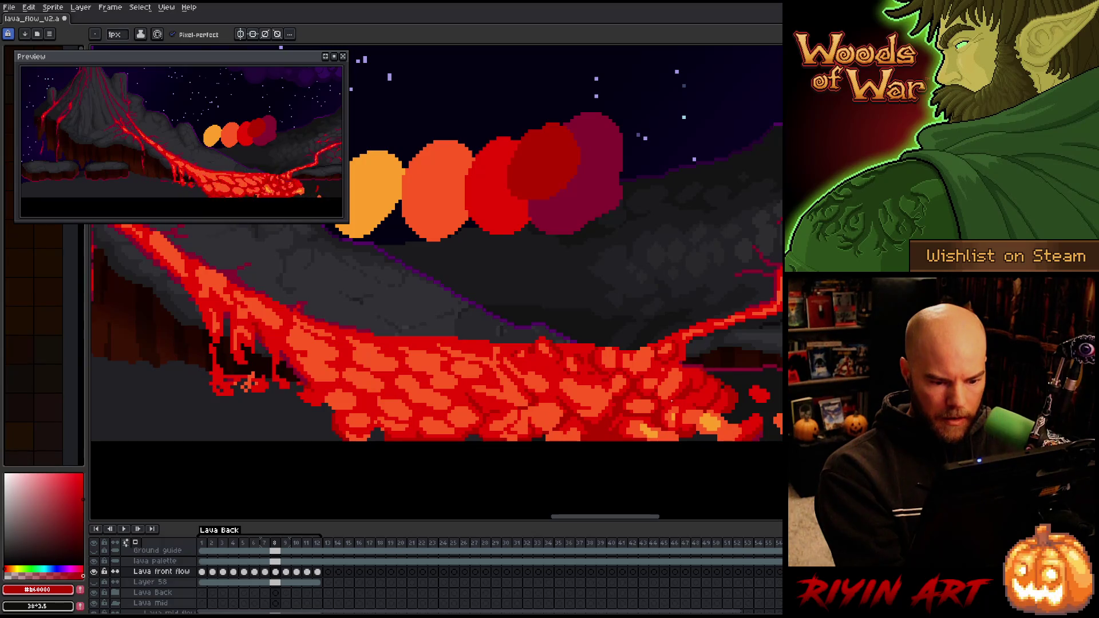
key(Right)
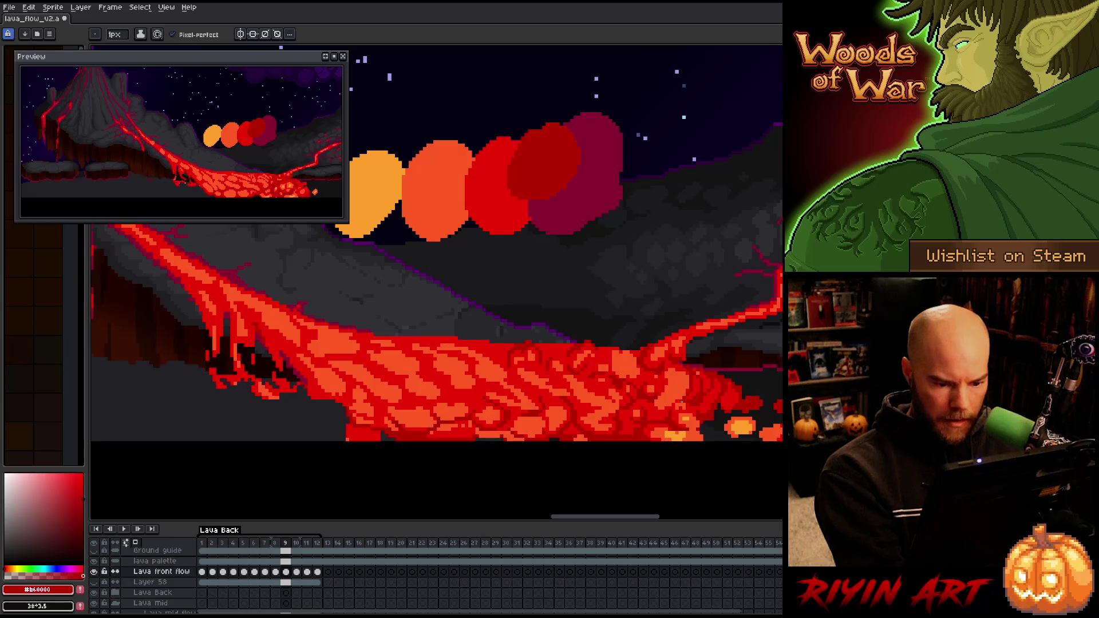
key(Right)
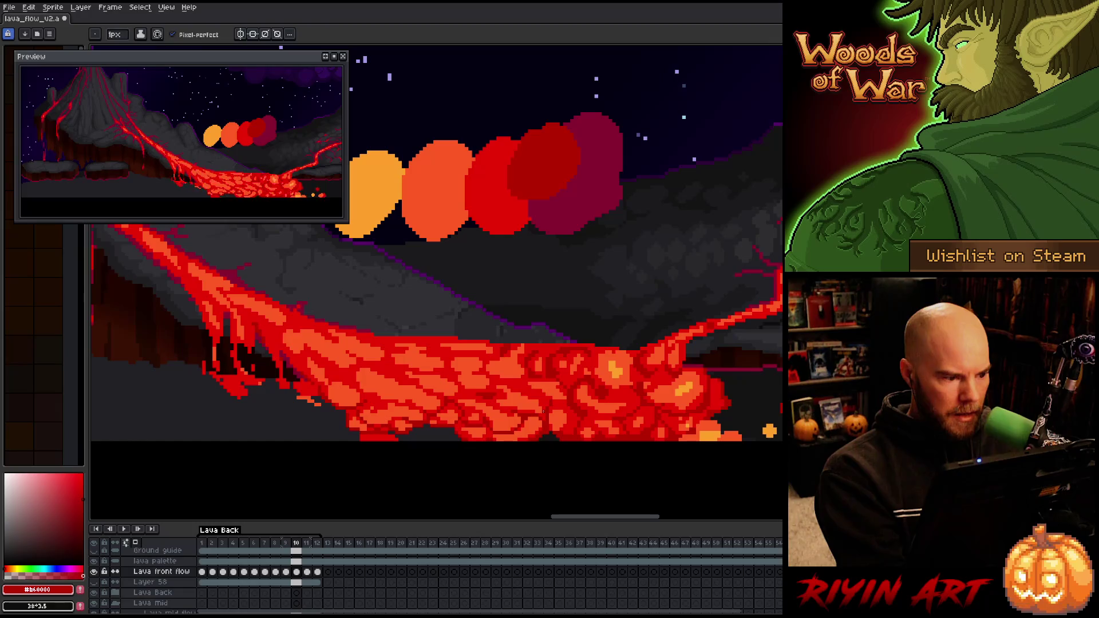
Flip between frames 10 and 11 to compare the cracks, then advance to frame 12
key(Right)
key(Left)
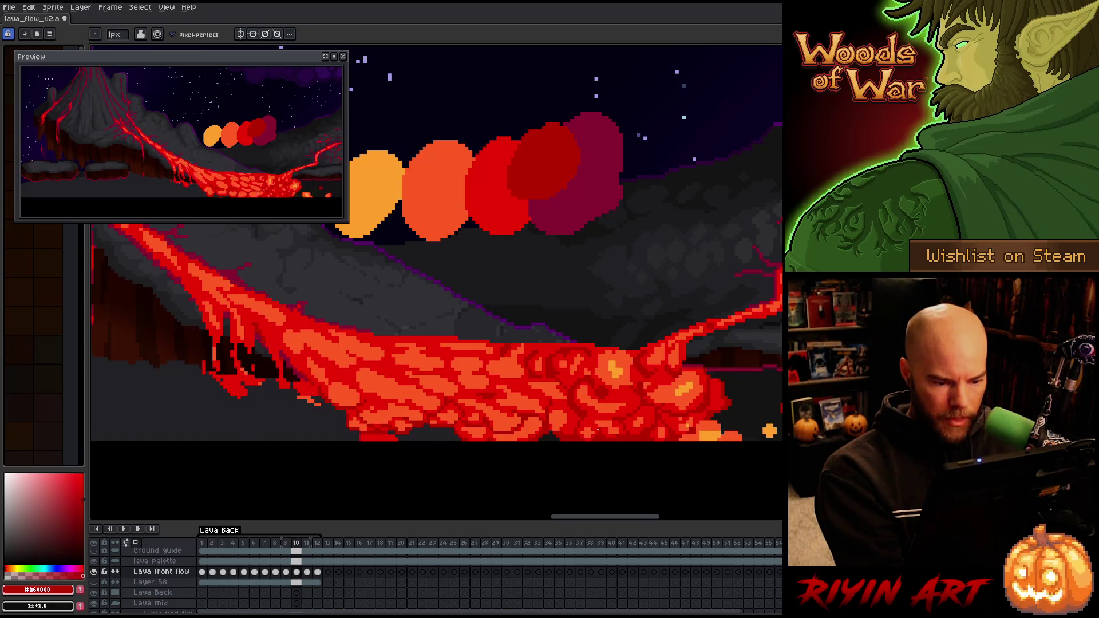
key(Right)
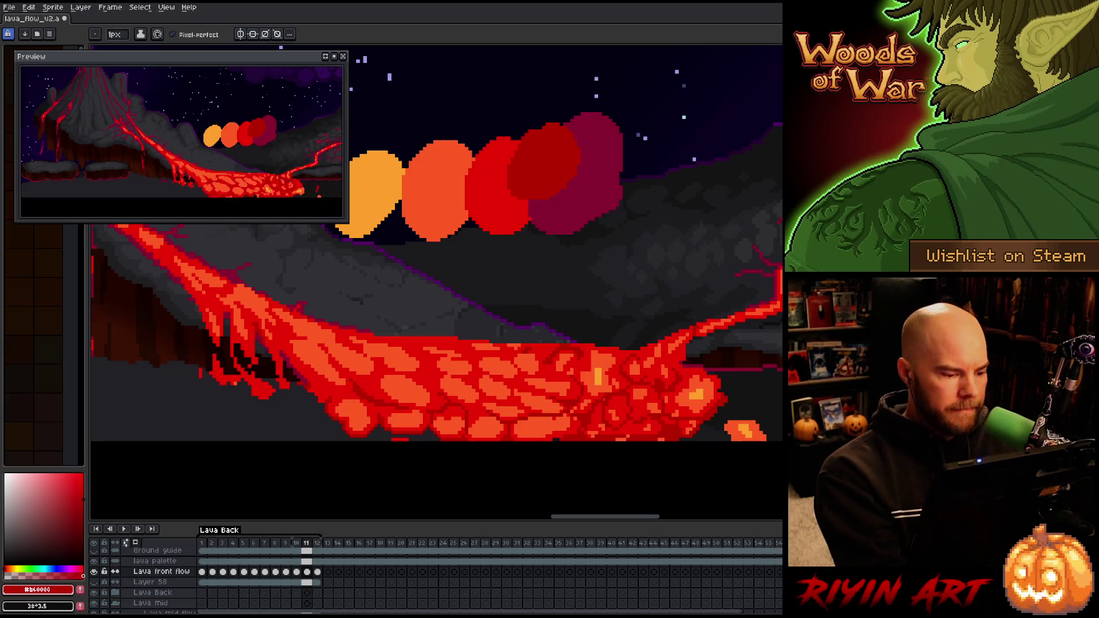
key(Left)
key(Right)
key(Left)
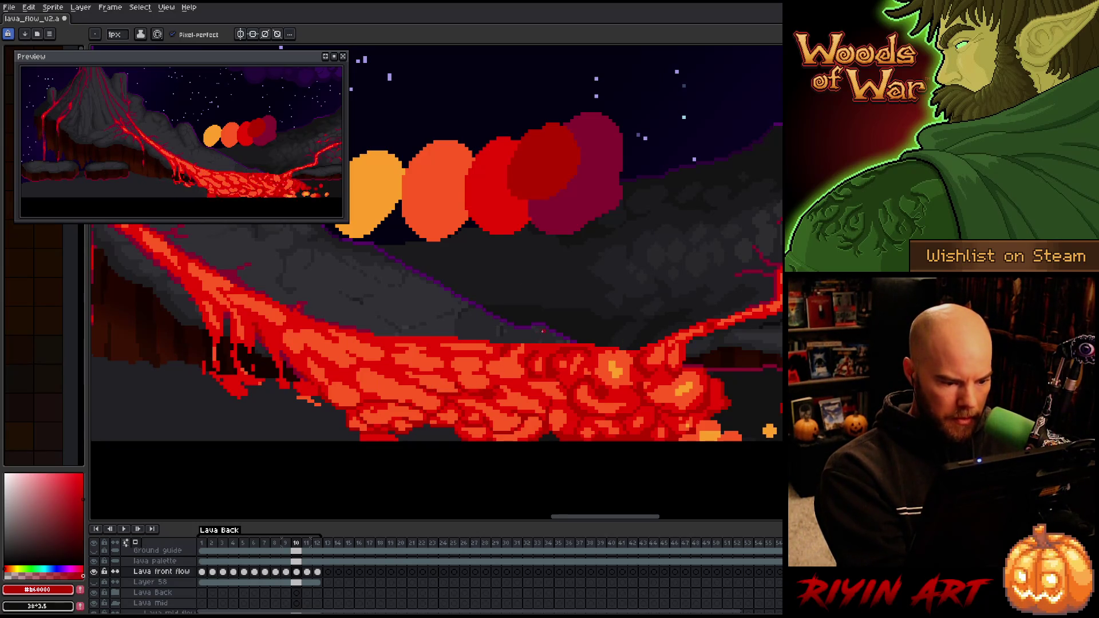
key(Right)
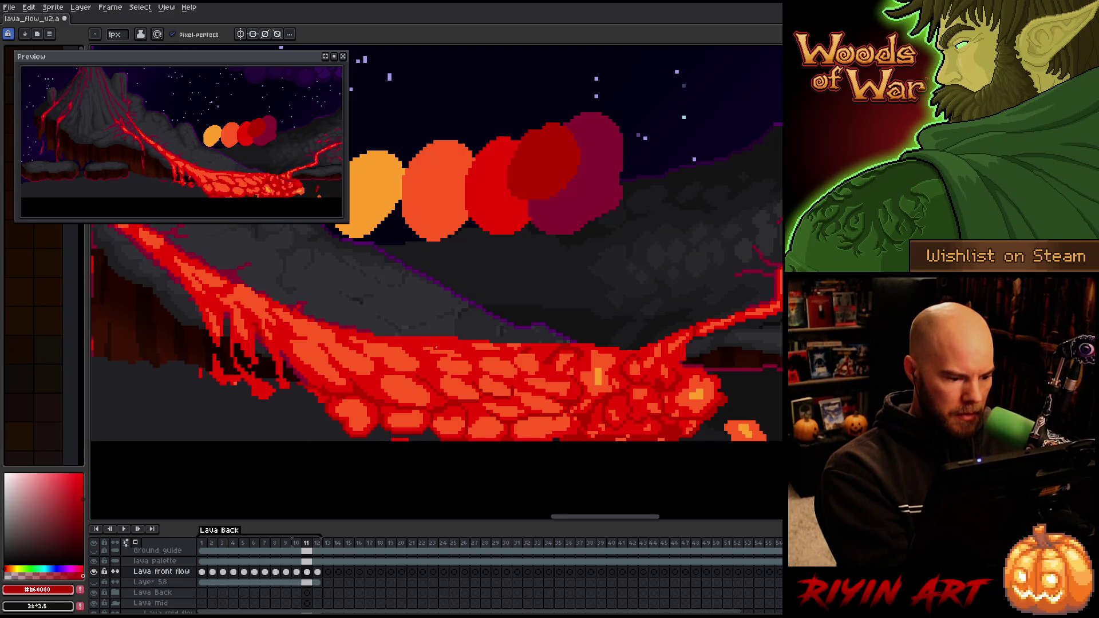
key(Right)
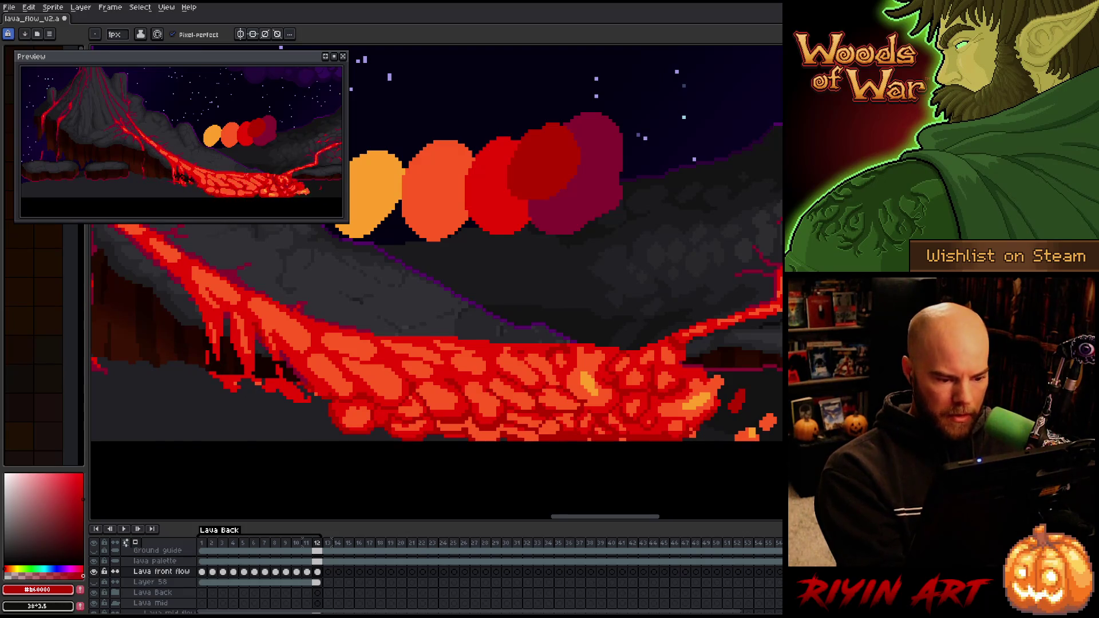
key(Right)
key(Right)
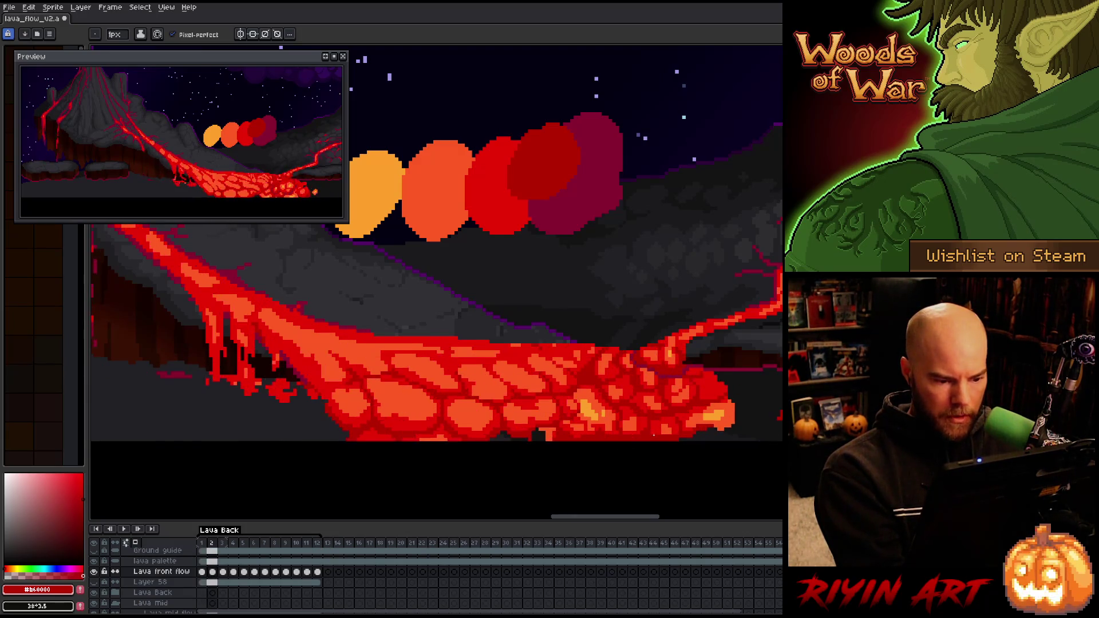
key(Left)
key(Left)
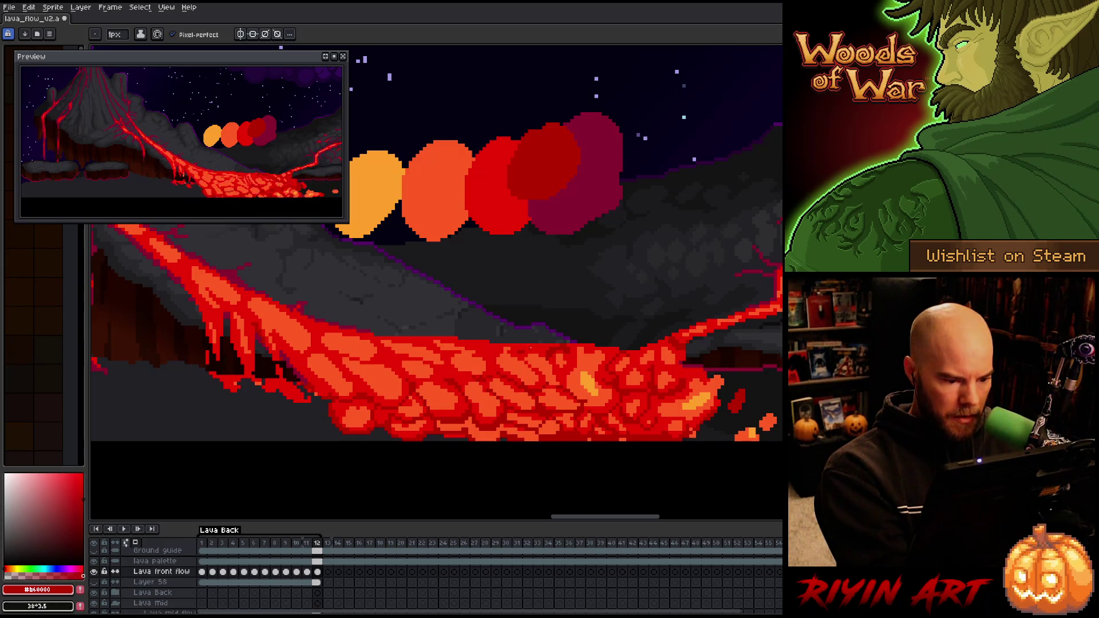
key(Right)
key(Right)
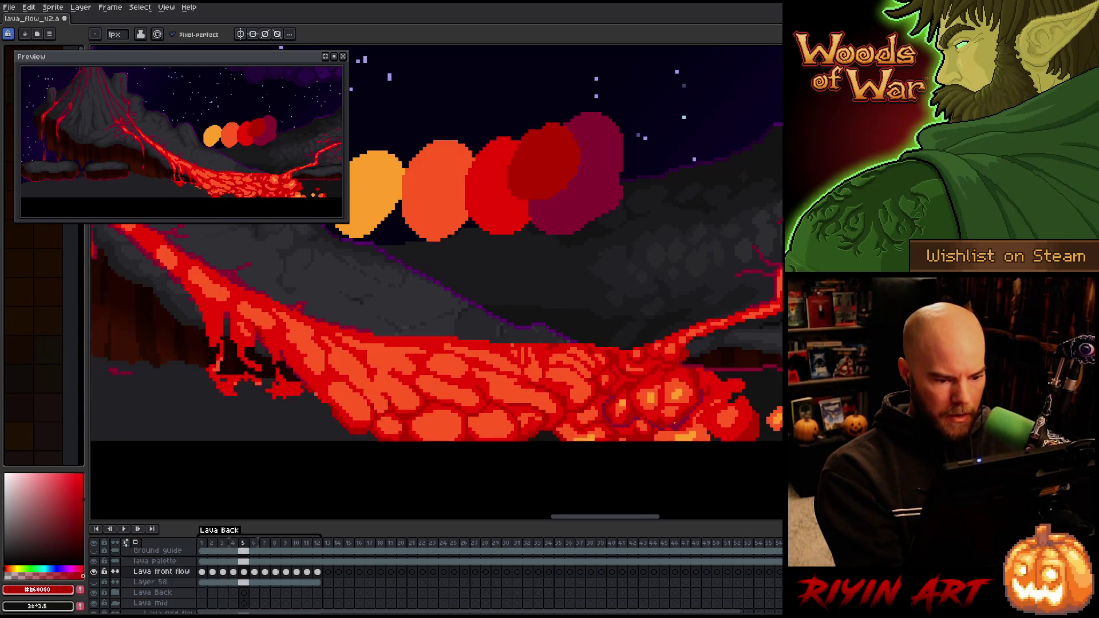
key(Left)
key(Left)
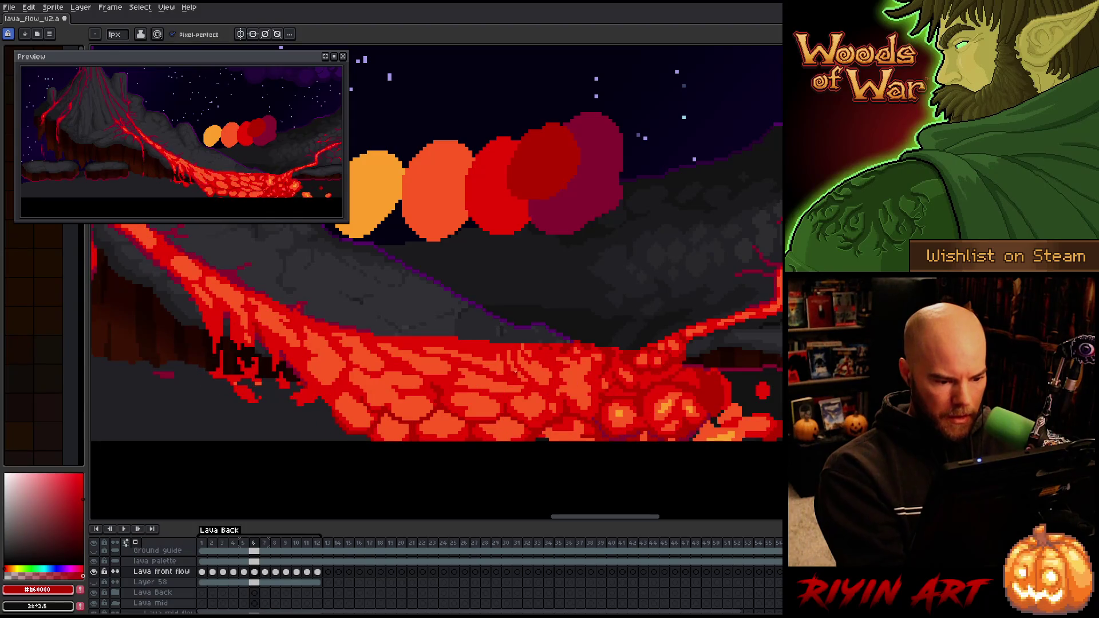
key(Right)
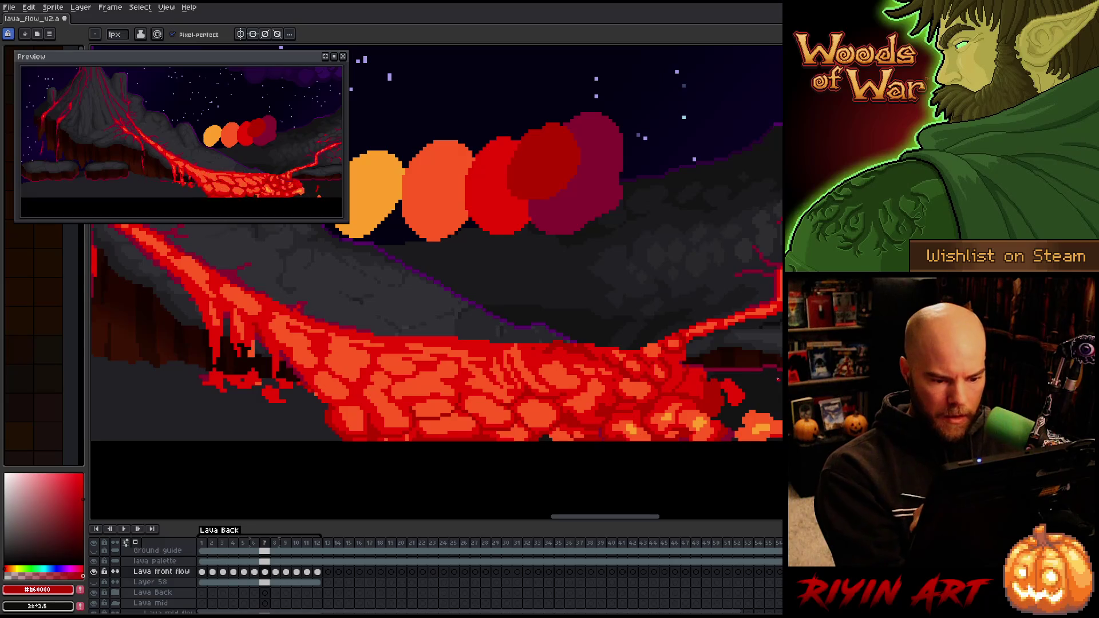
key(Right)
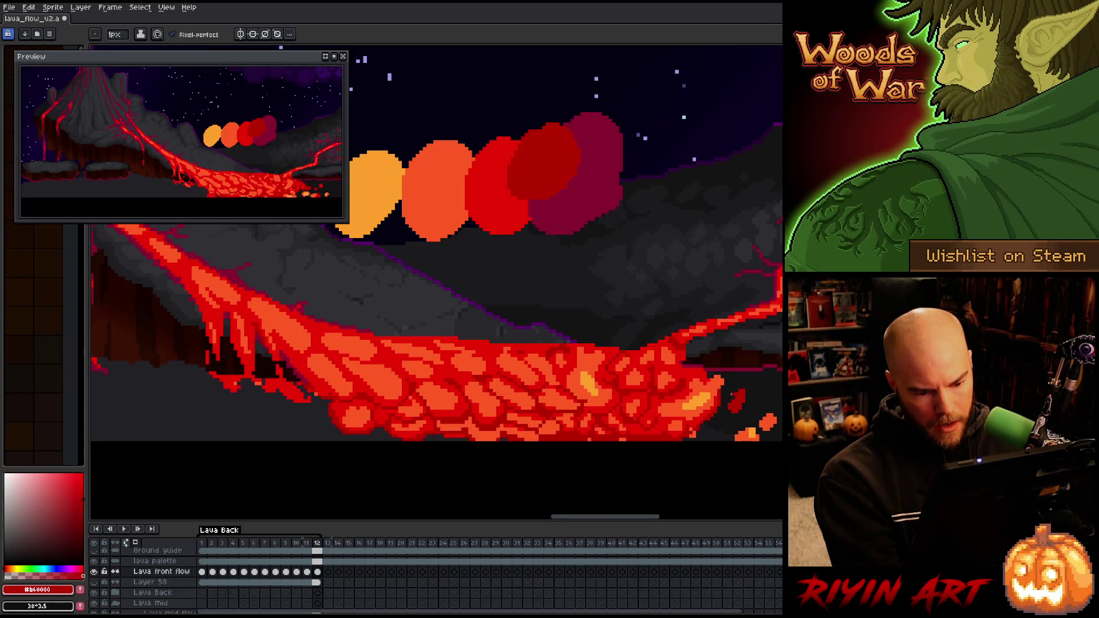
Repaint the pixels at the lava's right tip on frame 1 and check frames 2–3
drag(731, 412, 727, 416)
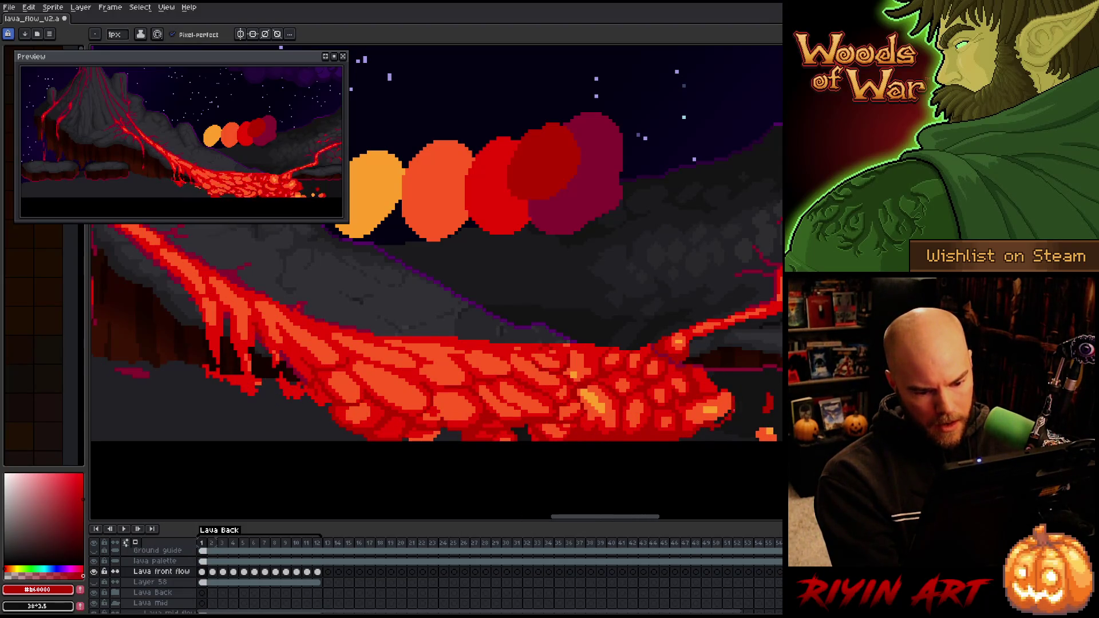
key(period)
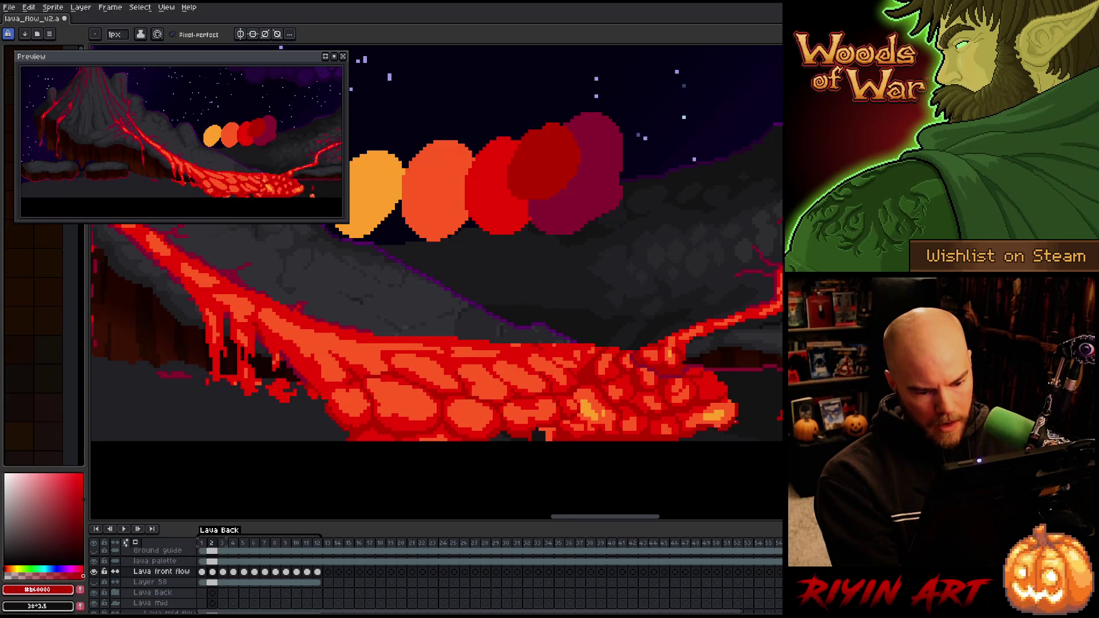
key(period)
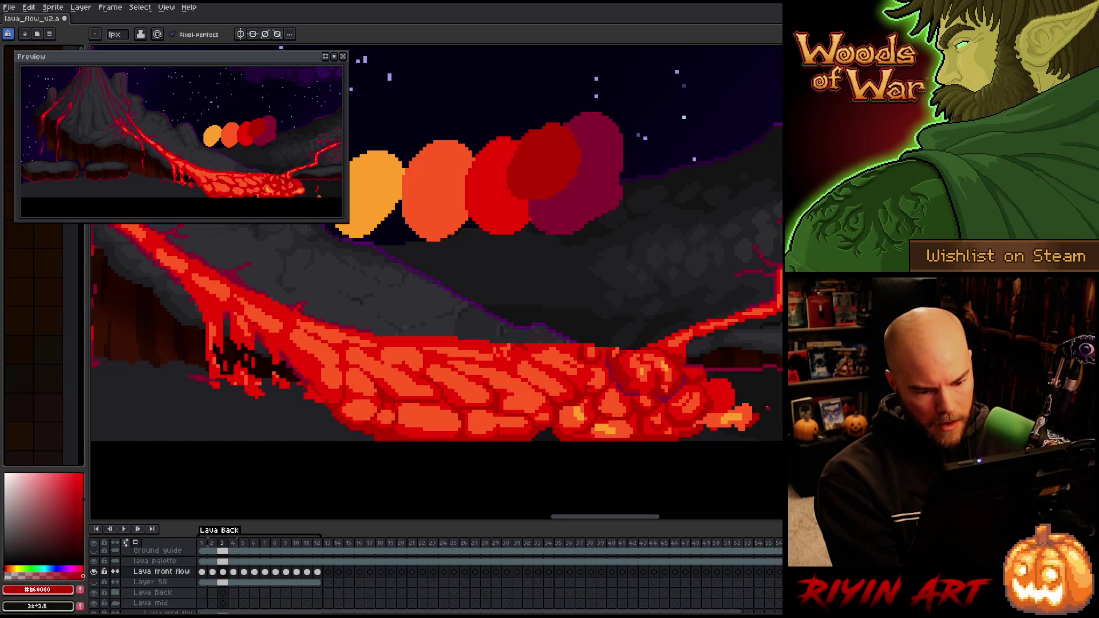
key(period)
key(period)
key(comma)
key(comma)
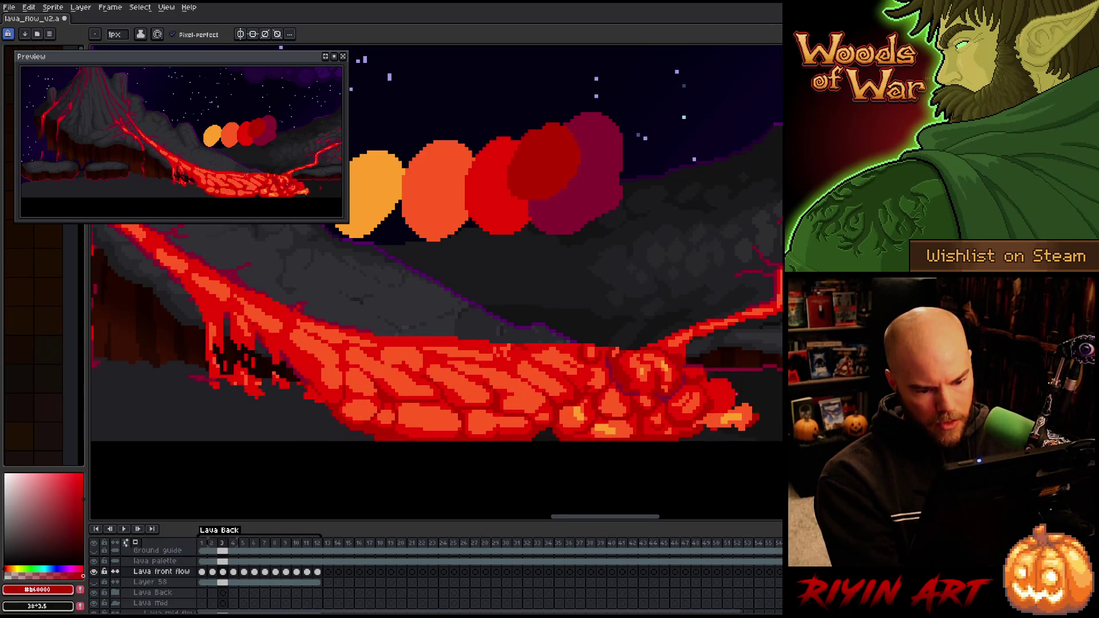
Advance to frame 6, save the lava flow file, and play the animation
key(period)
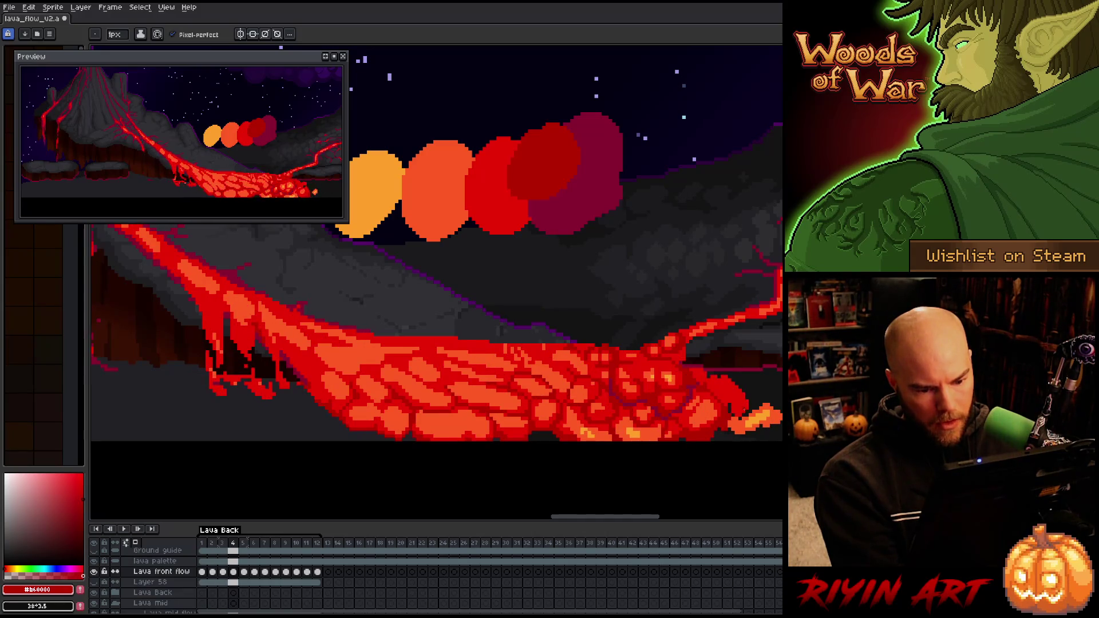
key(period)
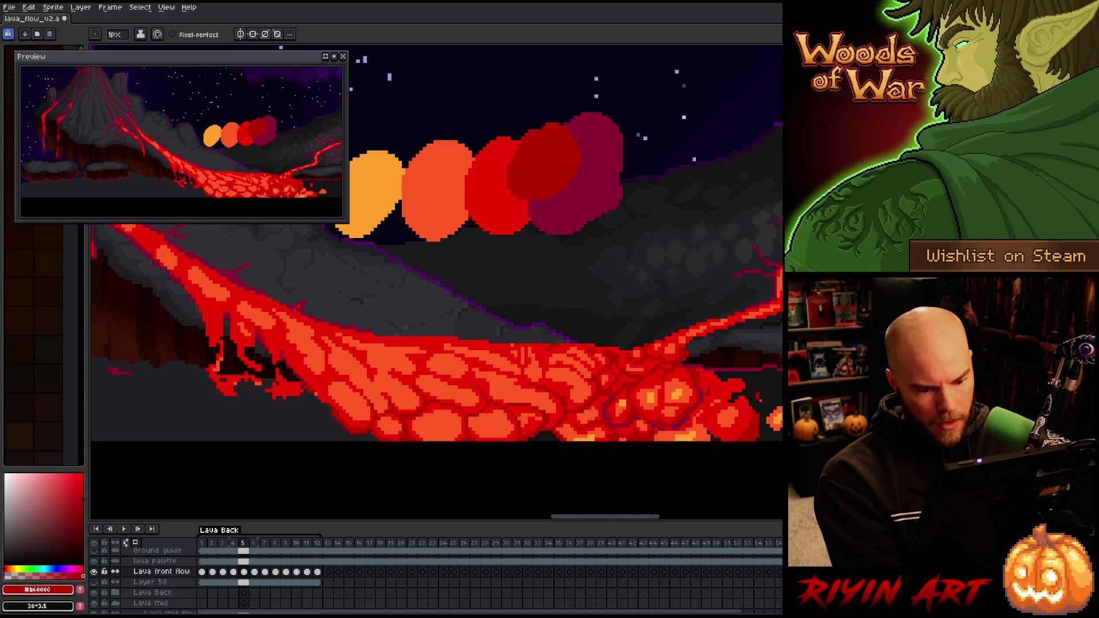
key(period)
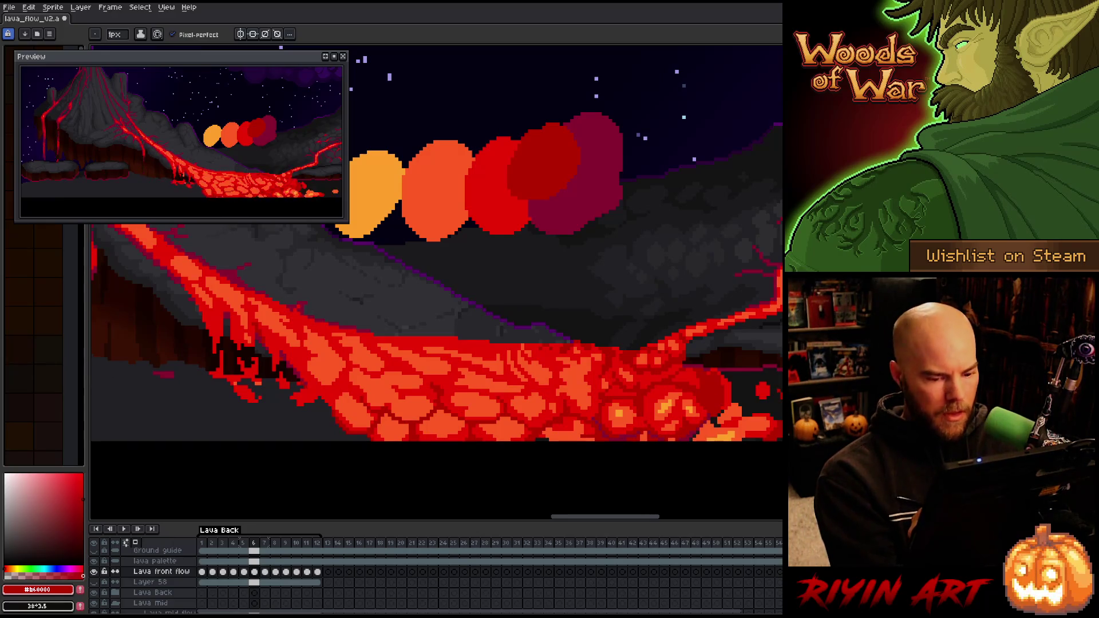
key(ctrl+s)
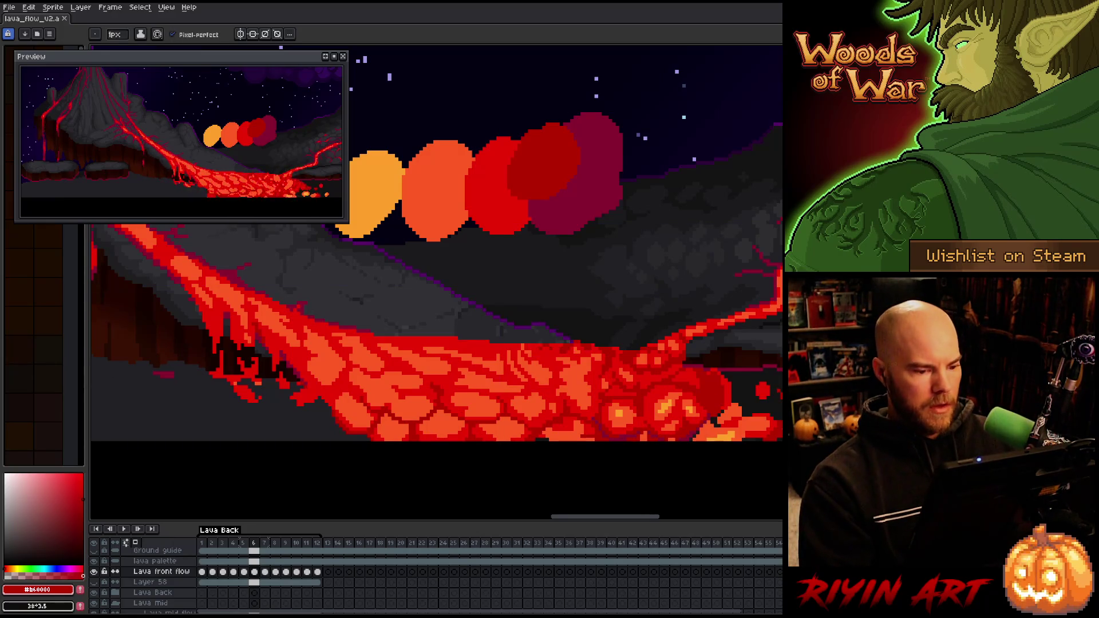
key(Return)
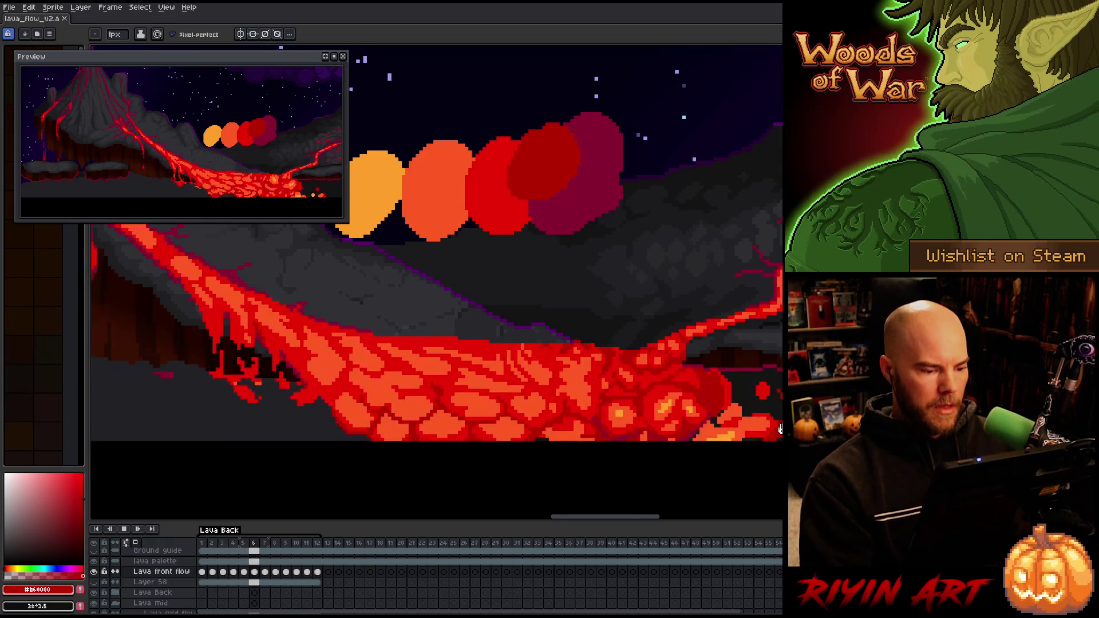
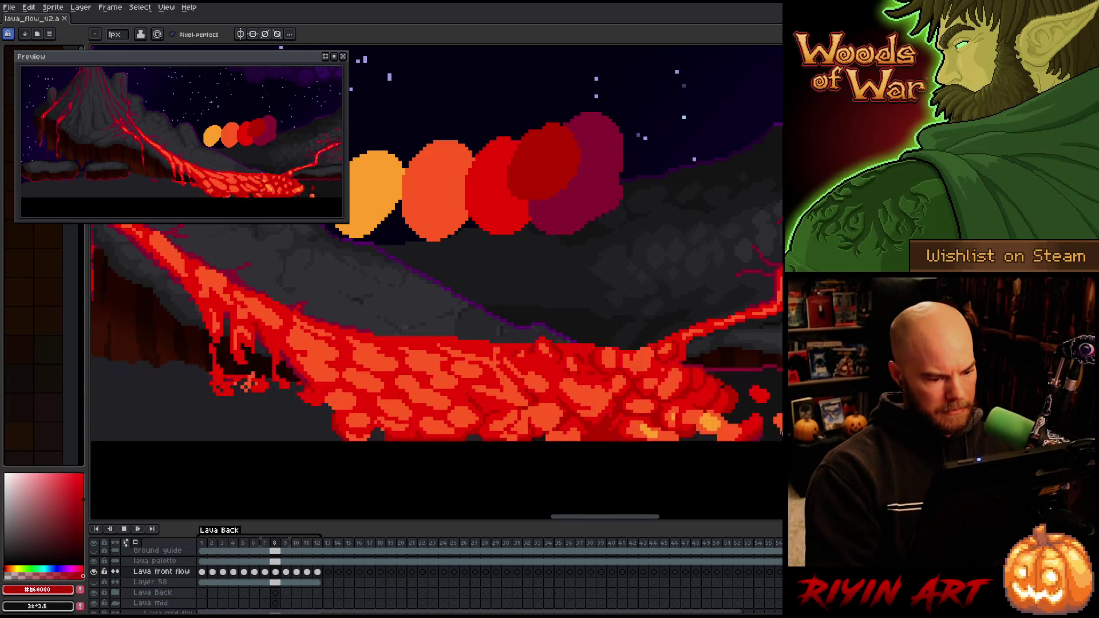
Play the lava flow animation, pick the bright red, and compare frames 3 and 4
key(Return)
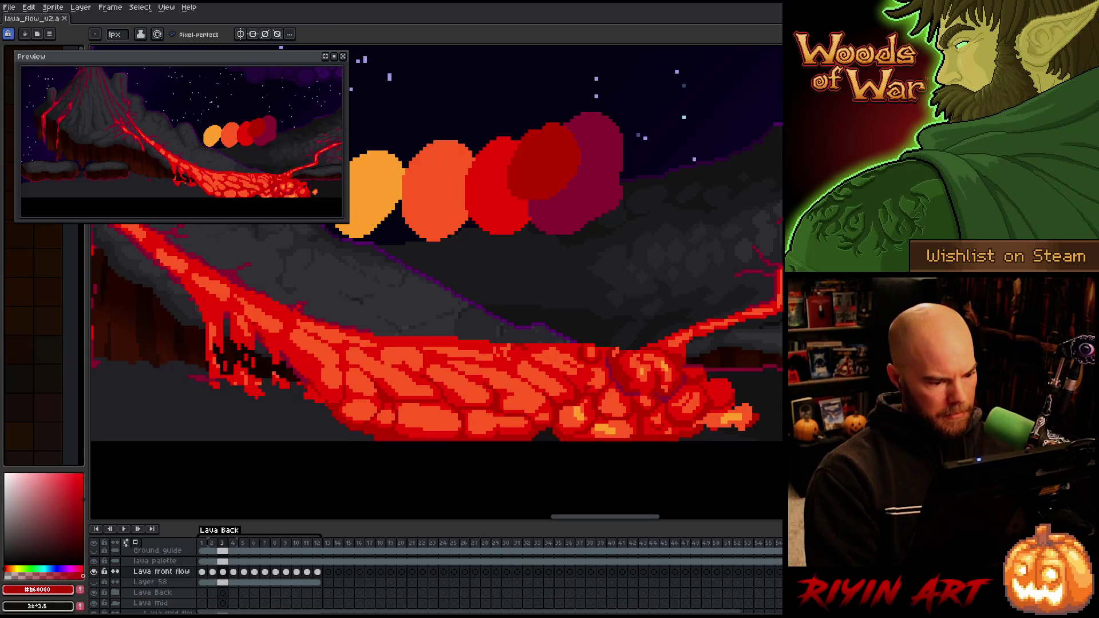
alt+click(493, 189)
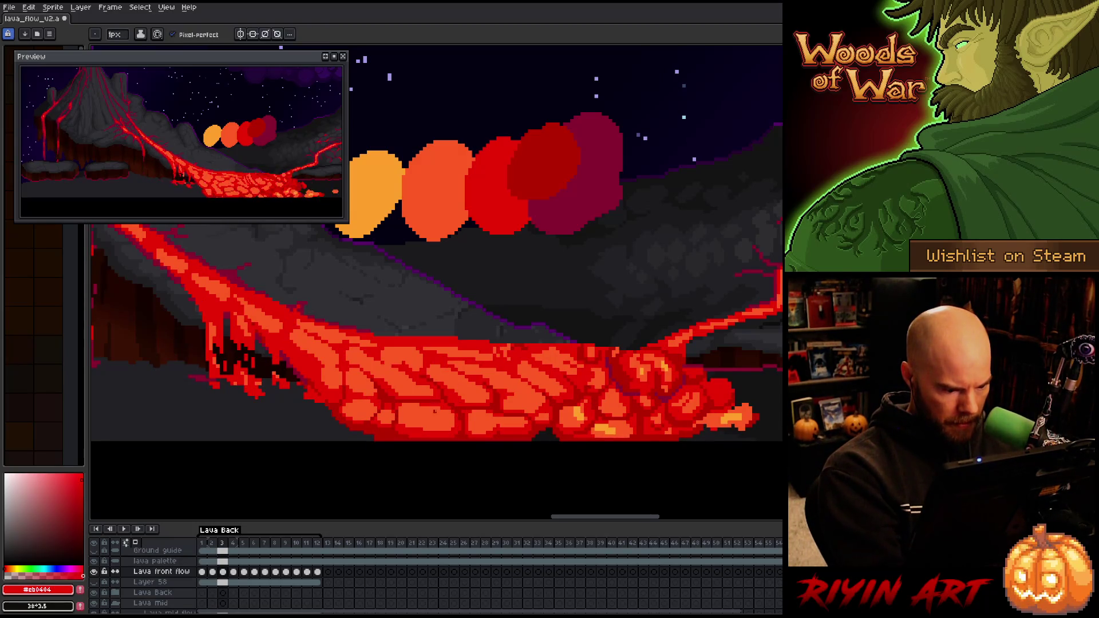
key(period)
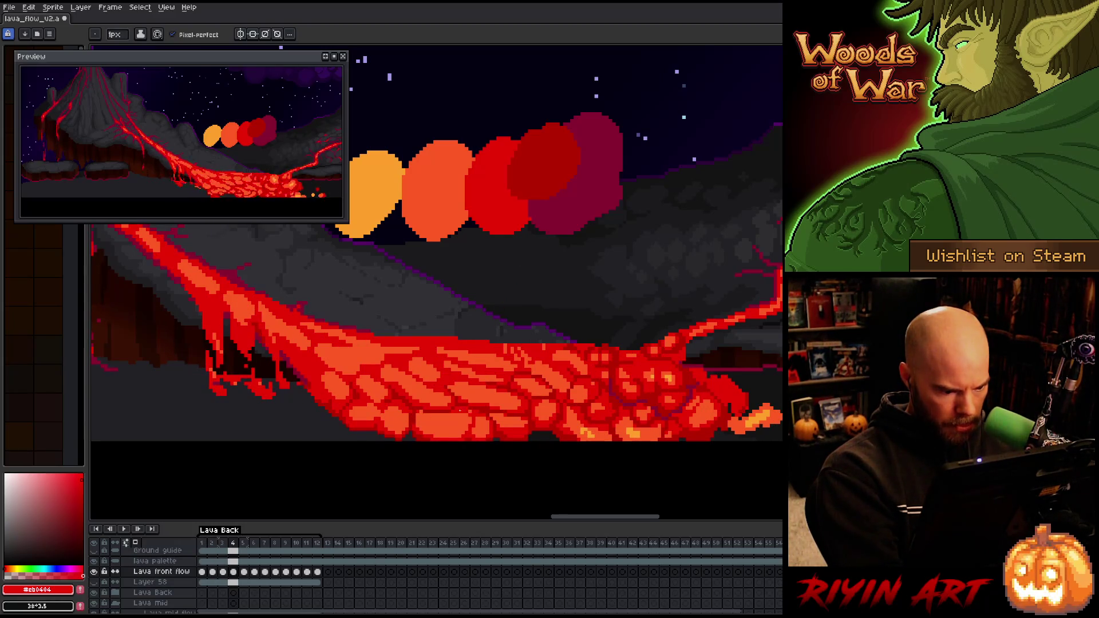
key(comma)
key(period)
key(comma)
key(period)
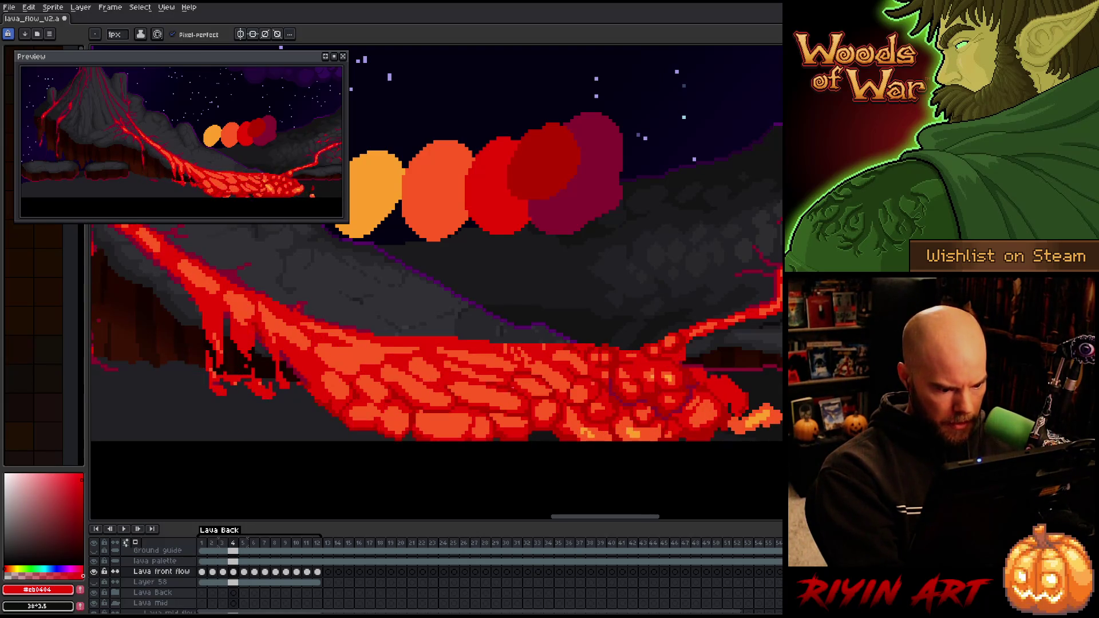
Repaint frame 4's lava cells in dark and bright red
alt+click(470, 411)
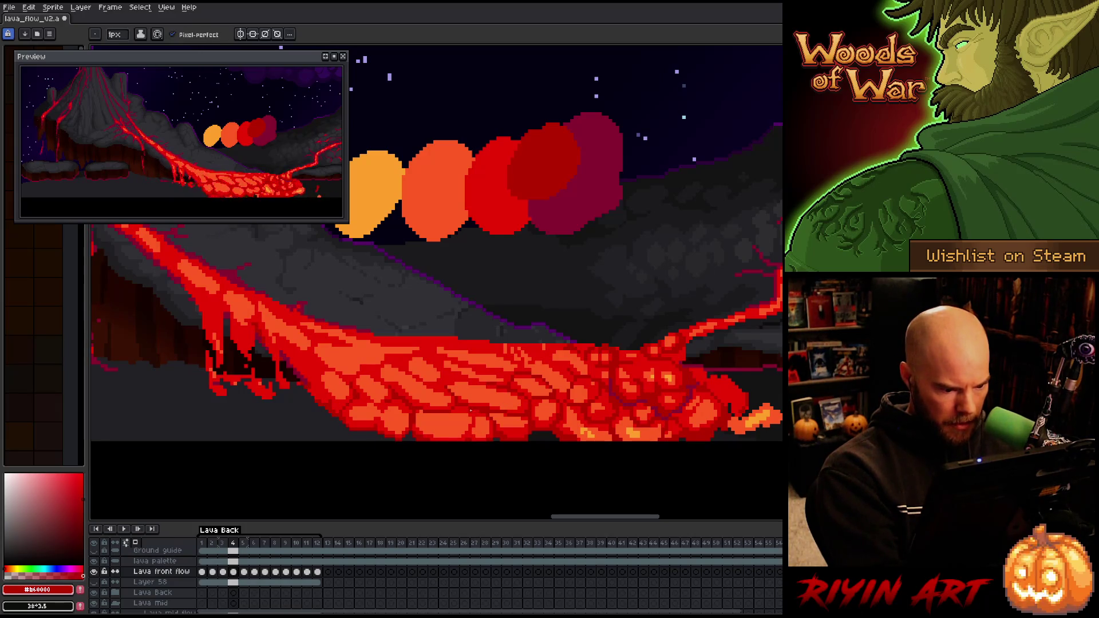
alt+click(467, 413)
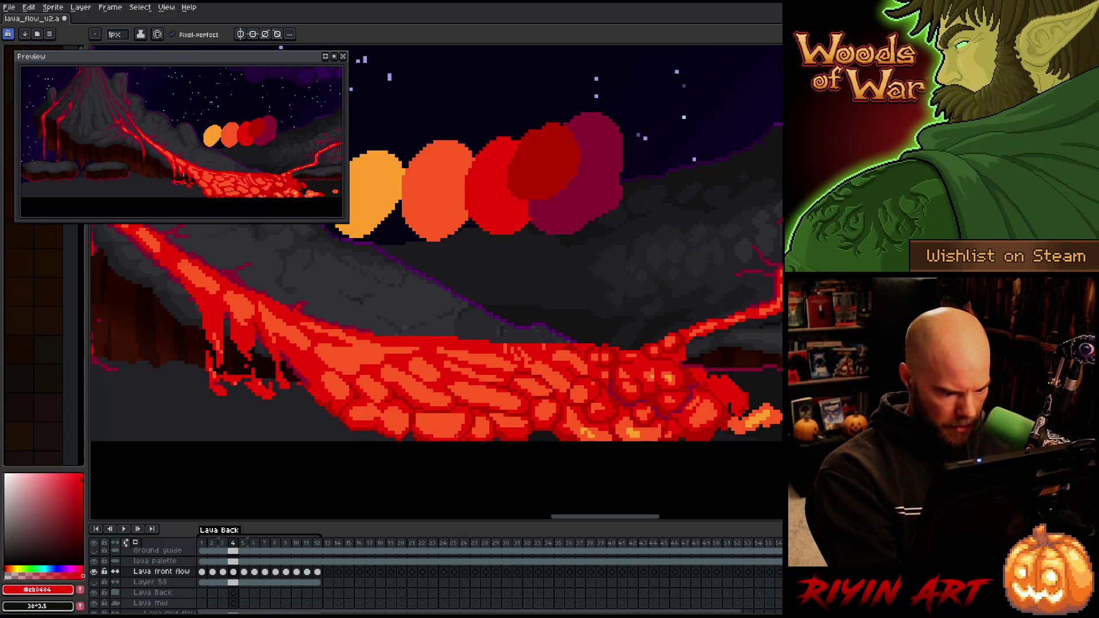
alt+click(460, 437)
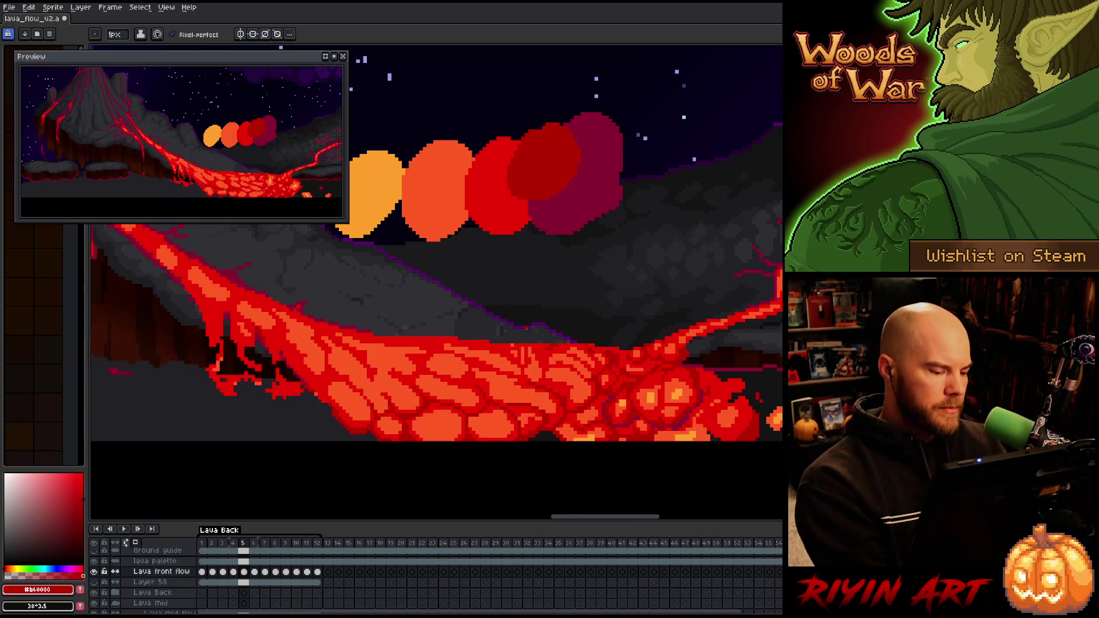
On frame 5, lasso an orange lava cell and nudge it slightly right
alt+click(462, 419)
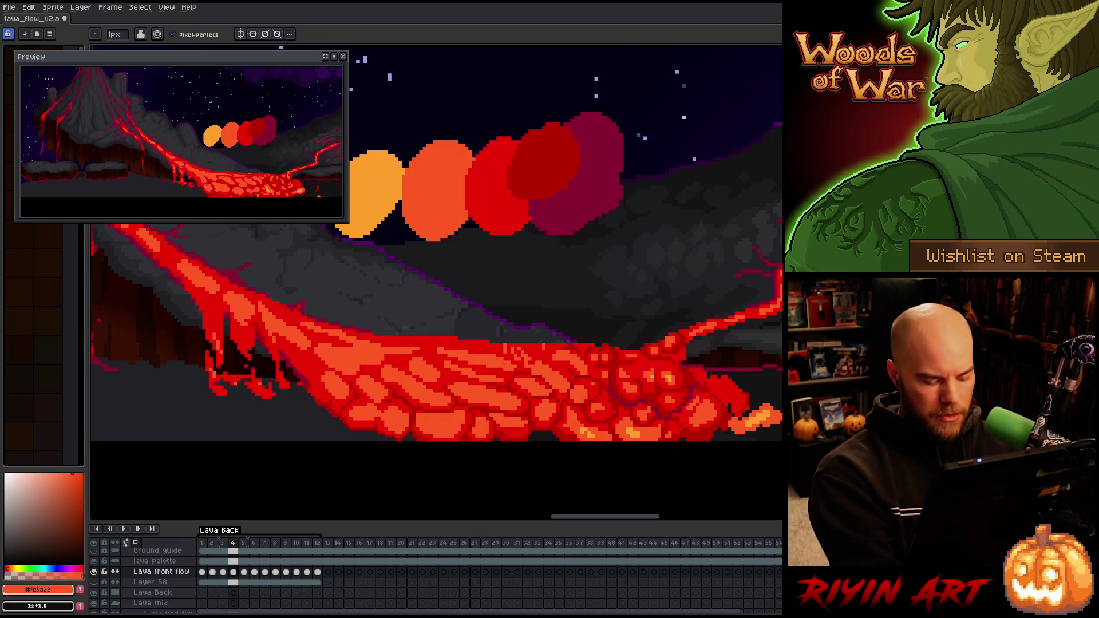
key(Right)
key(m)
mouse_move(467, 457)
mouse_down()
mouse_move(467, 421)
mouse_move(448, 406)
mouse_move(421, 445)
mouse_move(461, 467)
mouse_move(458, 435)
mouse_up()
key(b)
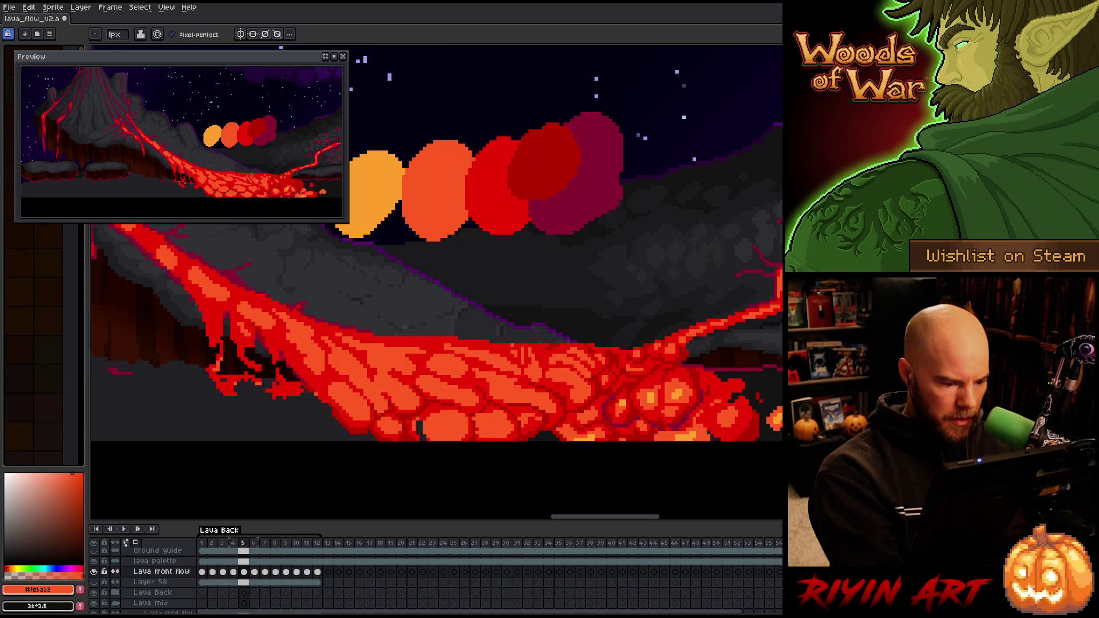
Repaint frame 5's lava cells in dark and bright red, undoing two stray red fills
key(])
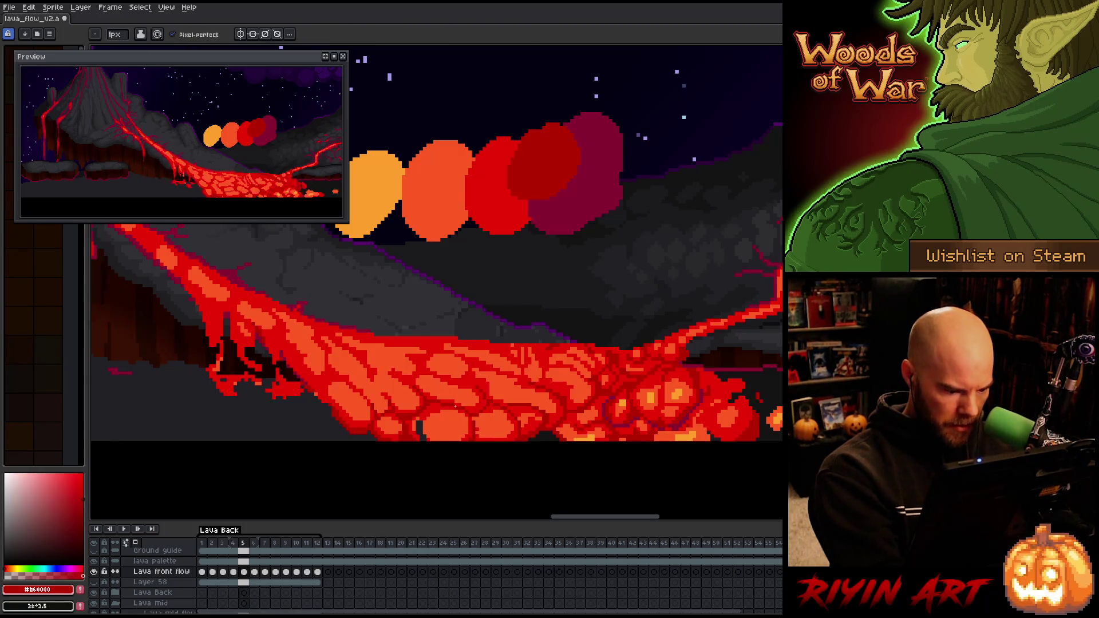
alt+click(420, 428)
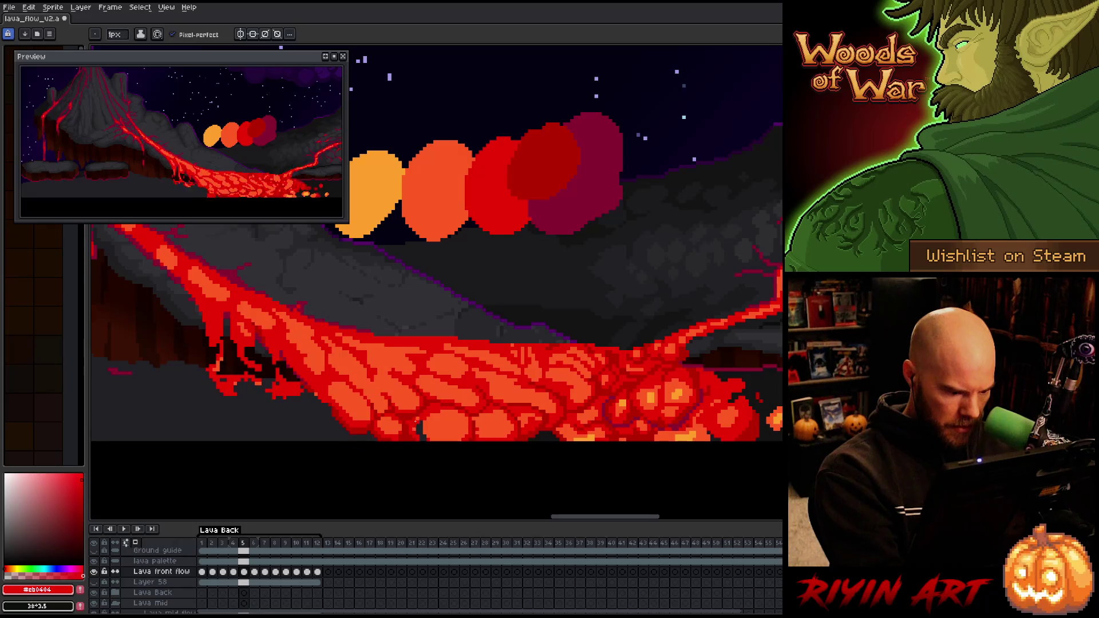
click(420, 428)
key(ctrl+z)
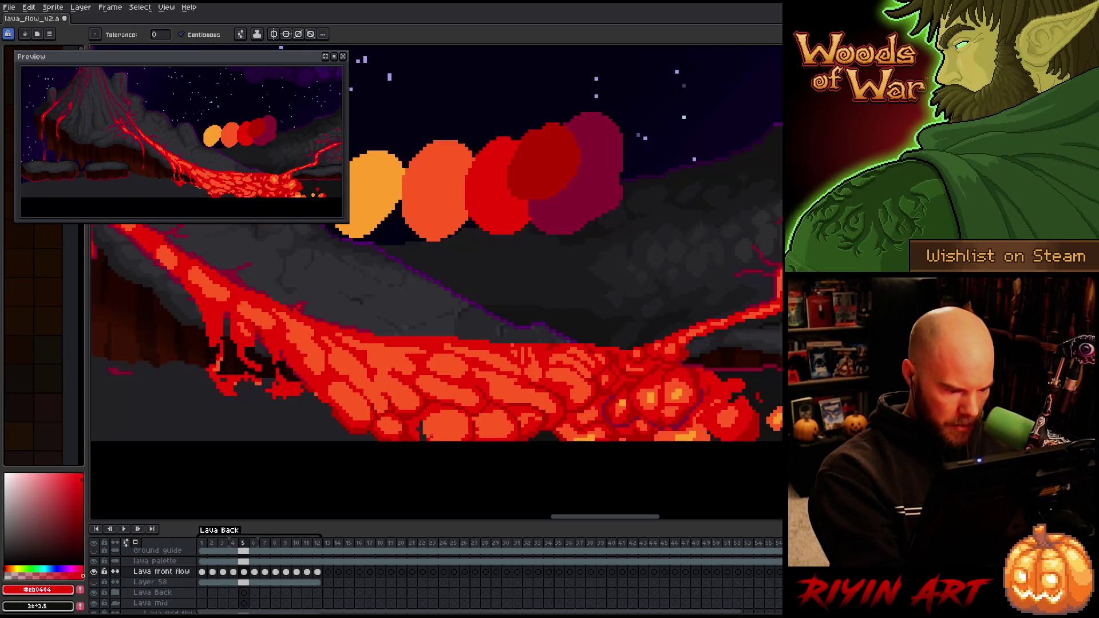
click(419, 428)
key(ctrl+z)
alt+click(420, 428)
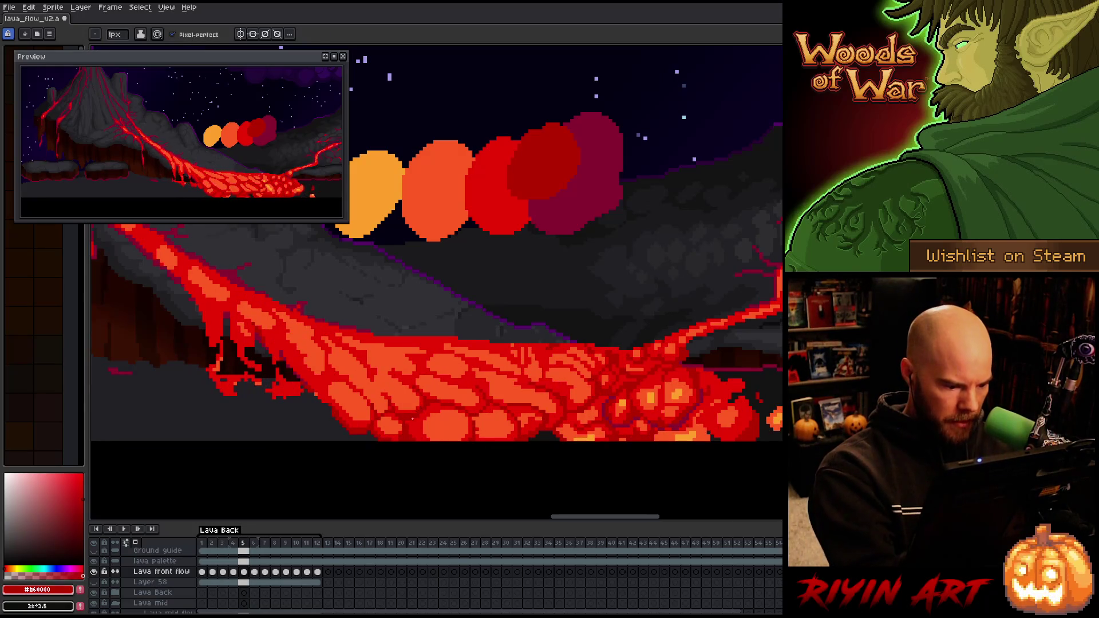
alt+click(399, 422)
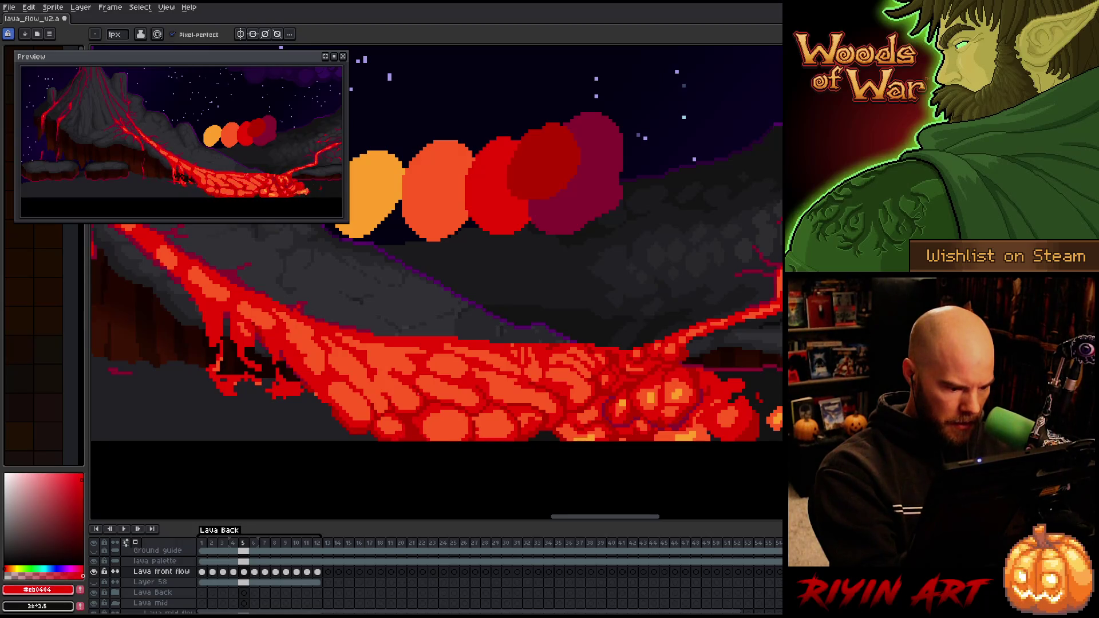
alt+click(396, 439)
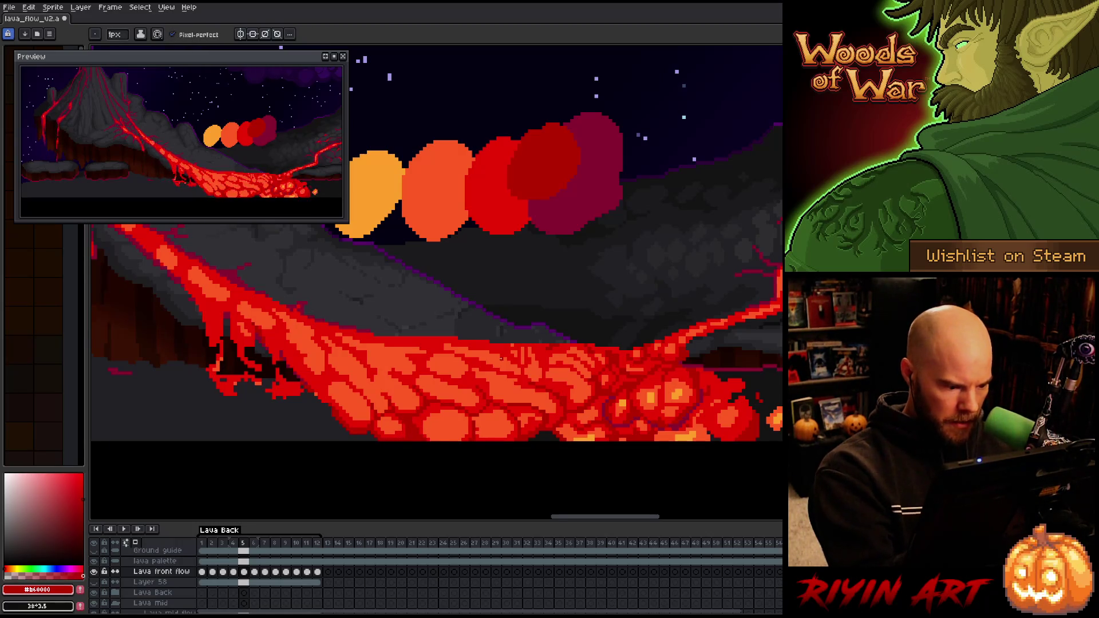
Check frame 6, then refine frame 5's red, dark red and orange cells
key(period)
key(comma)
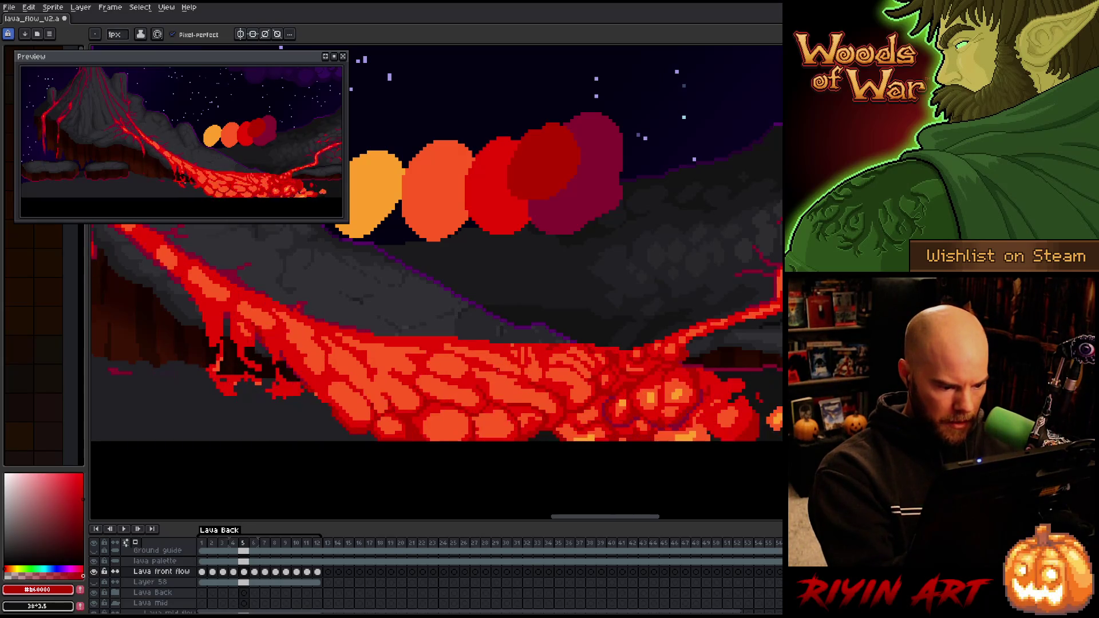
alt+click(425, 433)
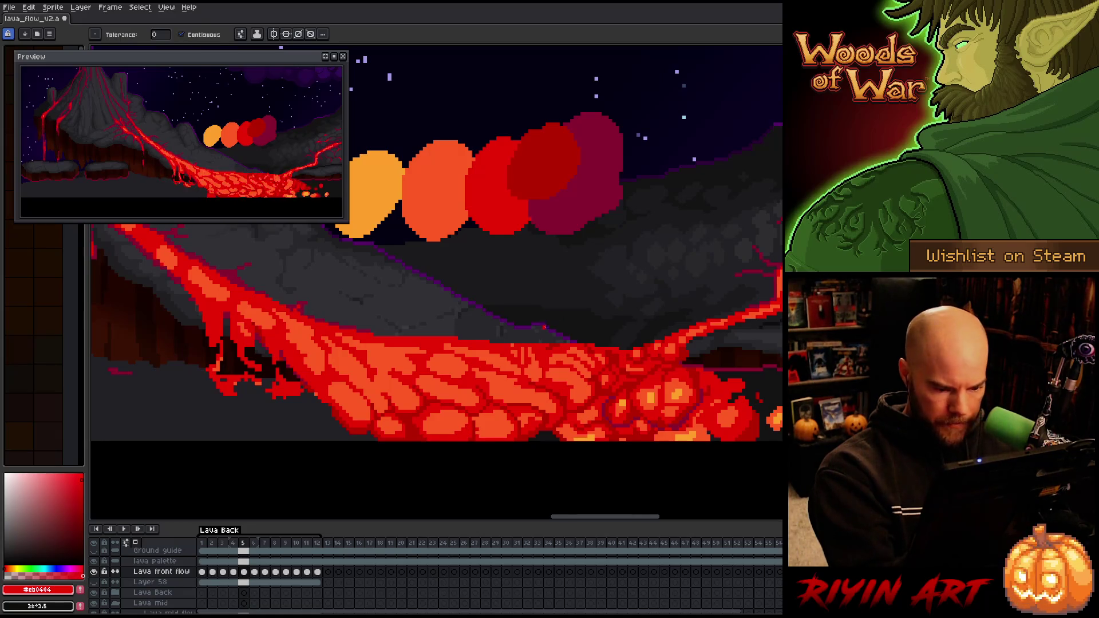
alt+click(543, 161)
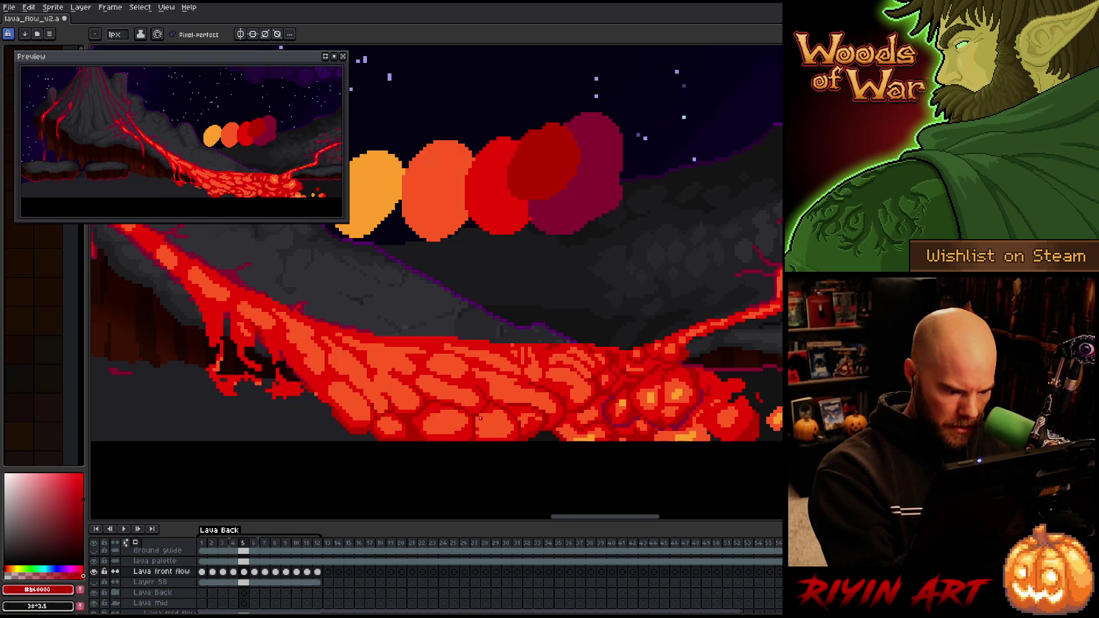
alt+click(486, 189)
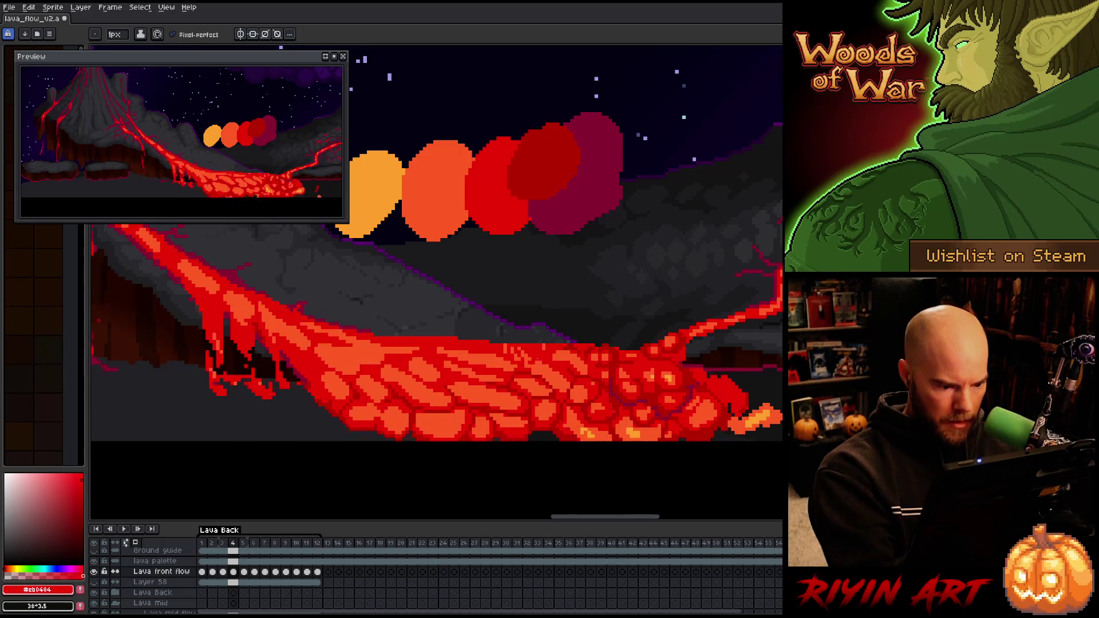
alt+click(435, 189)
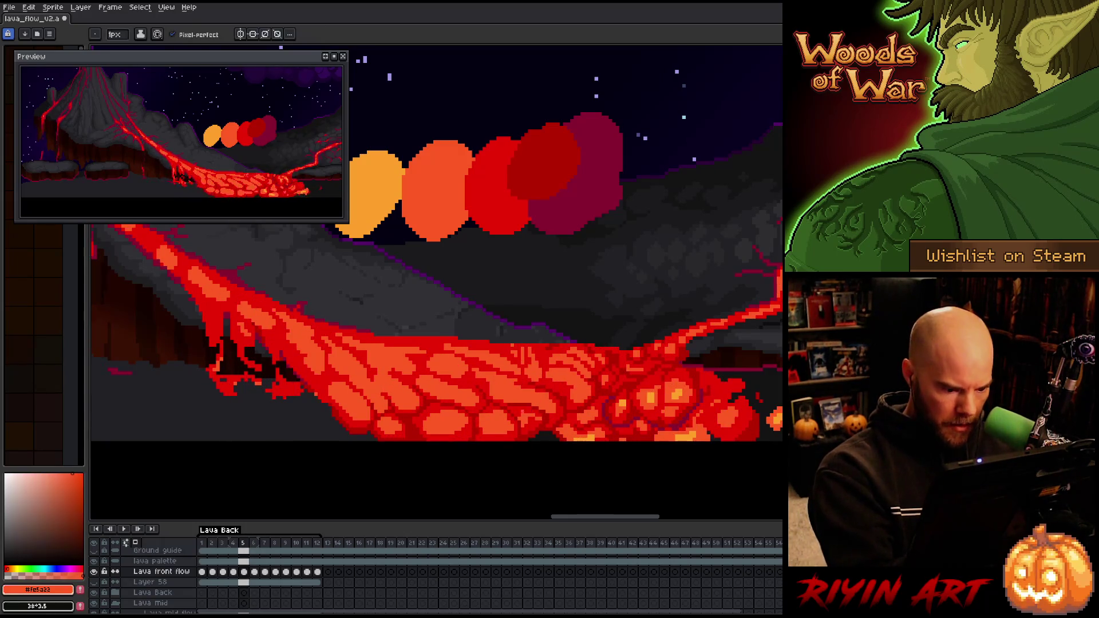
alt+click(498, 183)
alt+click(475, 416)
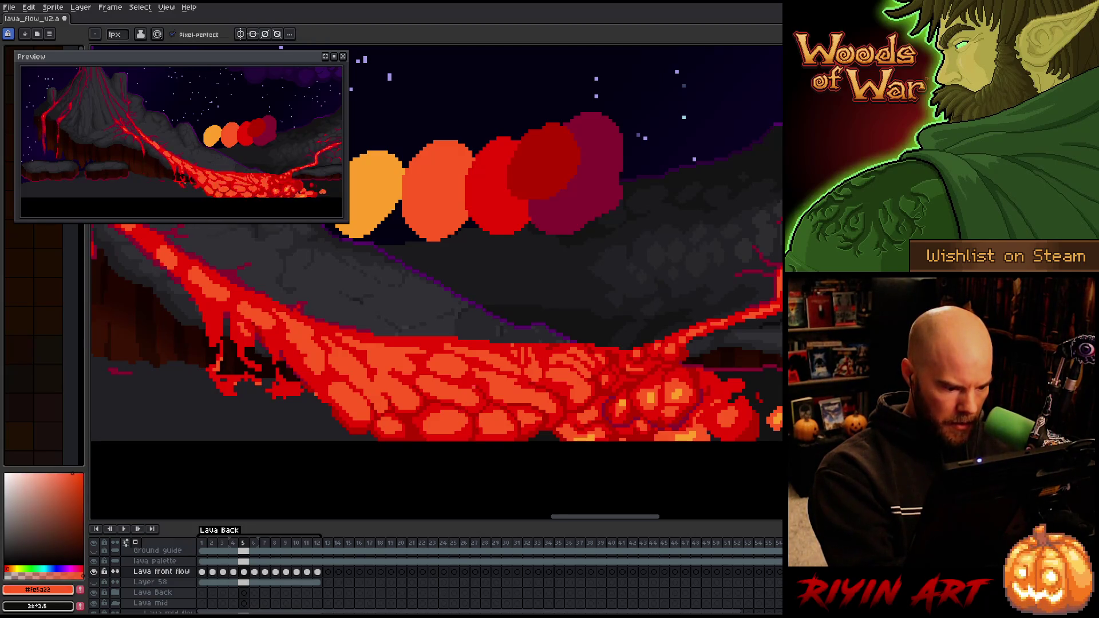
Touch up dark red on frame 5 while comparing against frame 4, then go to frame 6
key(comma)
key(period)
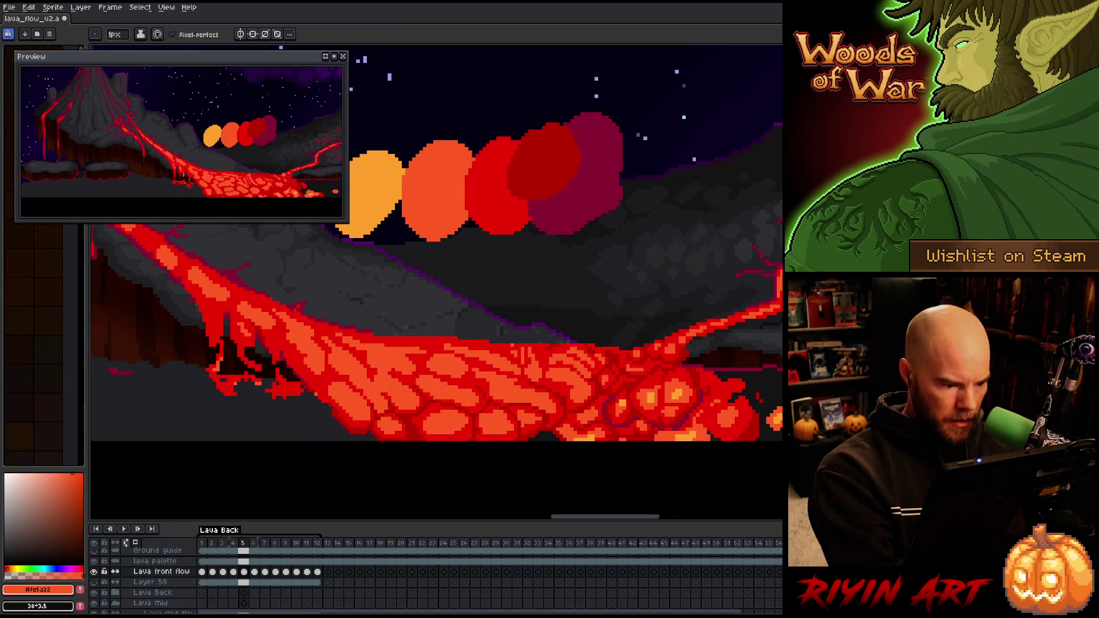
alt+click(544, 166)
key(comma)
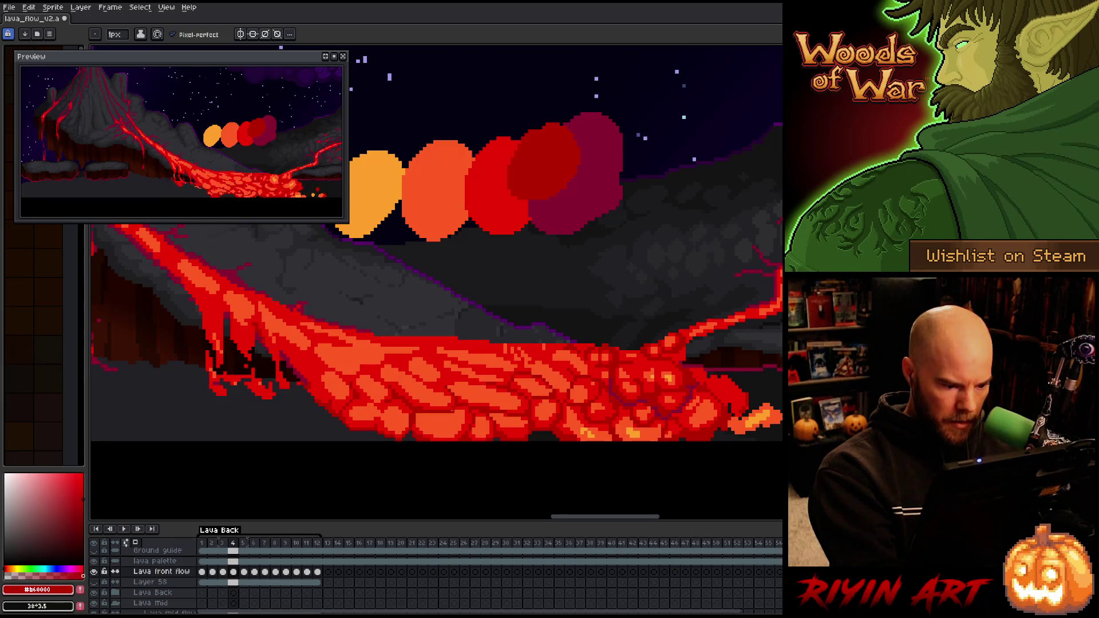
key(period)
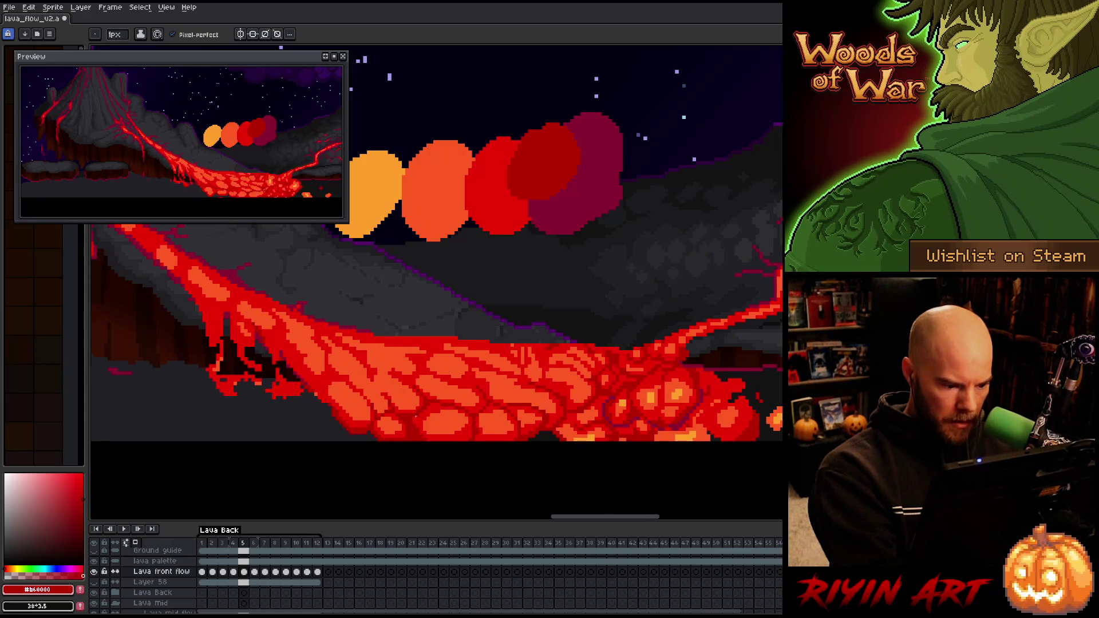
key(period)
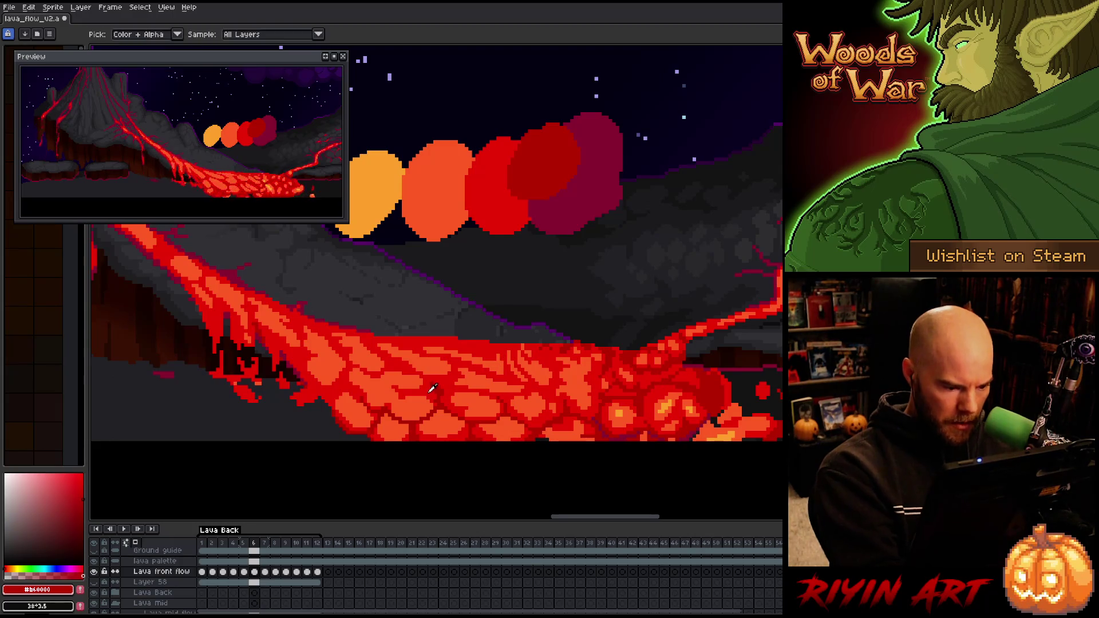
Try transforming a group of lava cells, cancel it, and return to frame 5
click(389, 395)
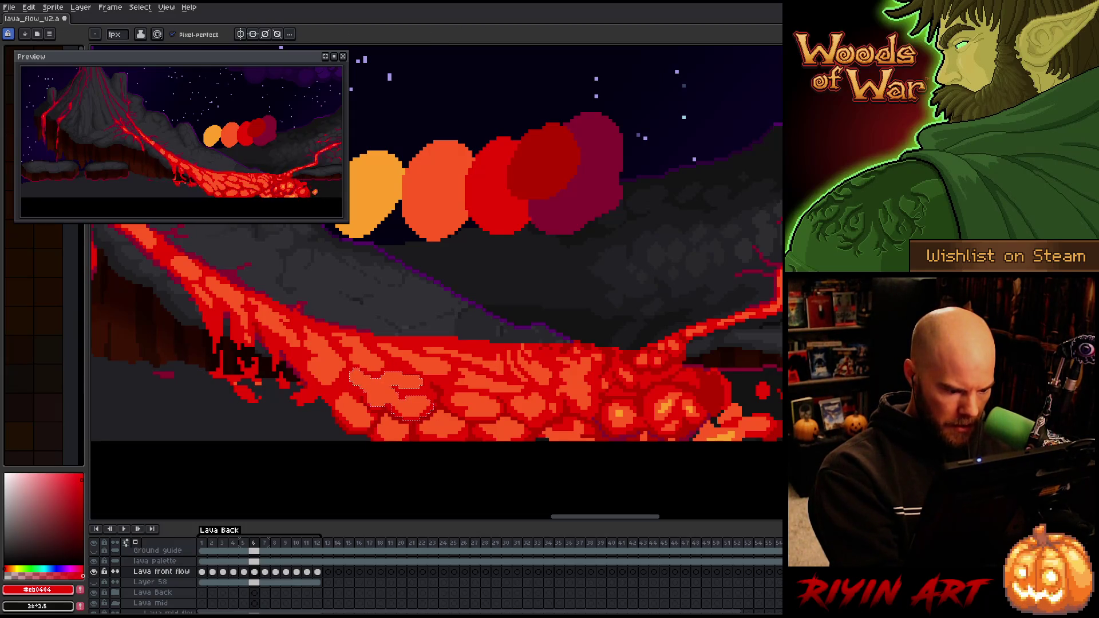
click(428, 408)
key(ctrl+d)
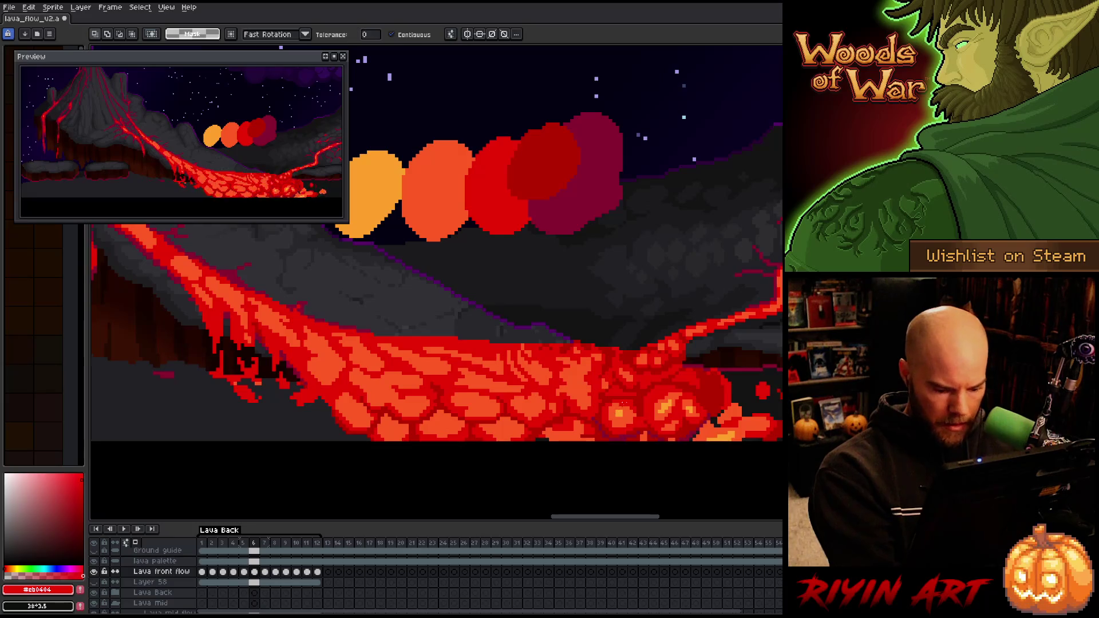
key(comma)
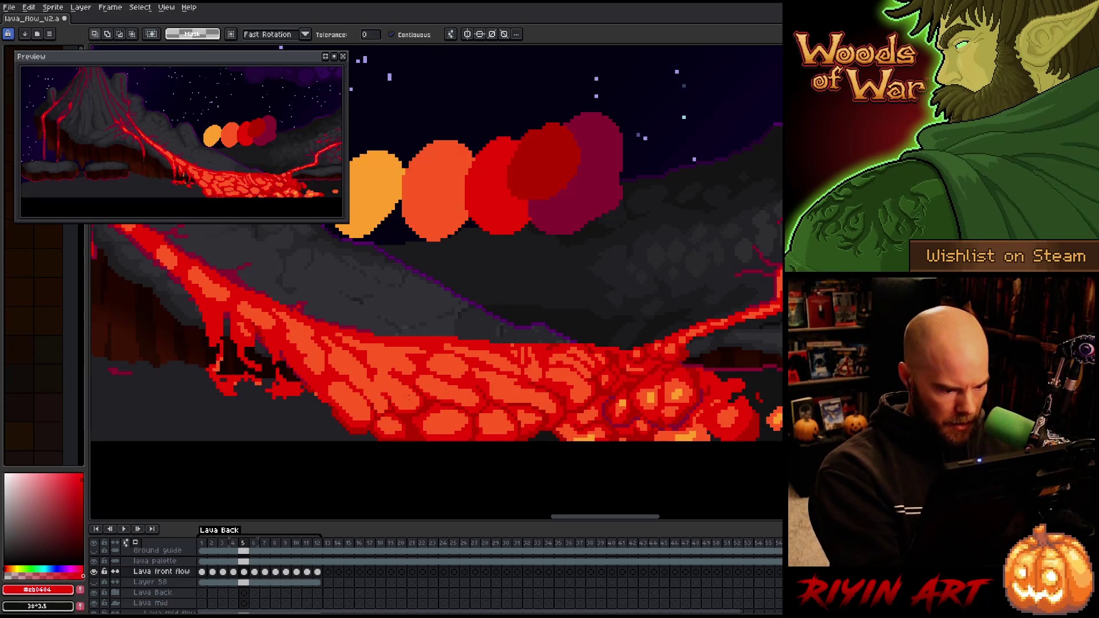
key(ctrl+shift+d)
key(b)
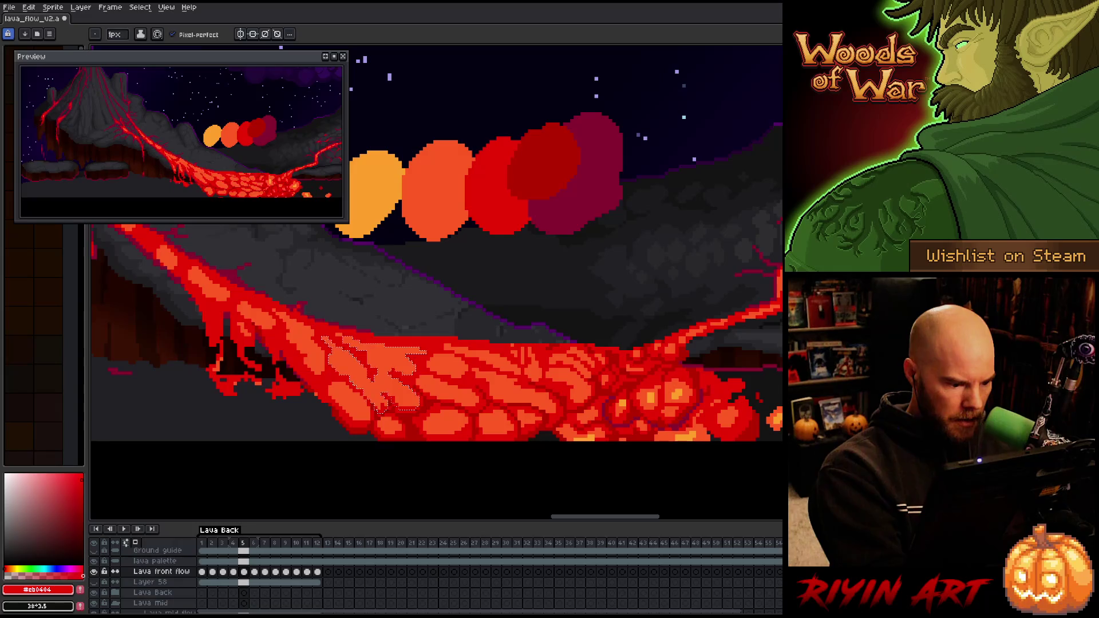
key(ctrl+d)
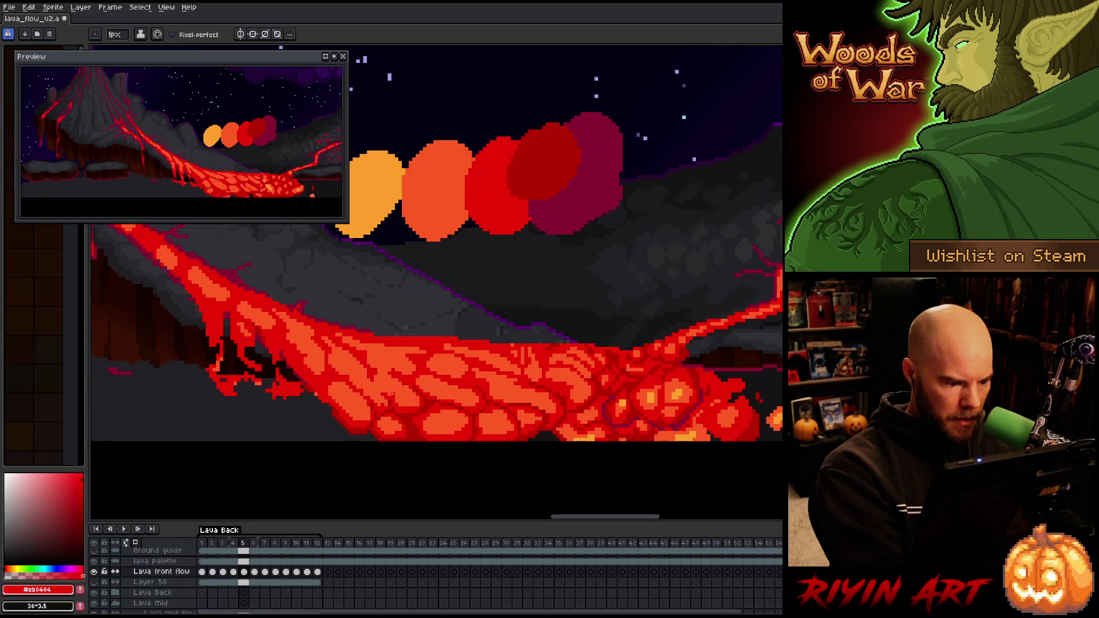
Repaint a patch of lava cells in orange and red, then save the file
alt+click(442, 363)
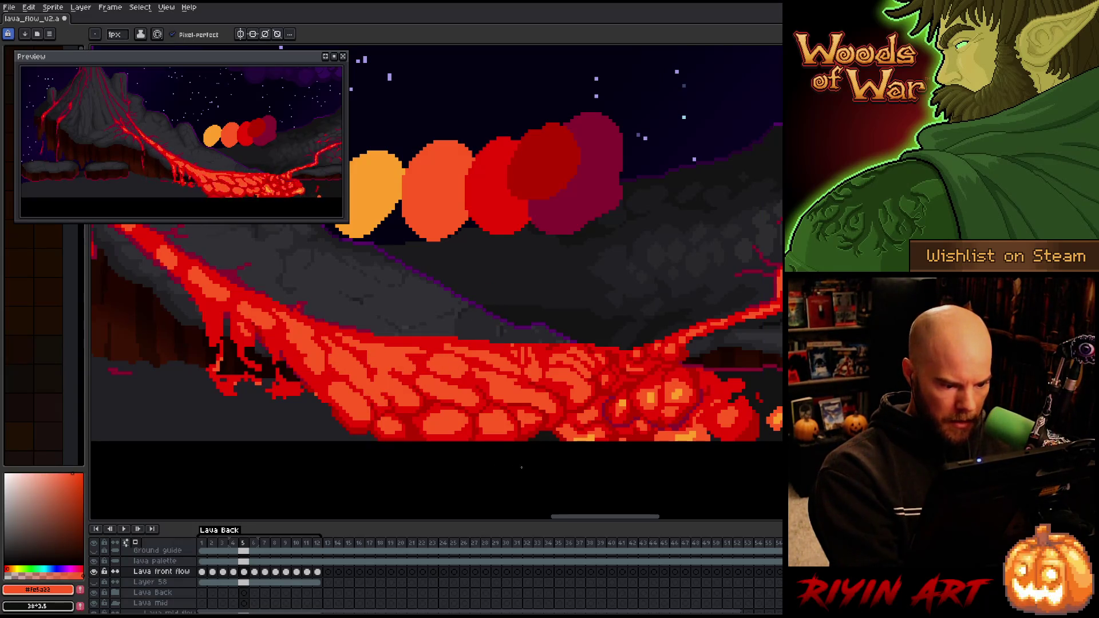
alt+click(482, 414)
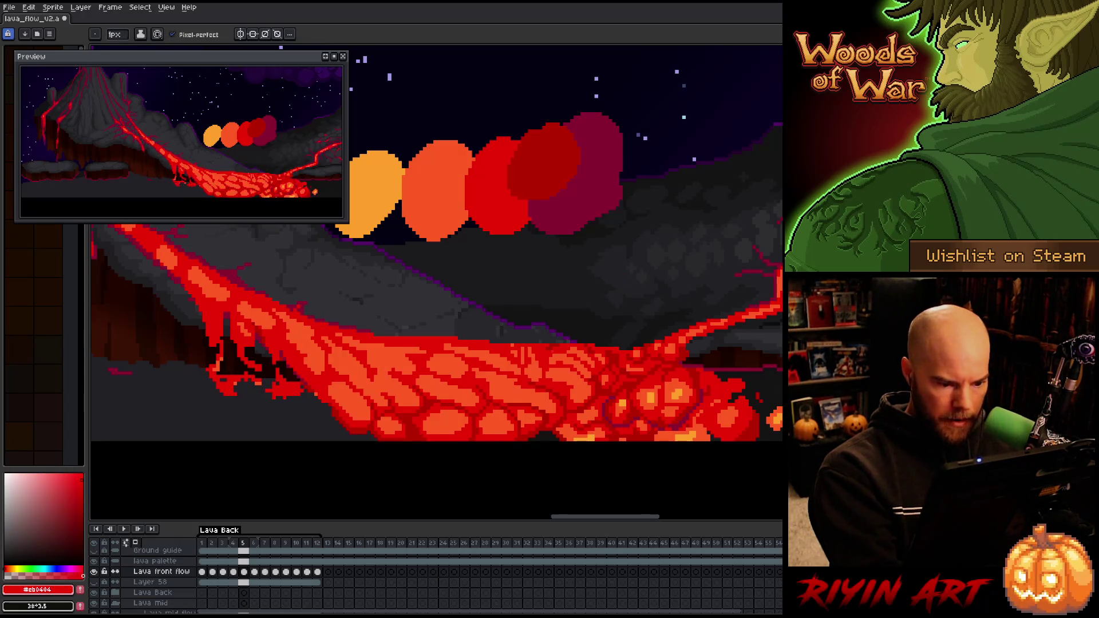
mouse_move(474, 369)
mouse_down()
mouse_move(555, 409)
mouse_move(475, 371)
mouse_up()
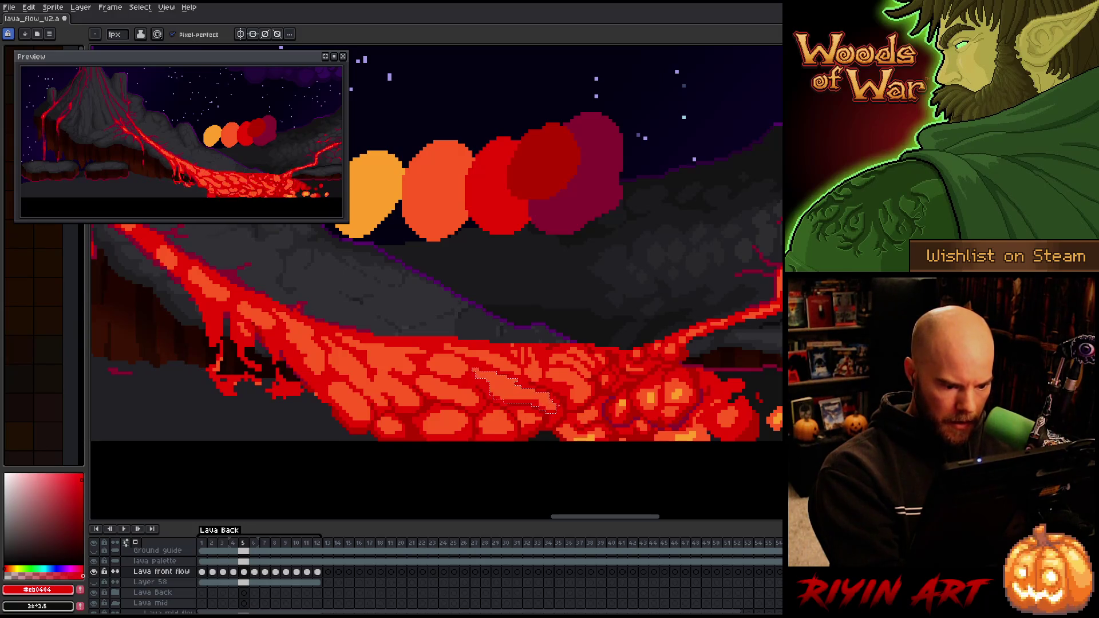
alt+click(534, 402)
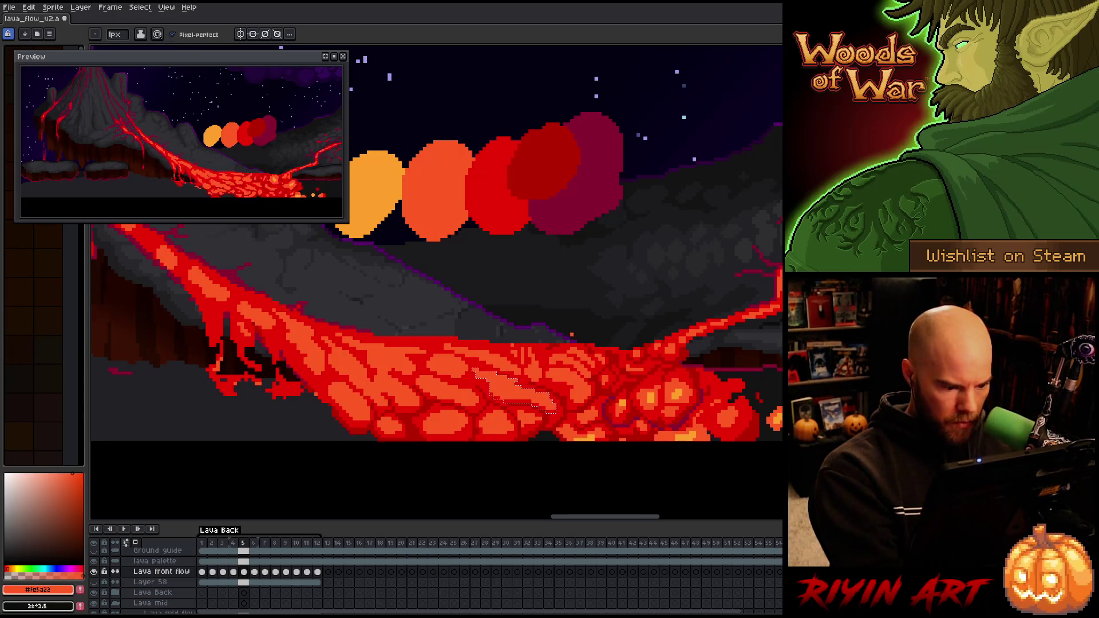
key(period)
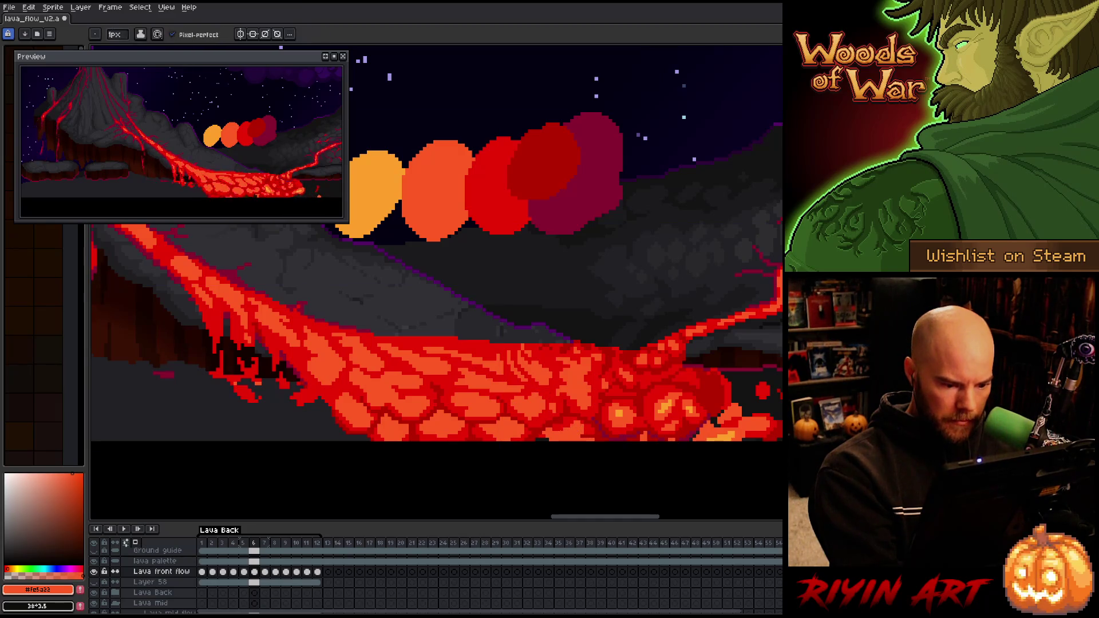
key(ctrl+s)
Touch up frame 6's lava in red and darkest red, comparing frames 5 through 7
alt+click(561, 419)
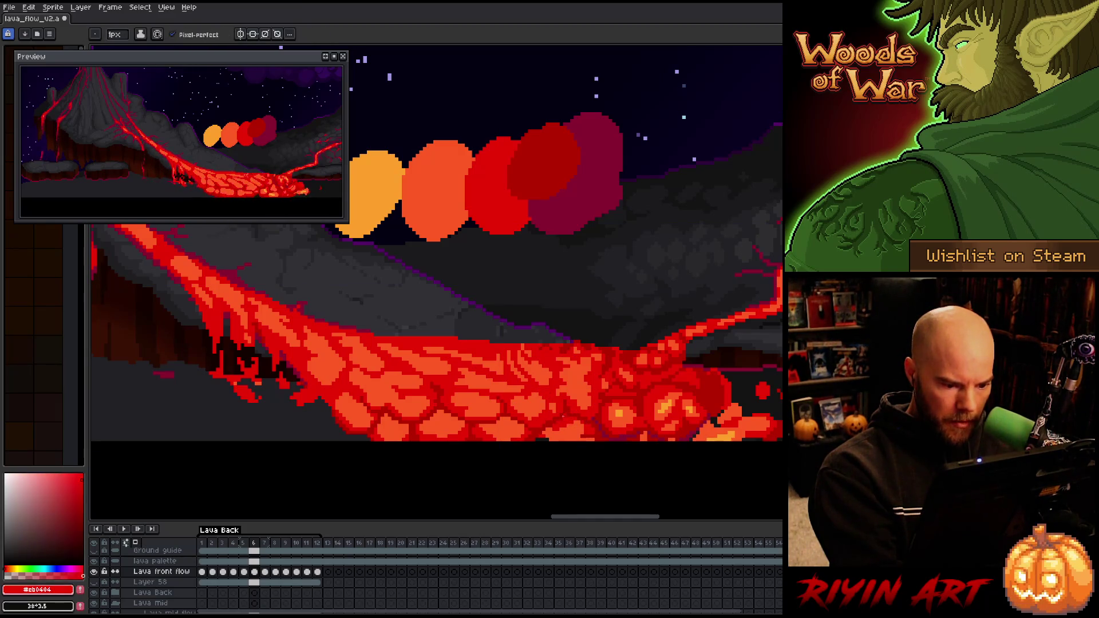
alt+click(575, 408)
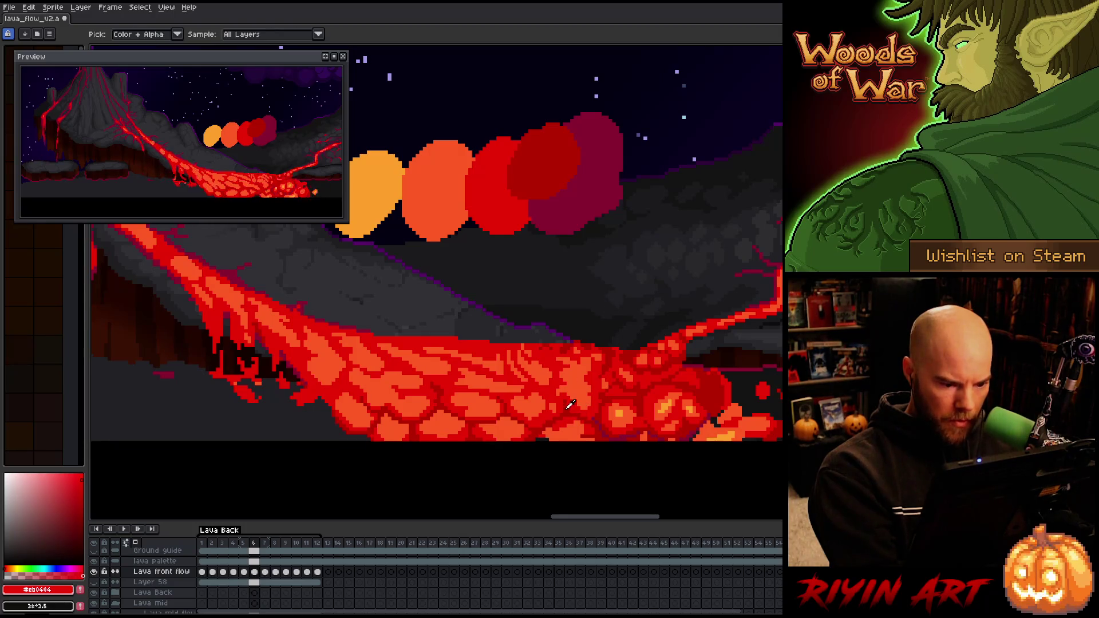
key(comma)
key(period)
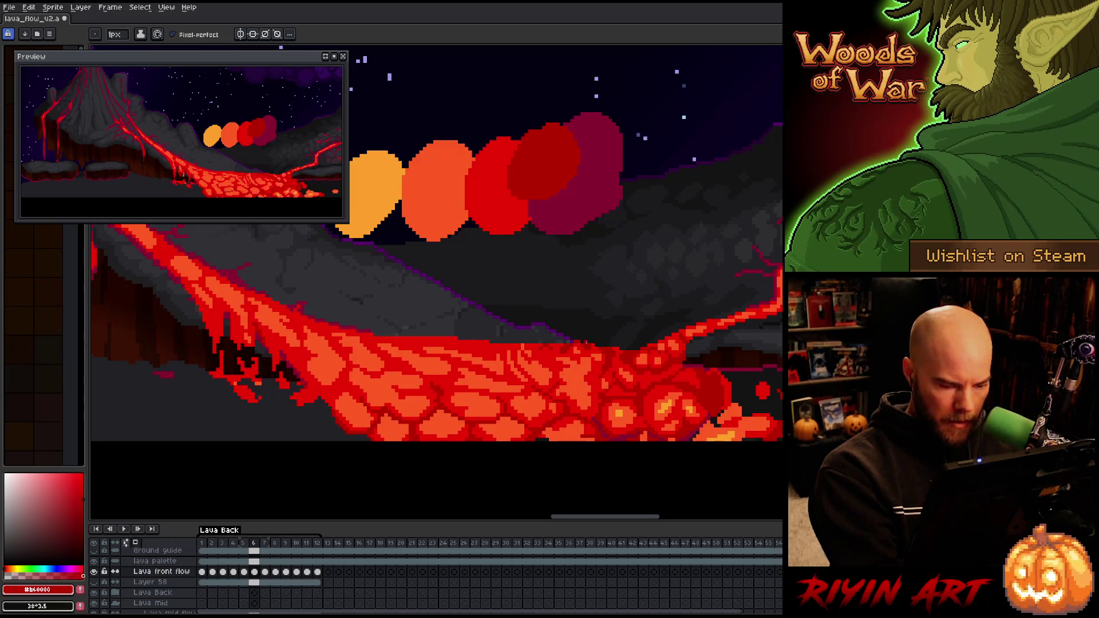
key(period)
key(comma)
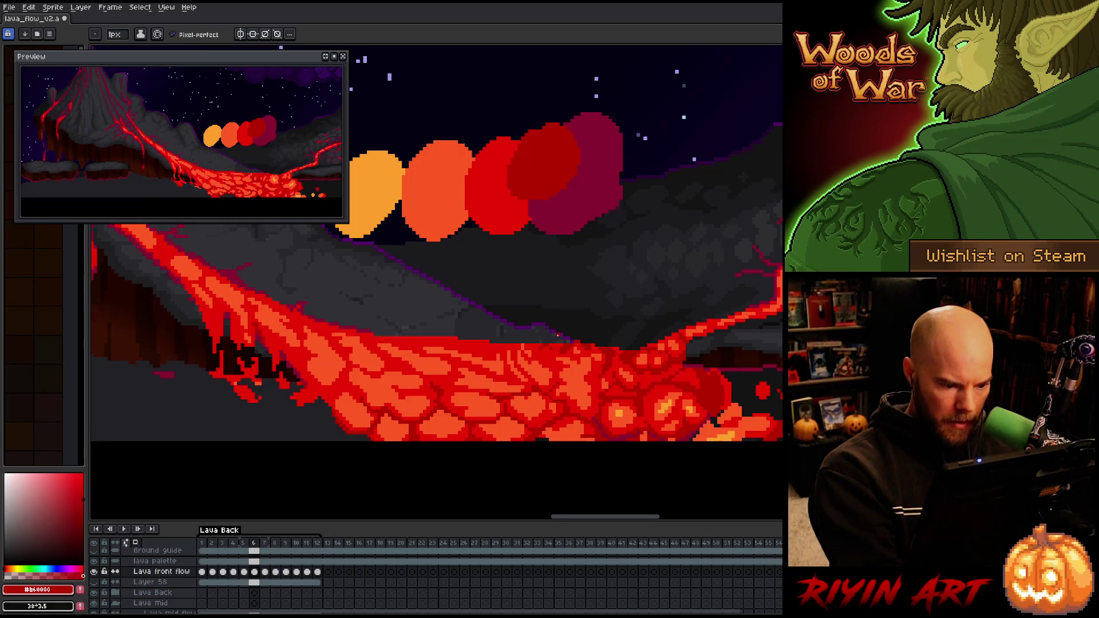
key(comma)
Refine frame 5's red and dark red cells while flipping frames, then go to frame 6
alt+click(510, 389)
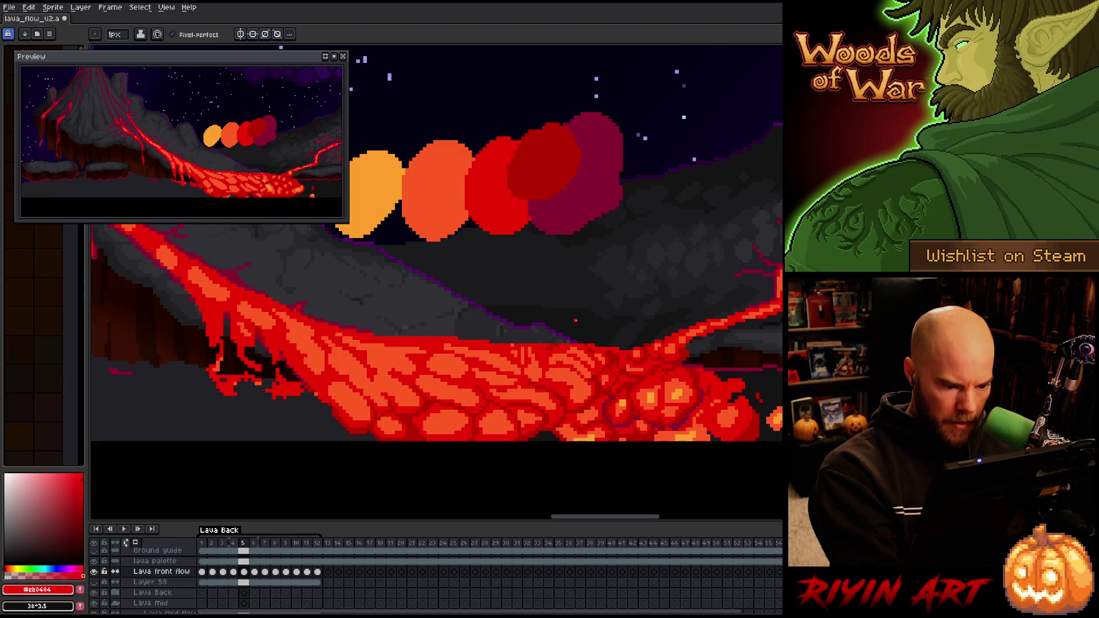
key(period)
key(comma)
alt+click(533, 381)
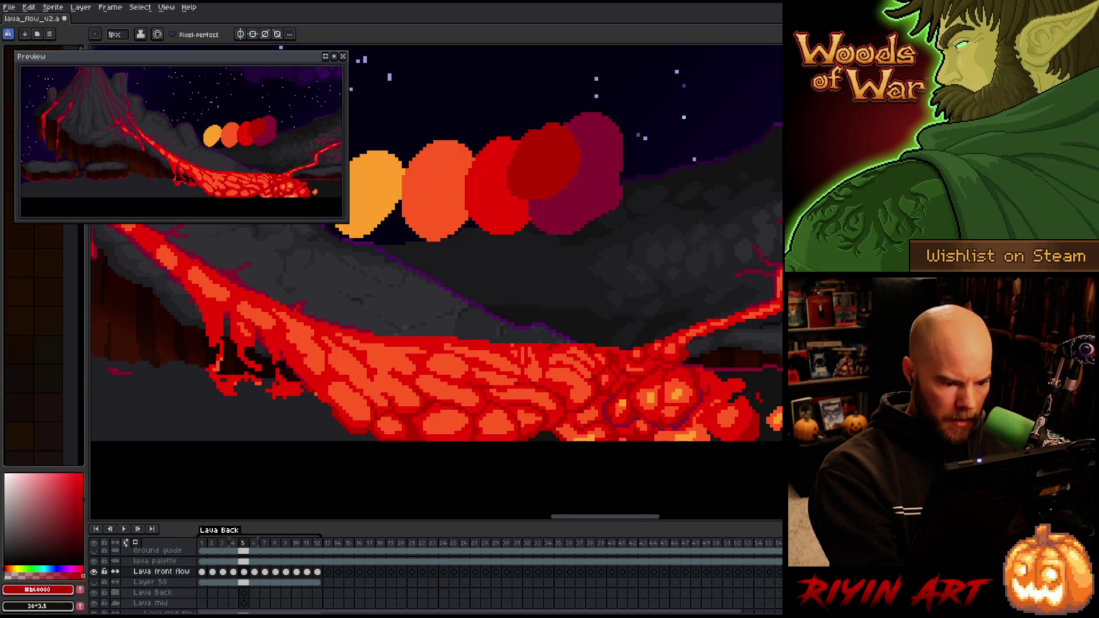
alt+click(527, 376)
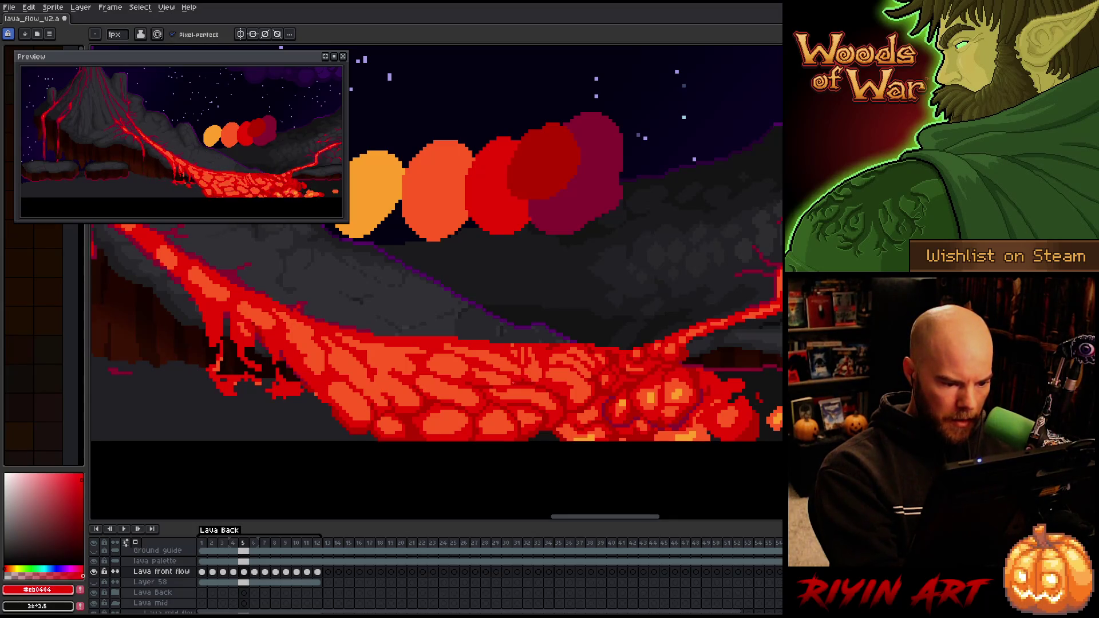
key(period)
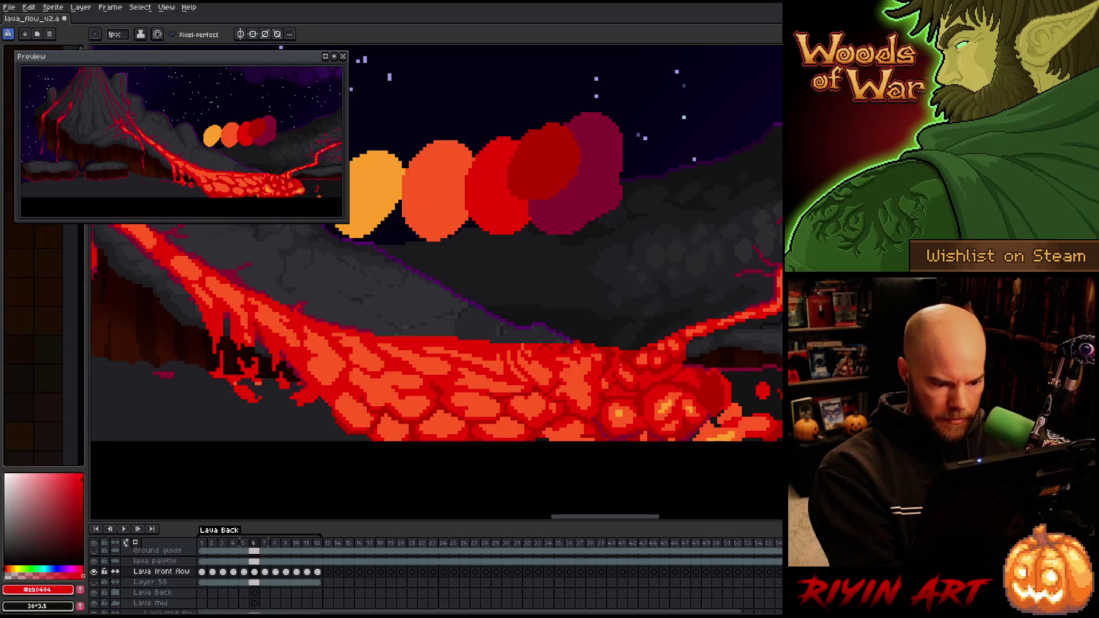
On frame 7, repaint the lava cells in orange and red
key(period)
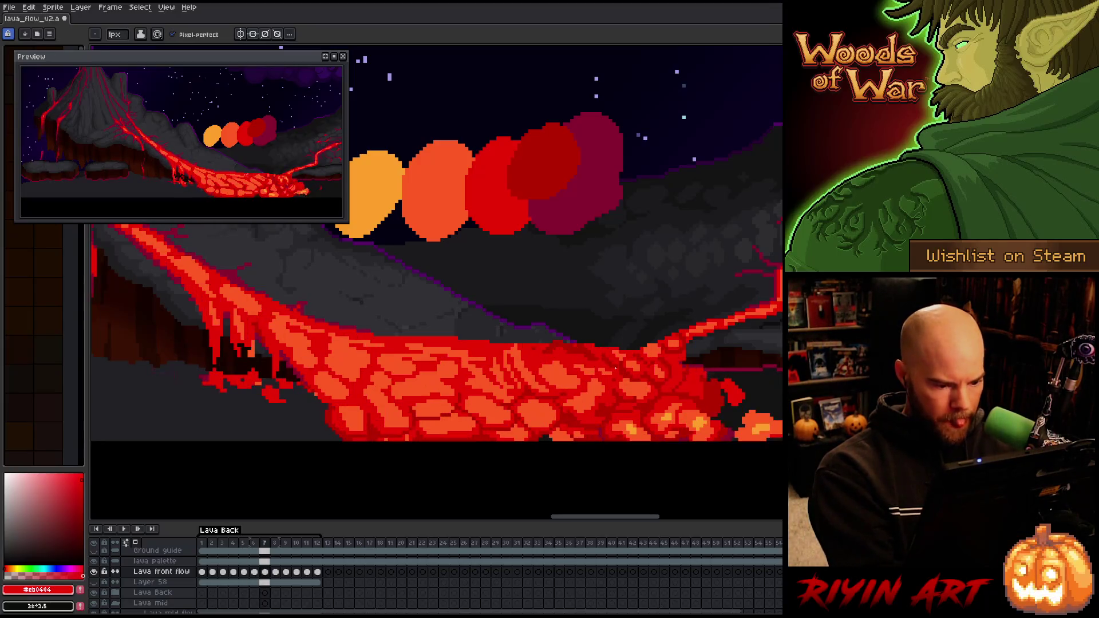
key(alt)
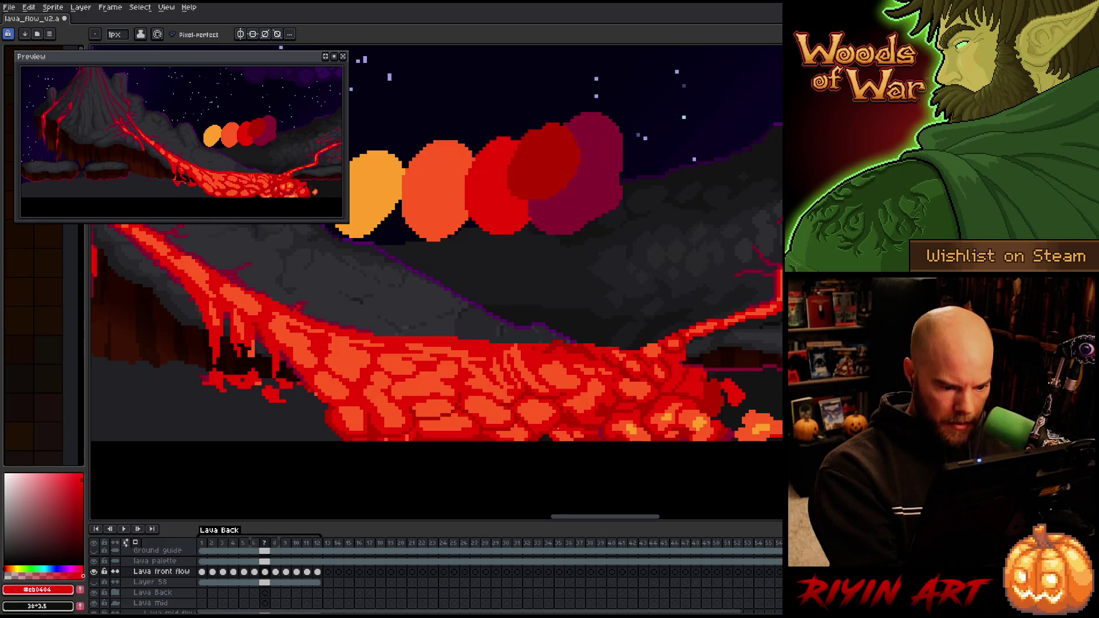
alt+click(435, 189)
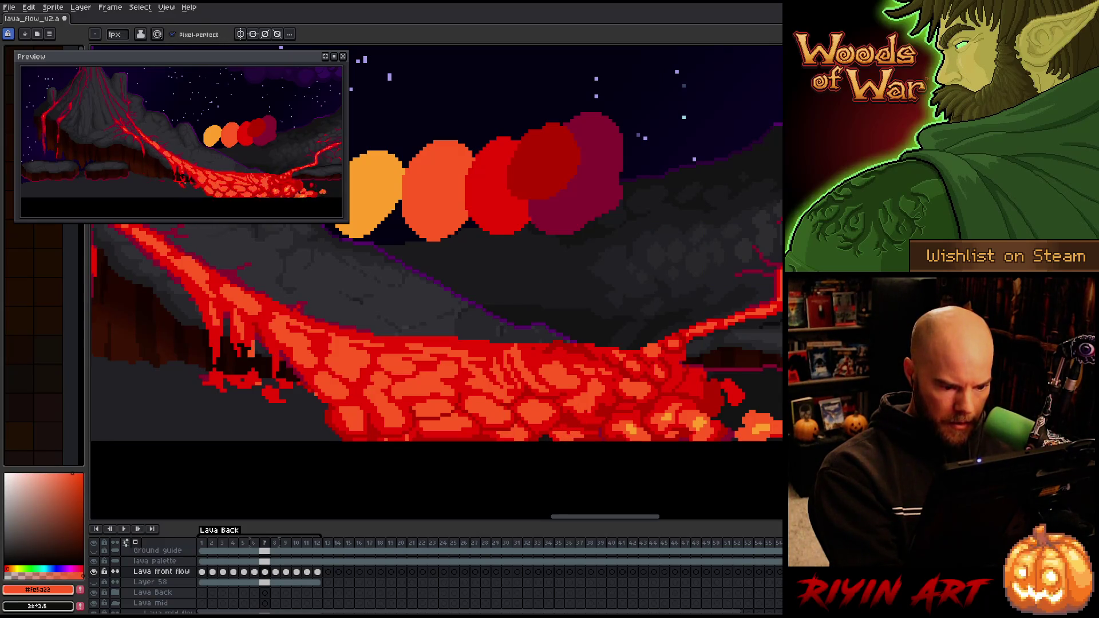
alt+click(567, 404)
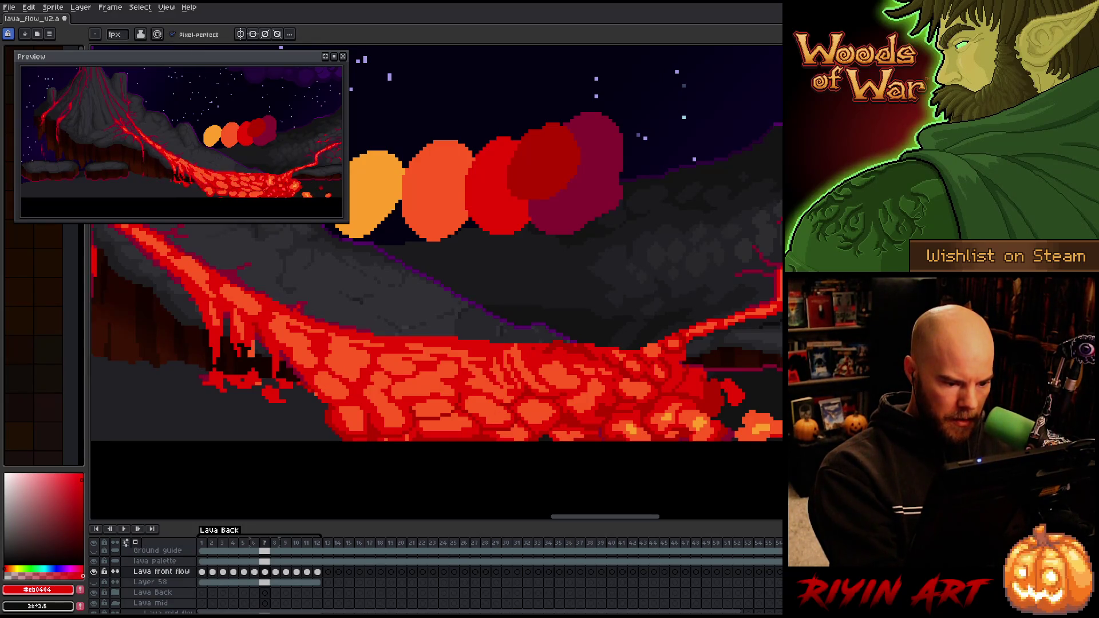
alt+click(572, 389)
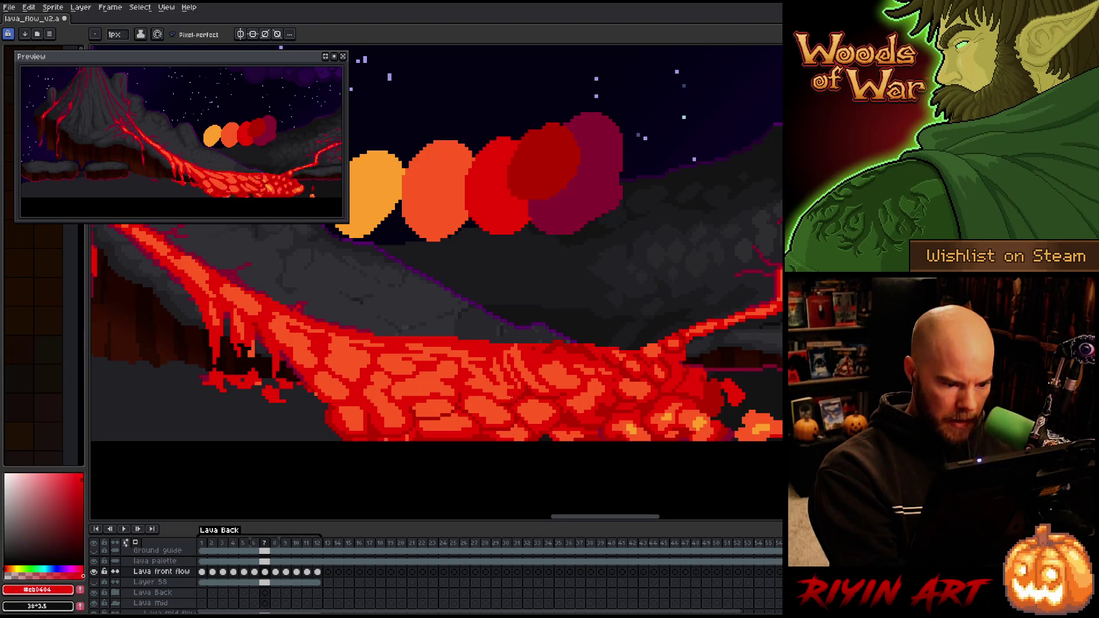
alt+click(511, 385)
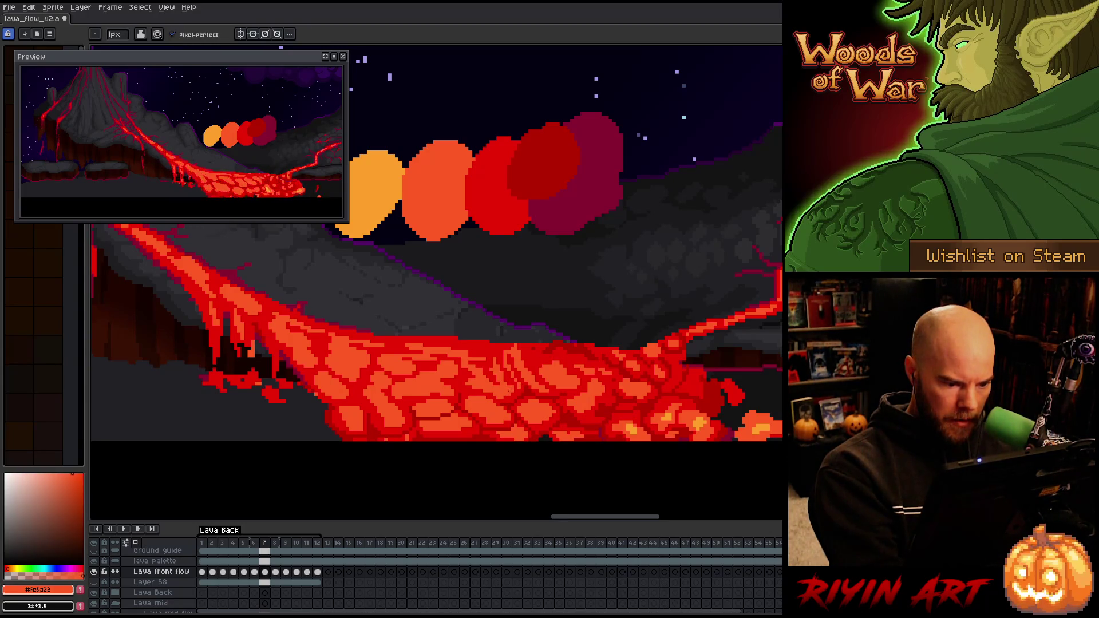
Compare frame 7 with frame 6, save the file, and advance to frame 8
key(comma)
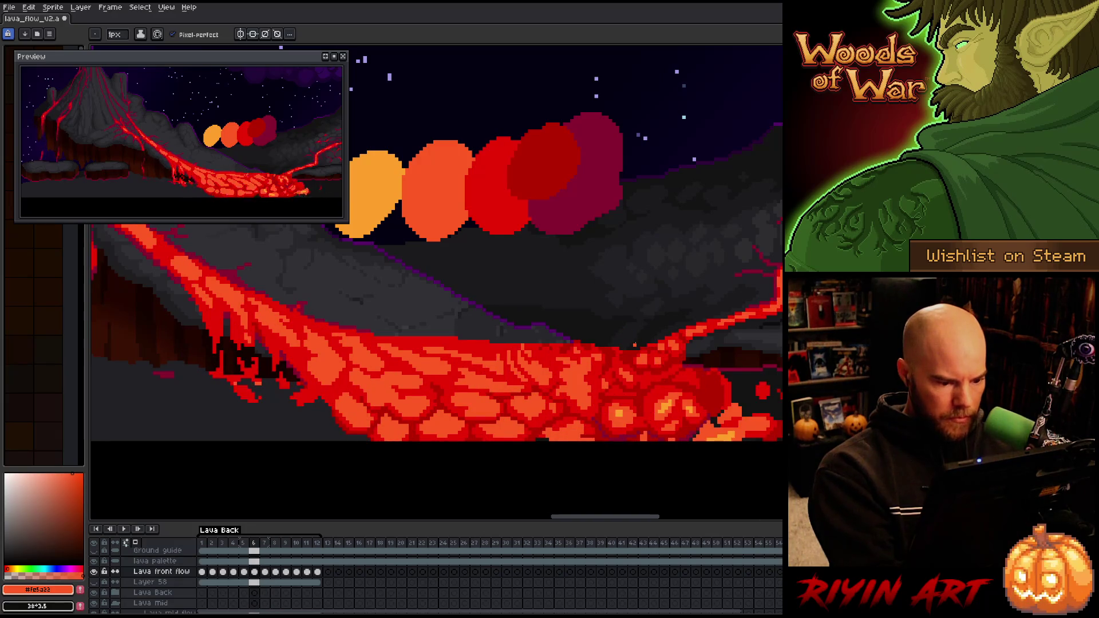
key(period)
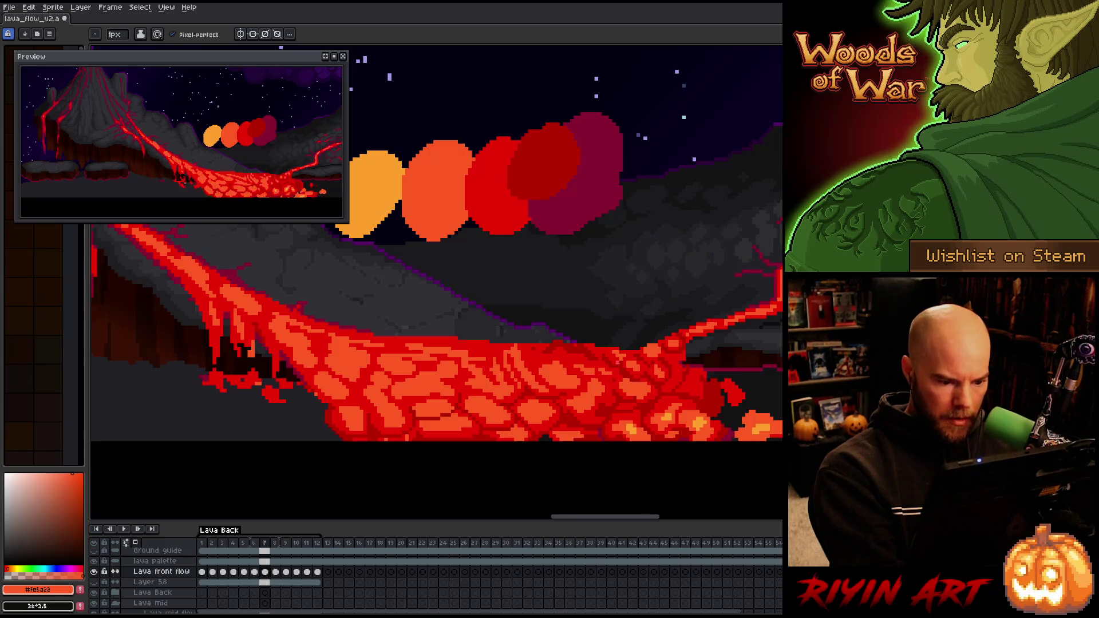
key(ctrl+s)
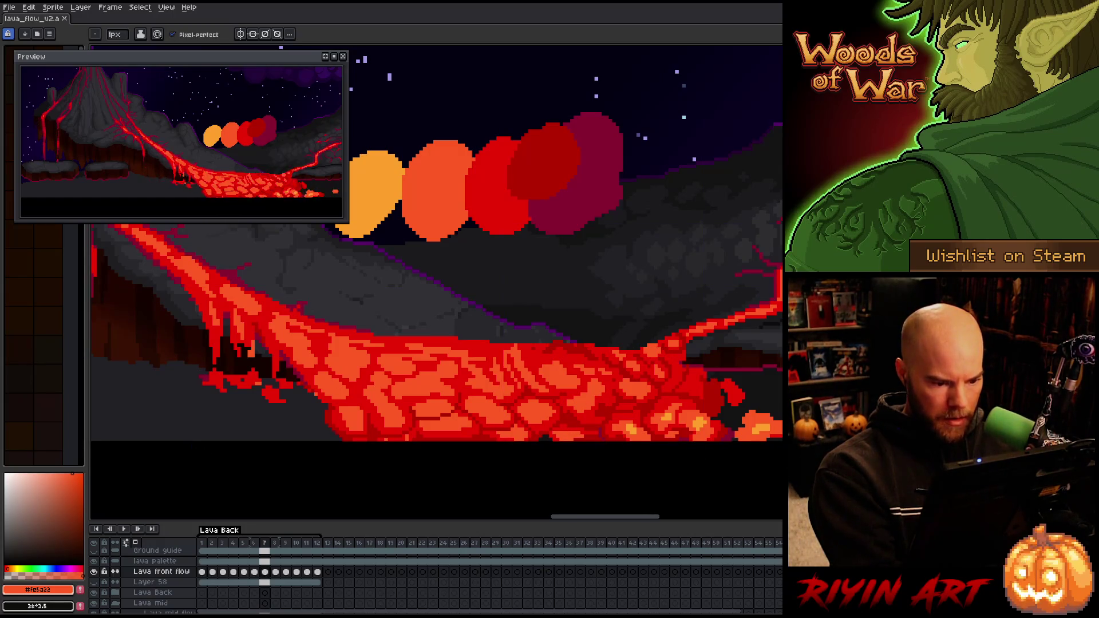
key(period)
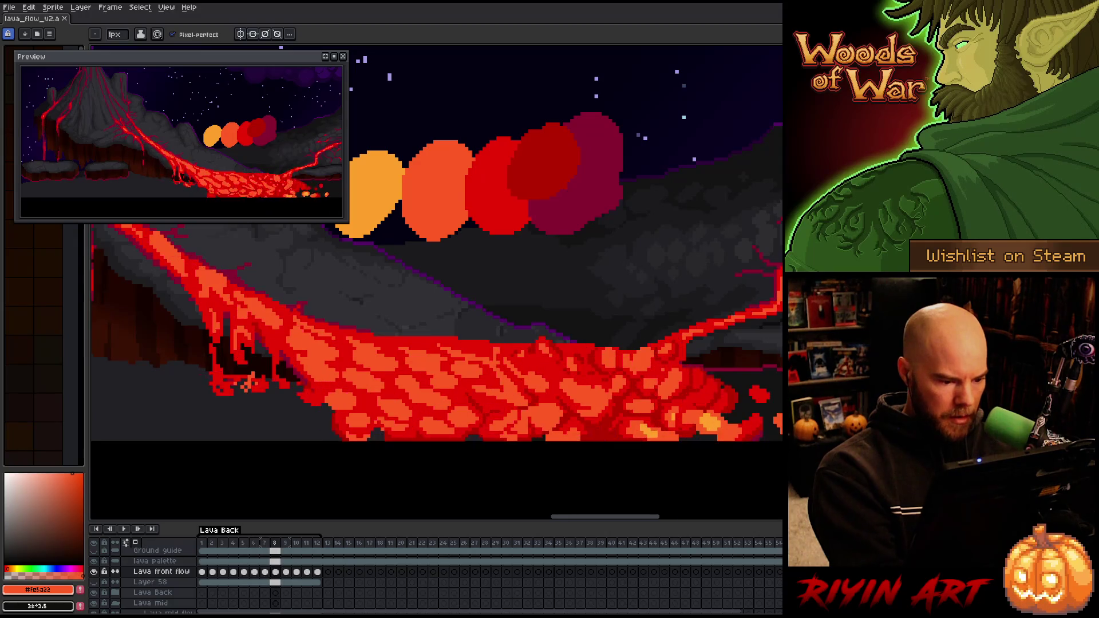
Paint dark red on frame 8 and flip against frame 7 to compare the flow
alt+click(448, 413)
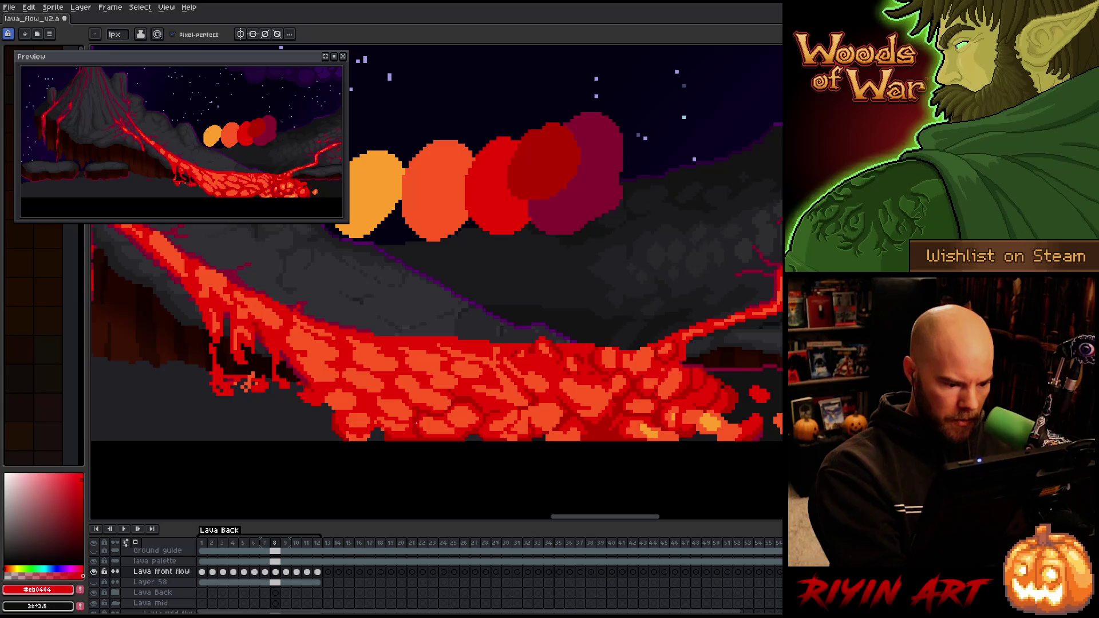
key(Left)
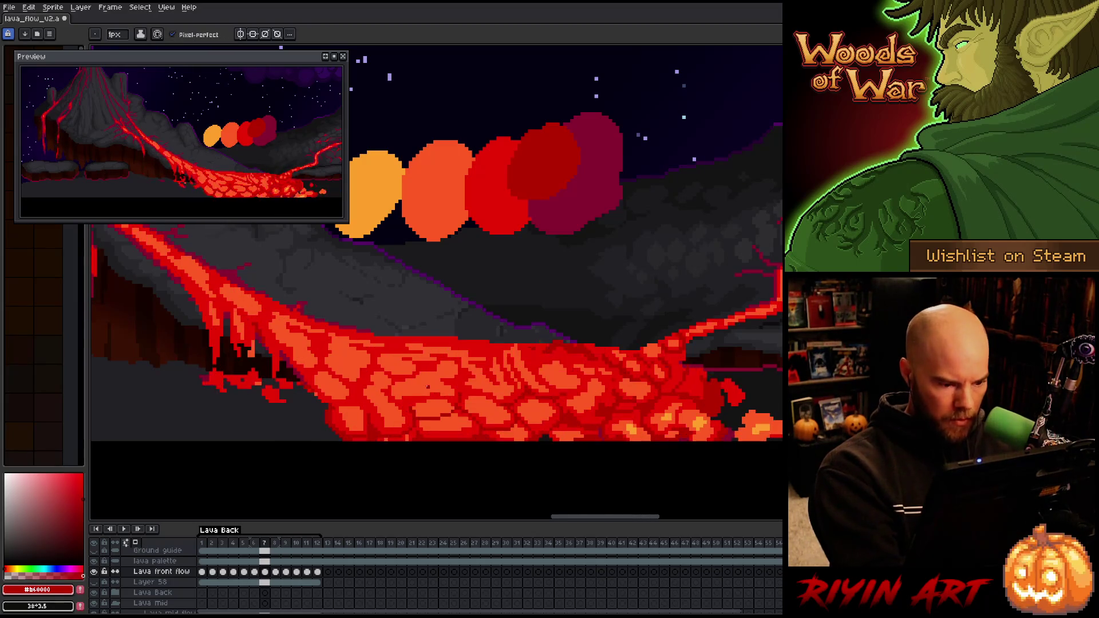
key(Right)
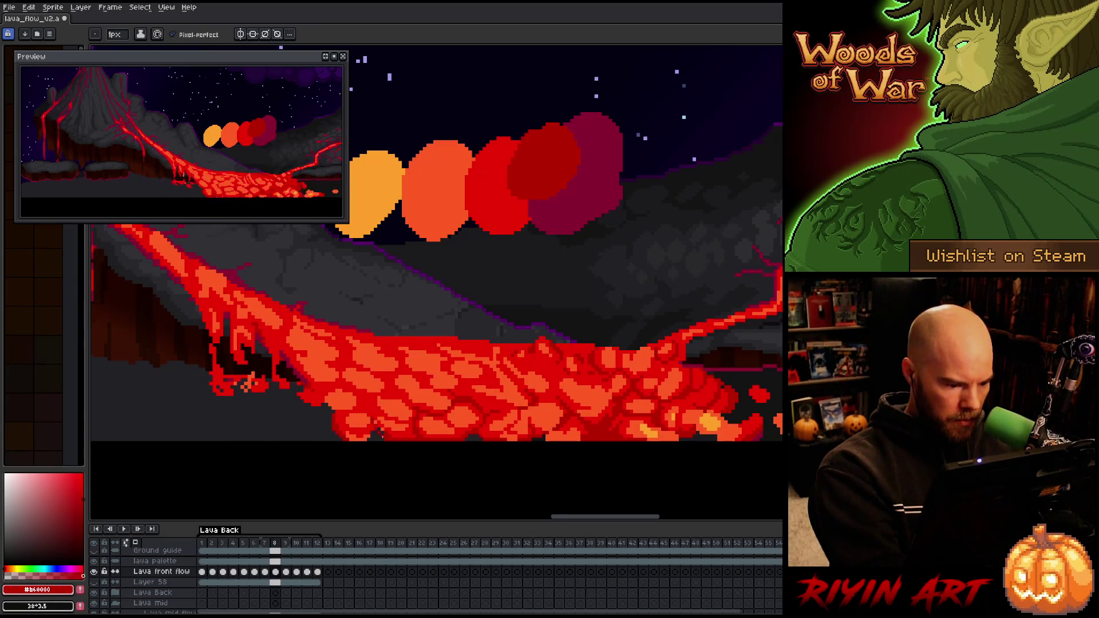
key(Left)
key(Right)
key(Left)
key(Right)
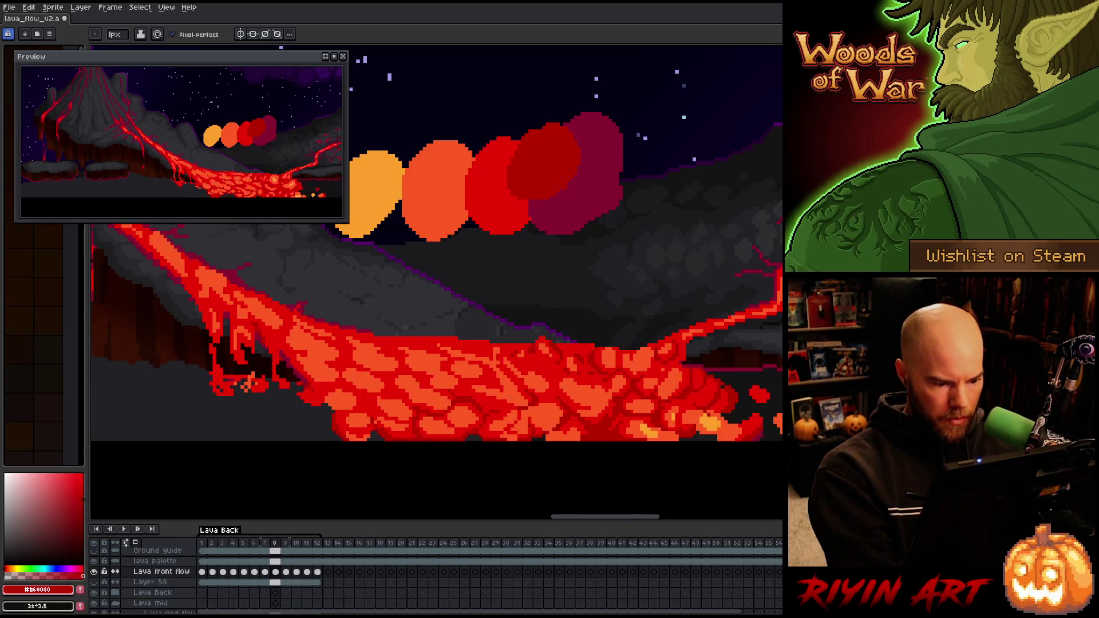
Repaint frame 8's lava cells in red, orange, dark red and black
alt+click(539, 418)
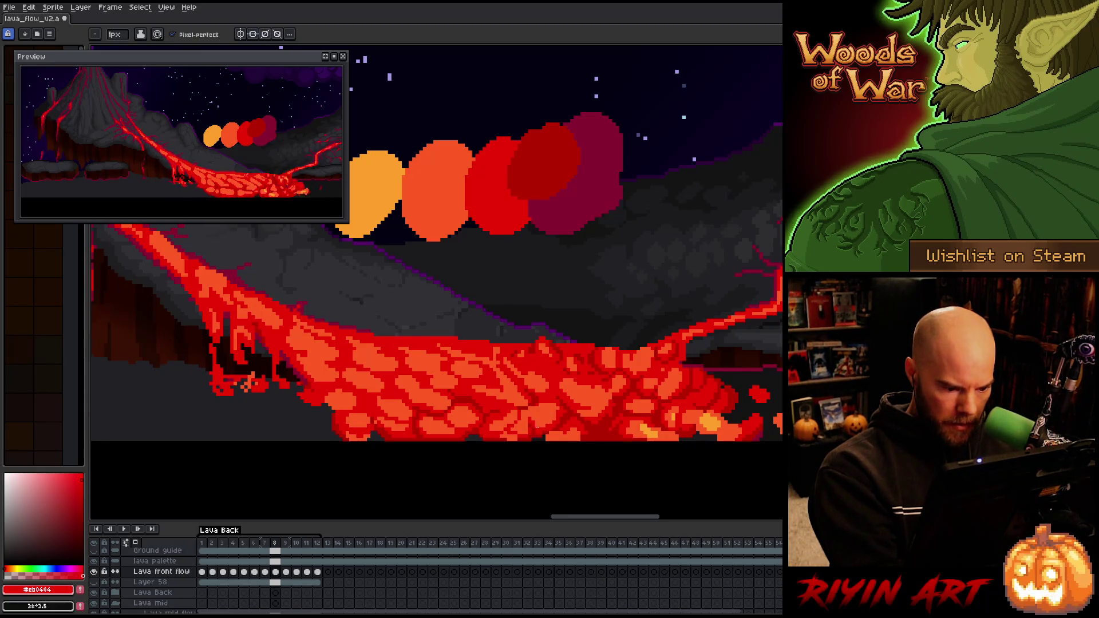
alt+click(557, 410)
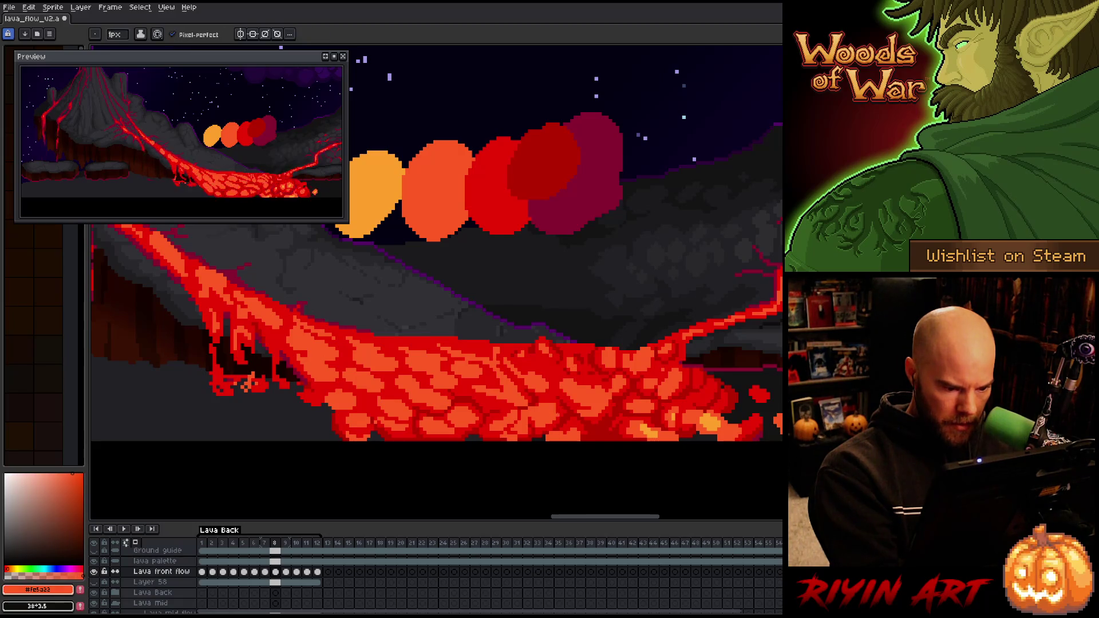
alt+click(554, 391)
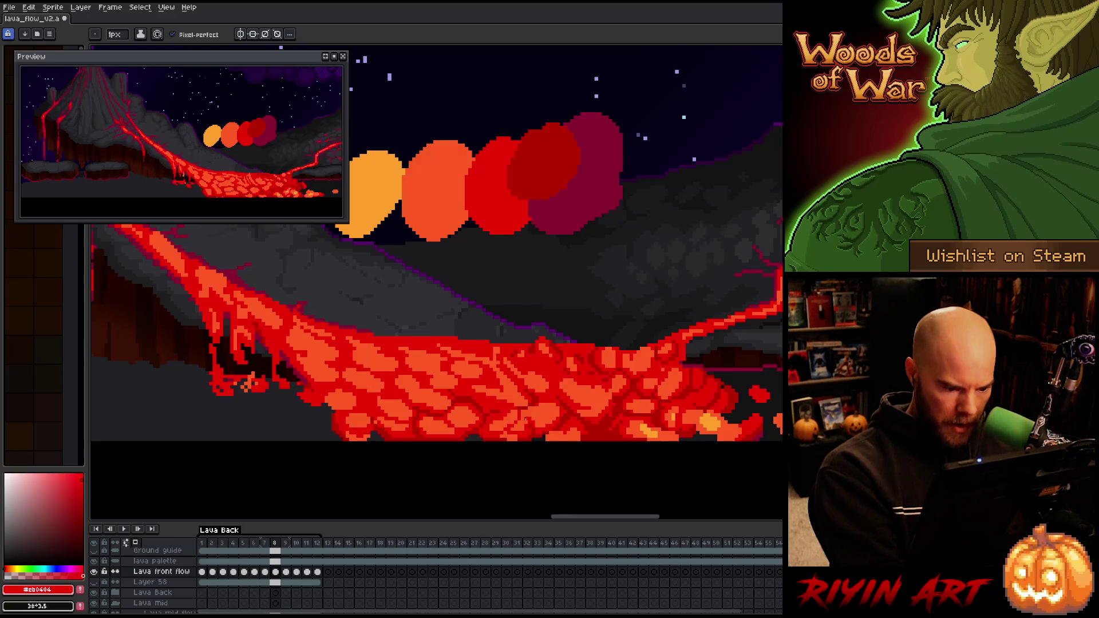
alt+click(511, 440)
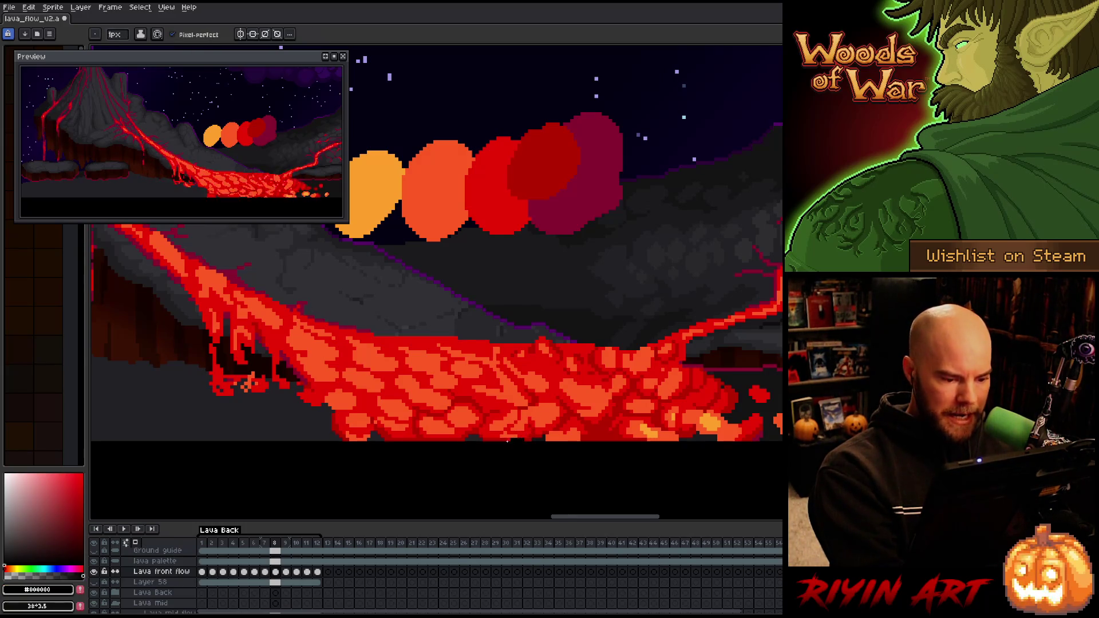
alt+click(507, 440)
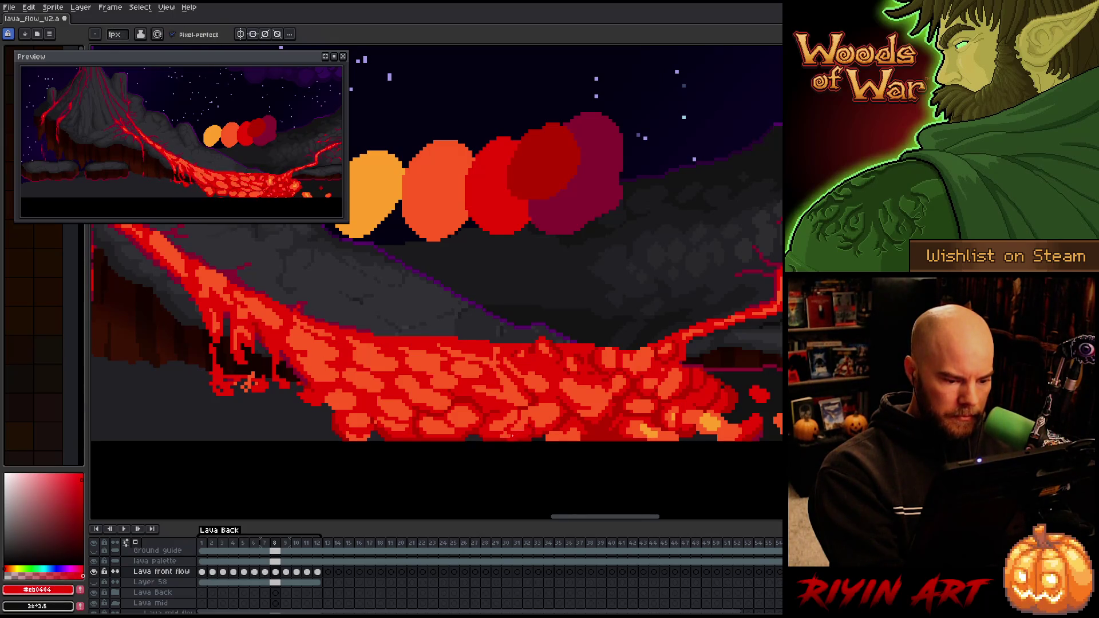
alt+click(511, 435)
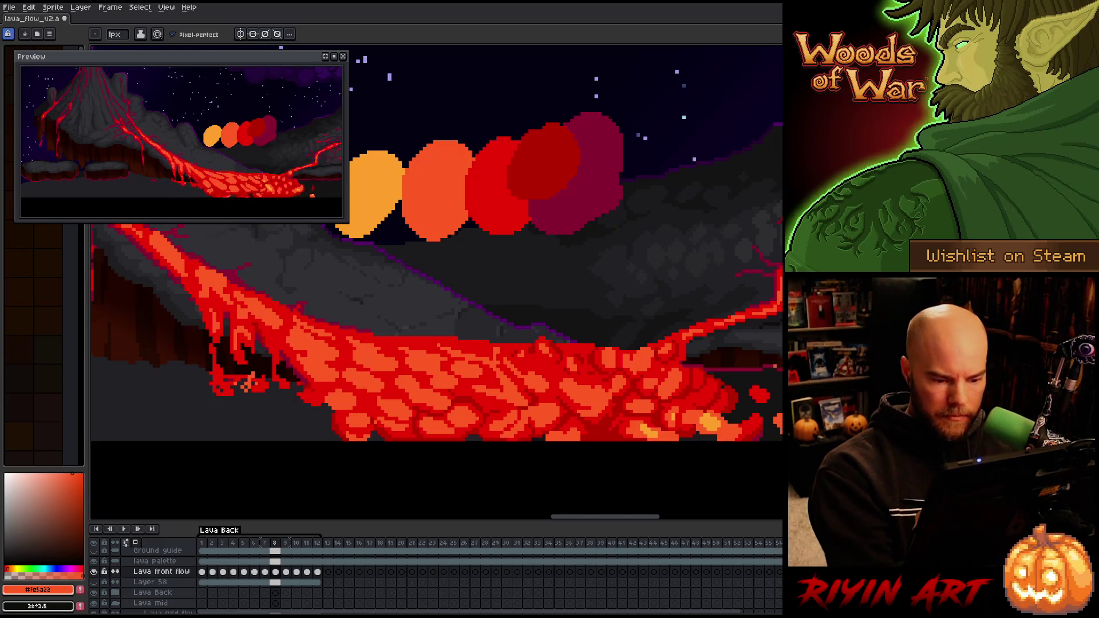
alt+click(580, 412)
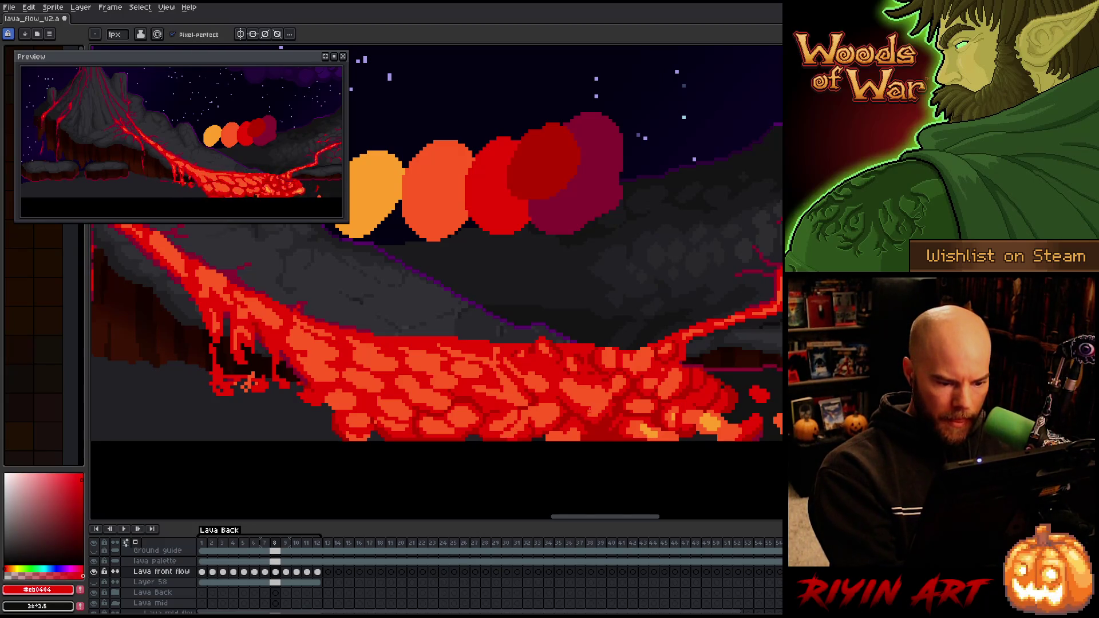
alt+click(599, 390)
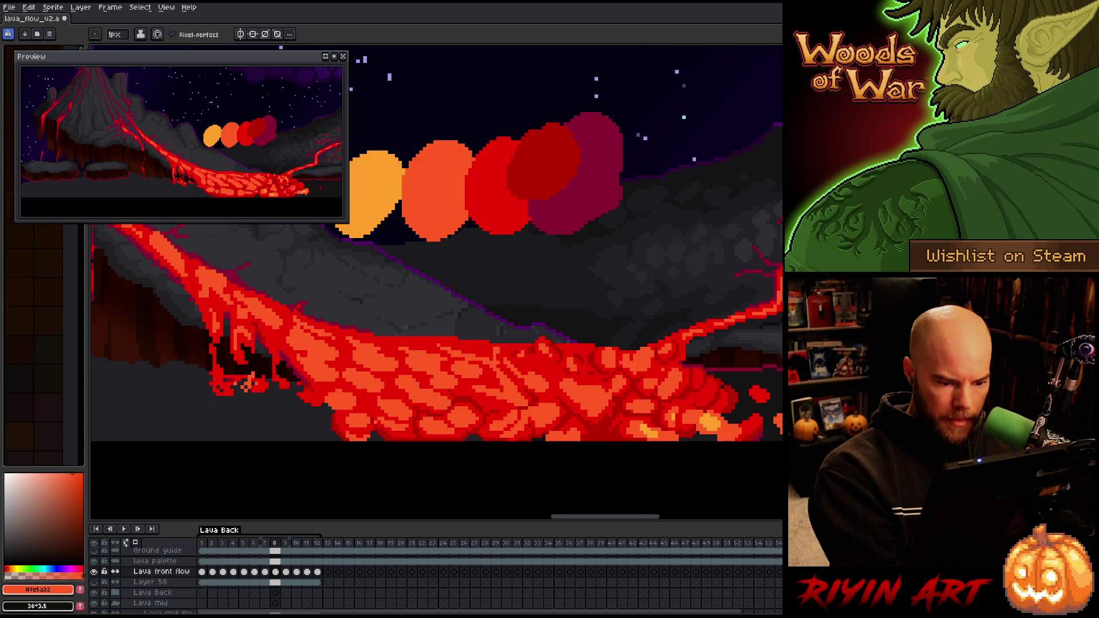
Finish the remaining frame 8 lava cells in red, darker red and orange
alt+click(580, 412)
alt+click(546, 438)
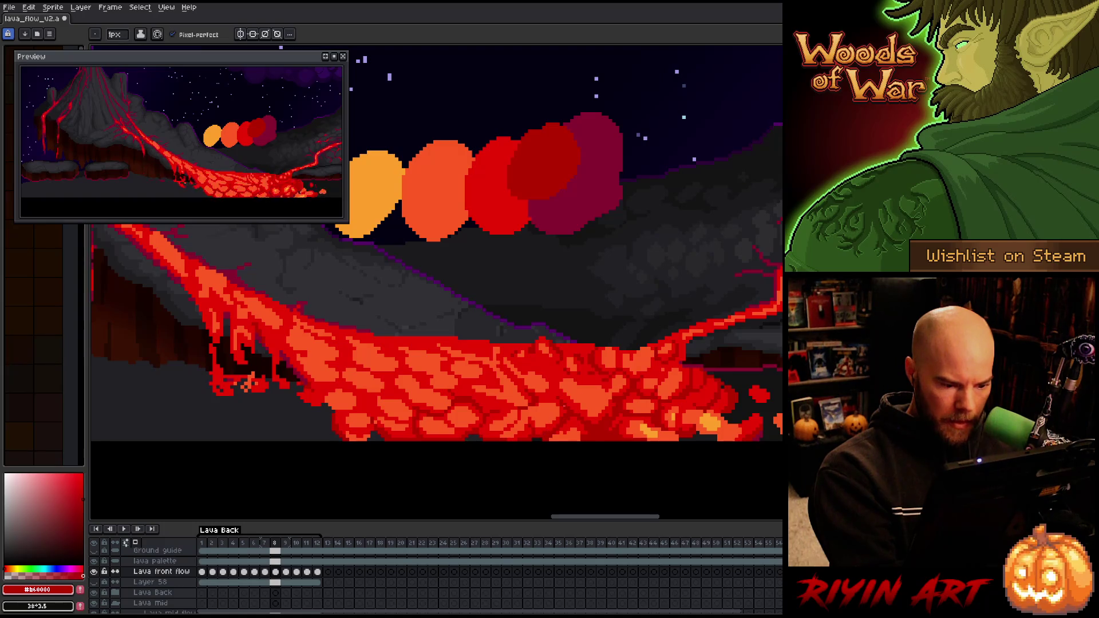
alt+click(648, 355)
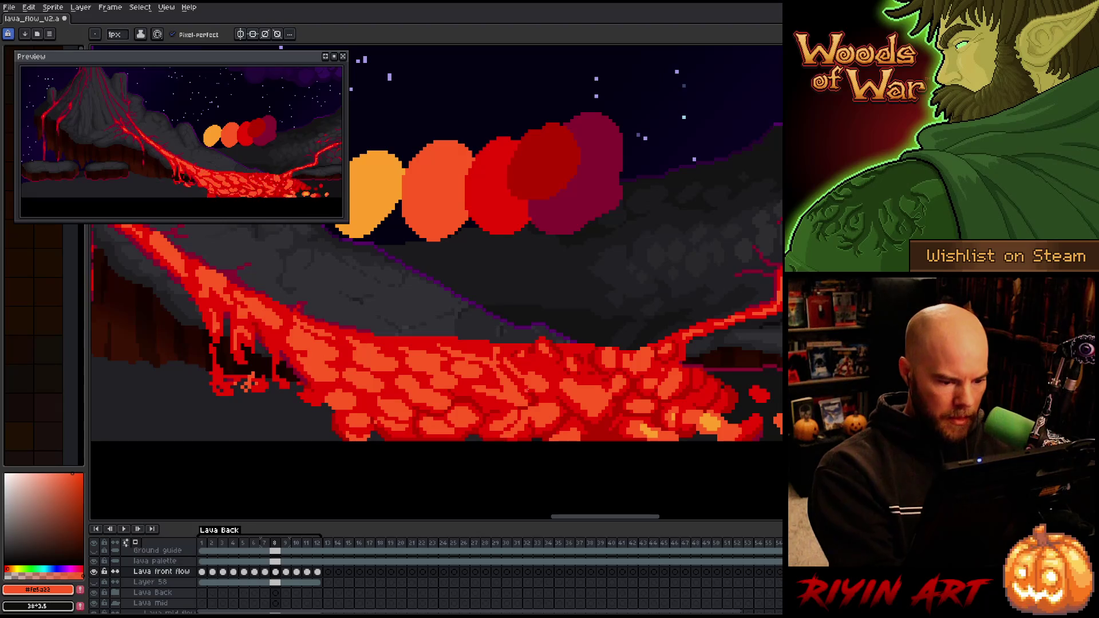
alt+click(685, 326)
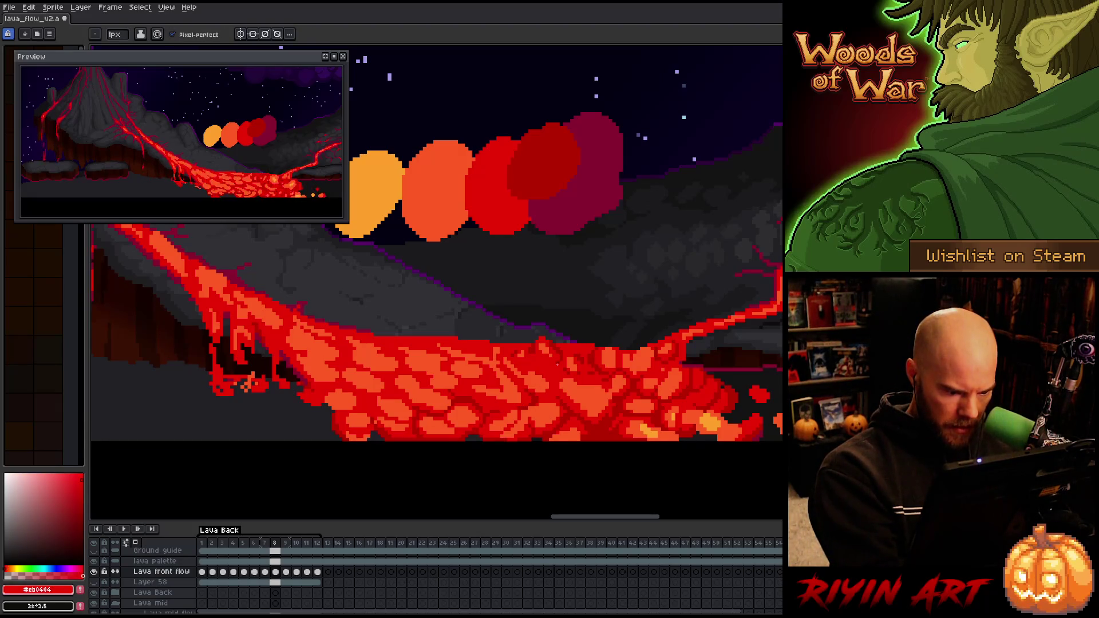
alt+click(525, 401)
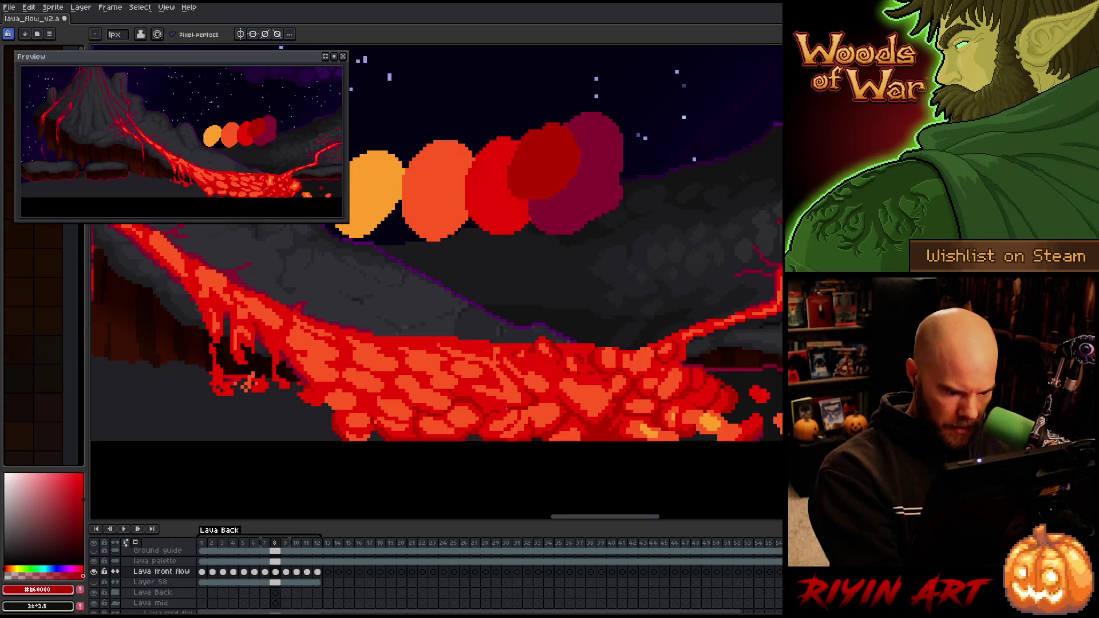
alt+click(514, 411)
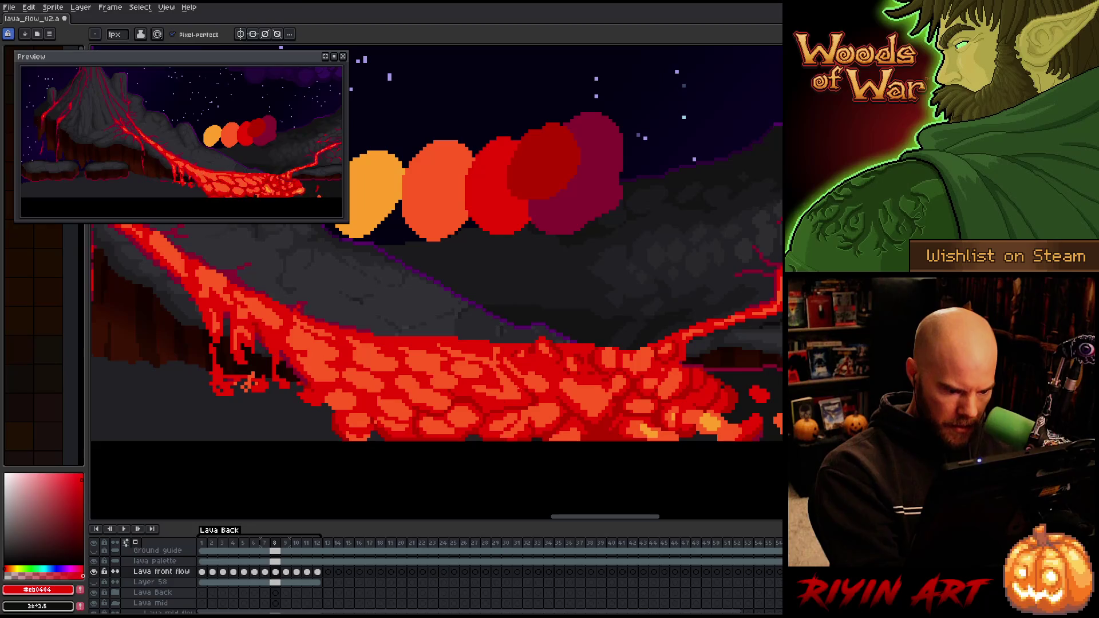
alt+click(512, 400)
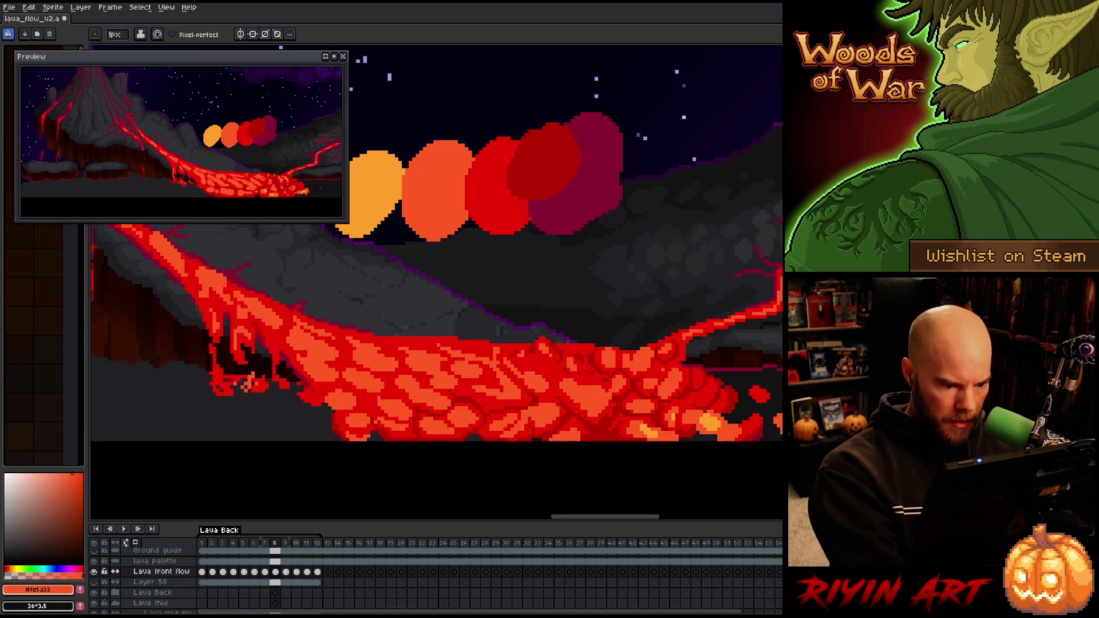
On frame 9, paint dark red strokes and orange and red cells across the lava
key(Right)
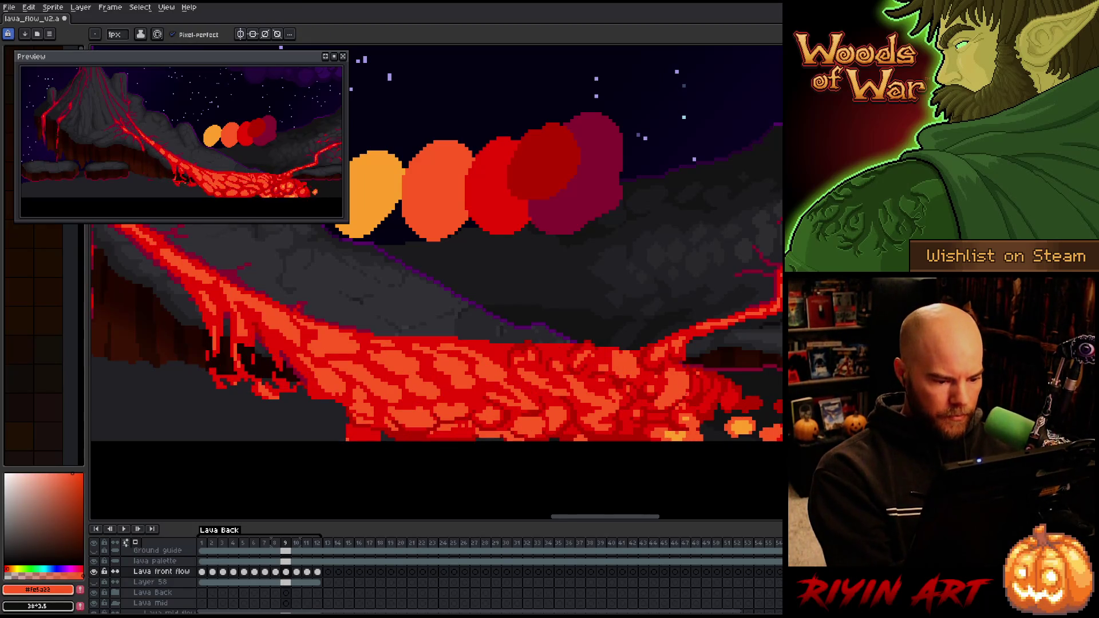
alt+click(529, 408)
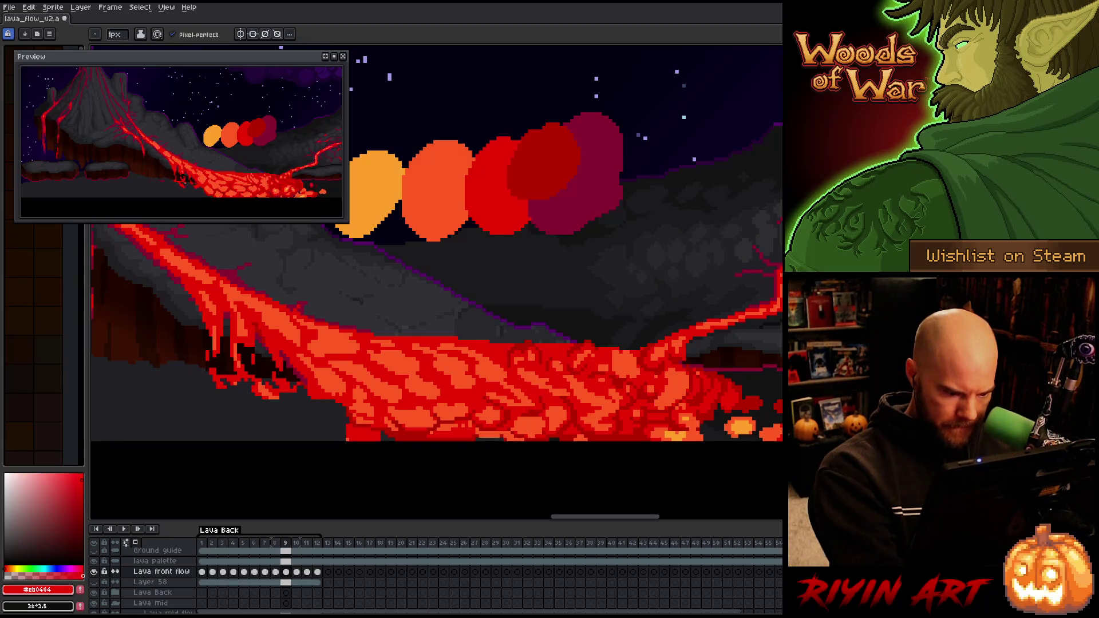
drag(540, 418, 516, 418)
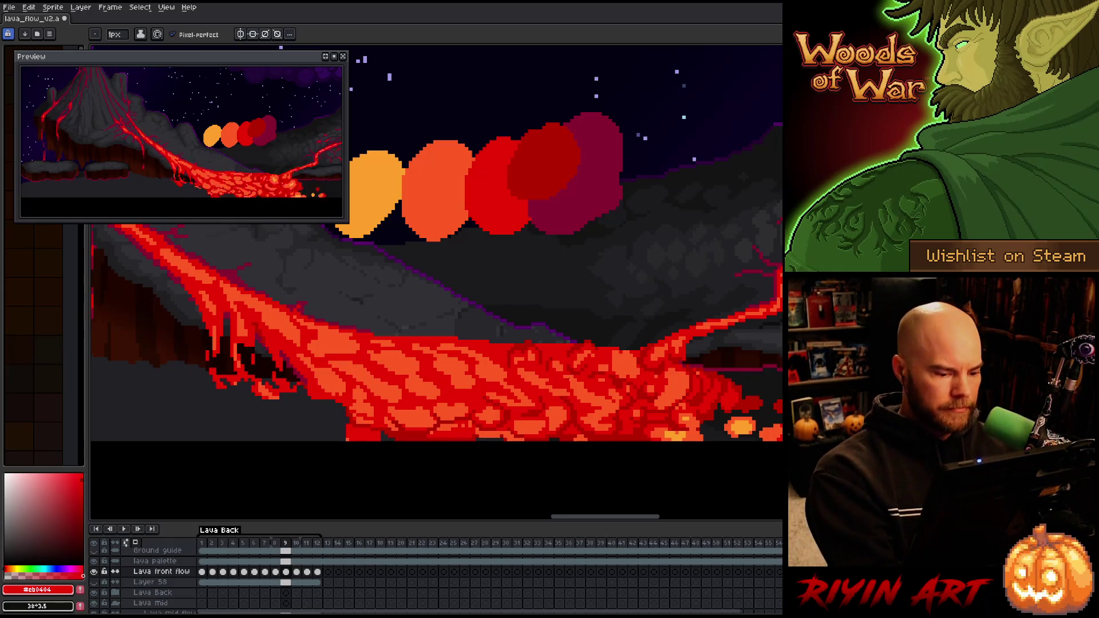
drag(566, 415, 552, 428)
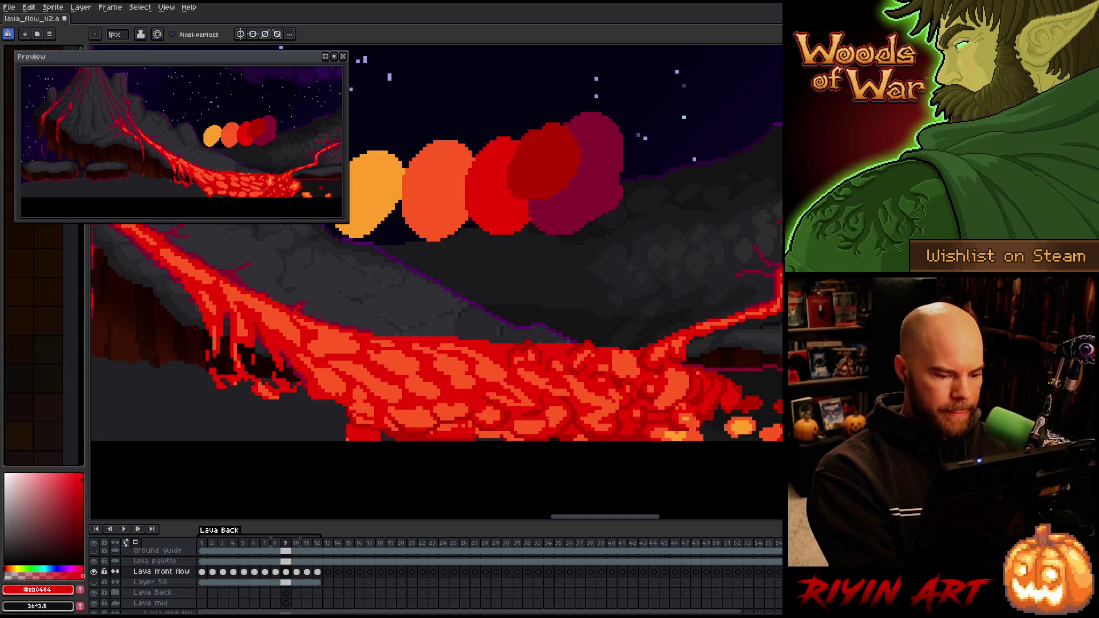
alt+click(546, 421)
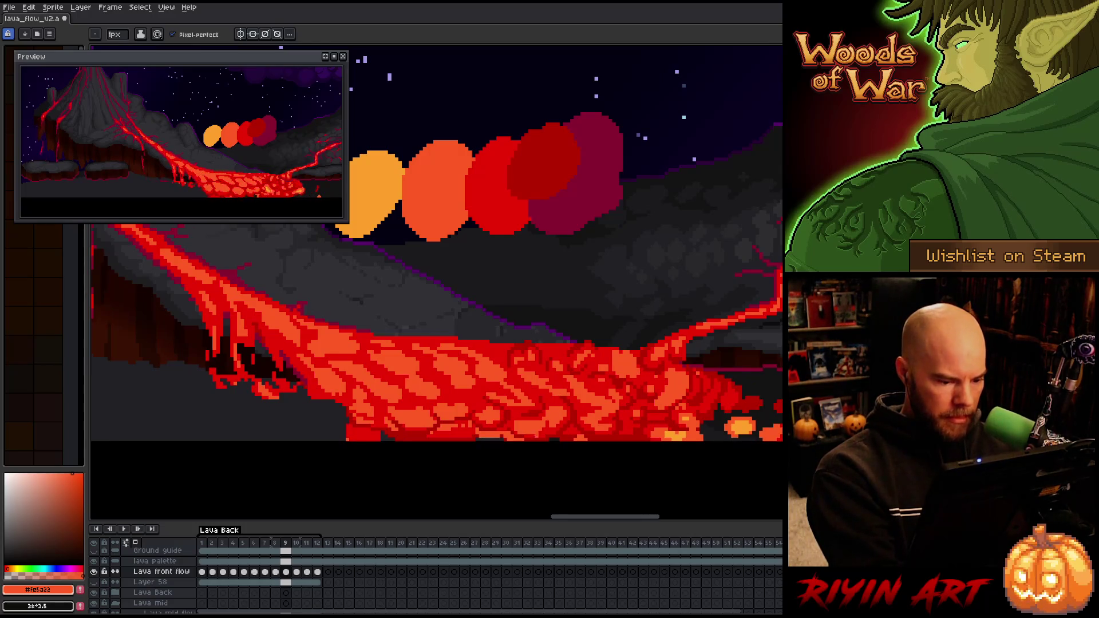
alt+click(542, 432)
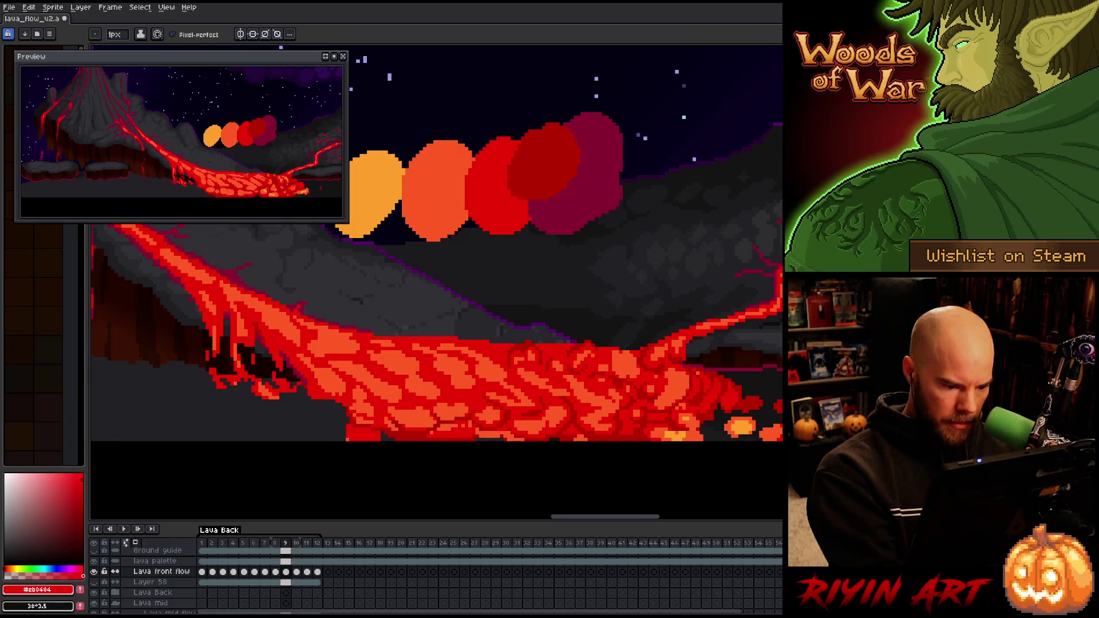
alt+click(541, 431)
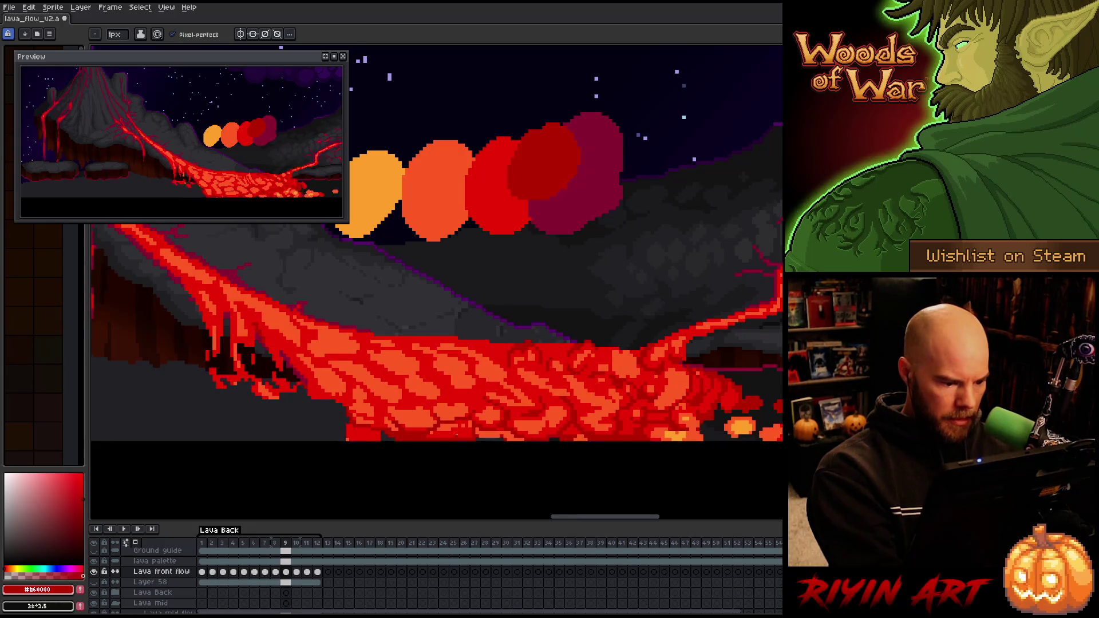
alt+click(685, 418)
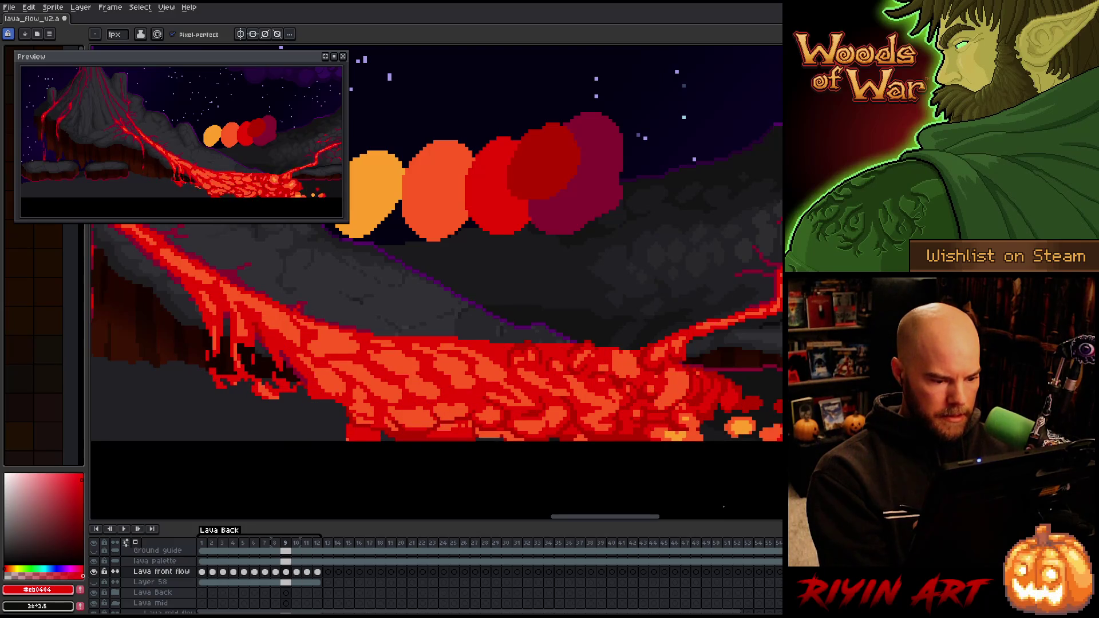
key(period)
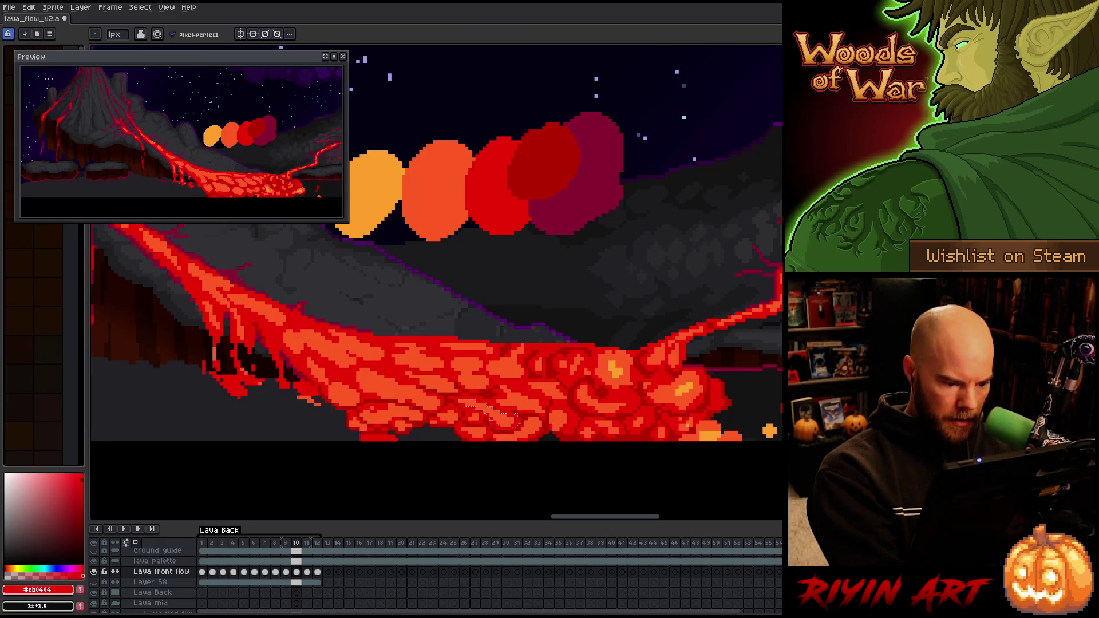
Undo a stray pale stroke and repaint lava cells in orange and red
key(v)
key(b)
drag(538, 423, 496, 438)
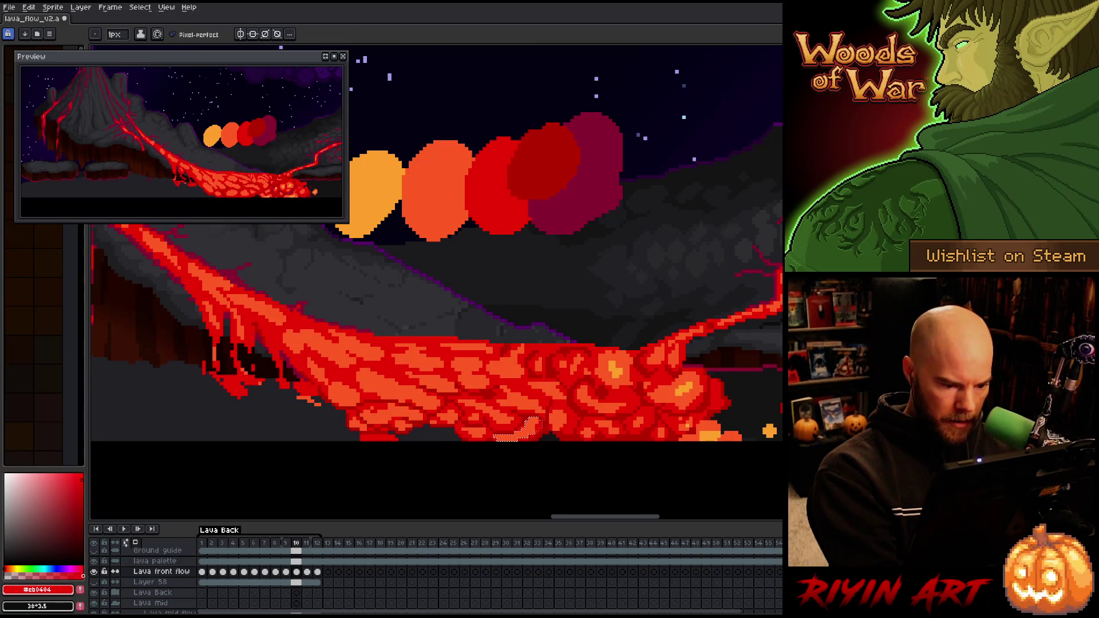
key(ctrl+z)
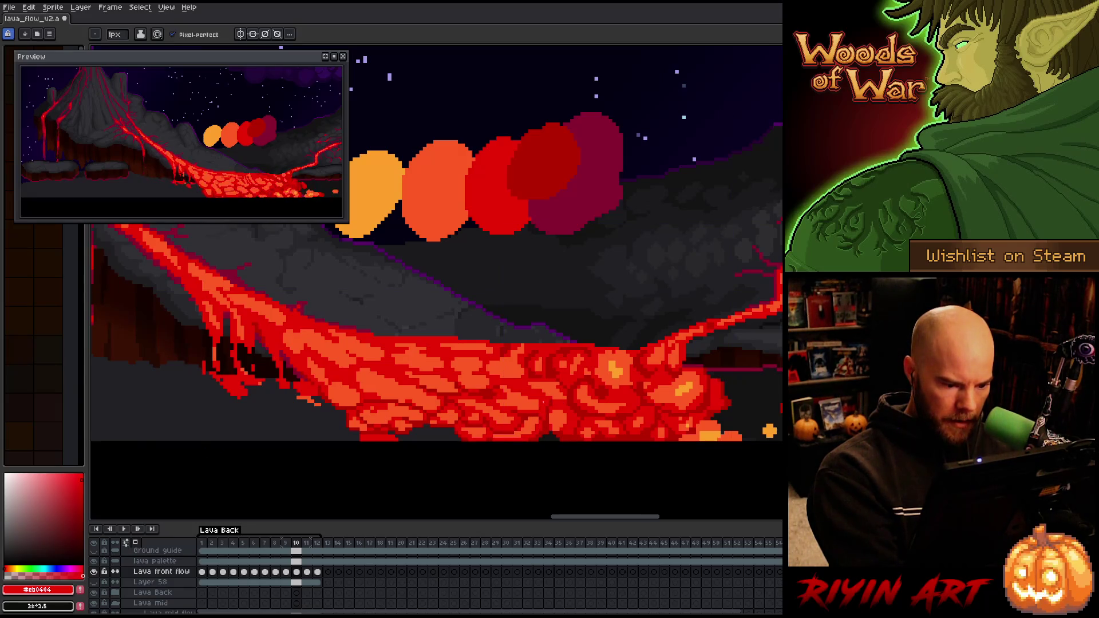
alt+click(540, 406)
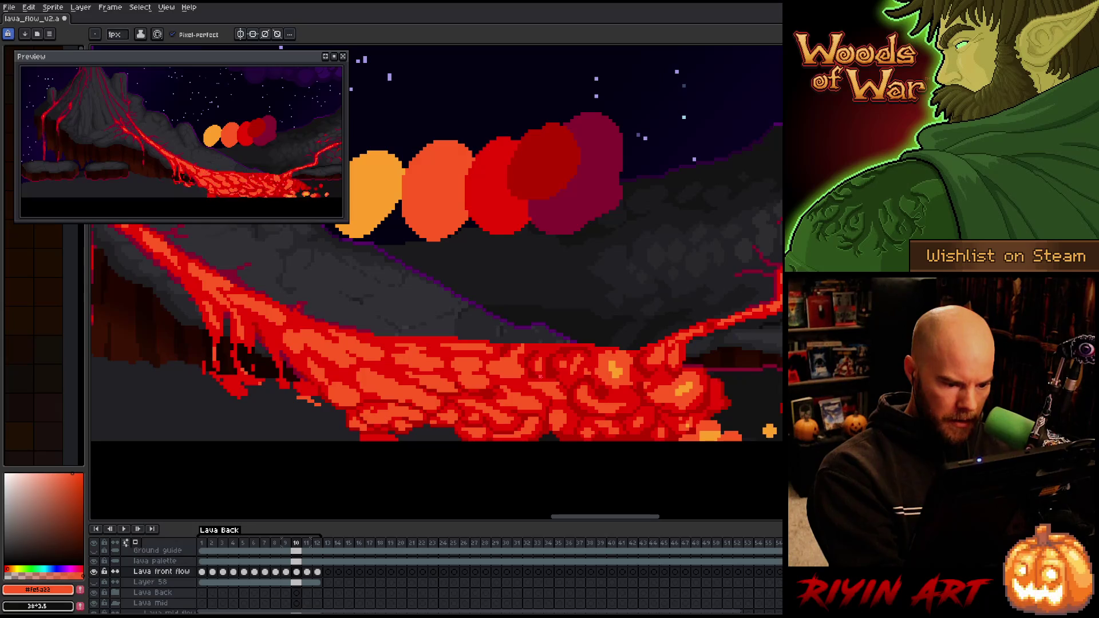
alt+click(519, 409)
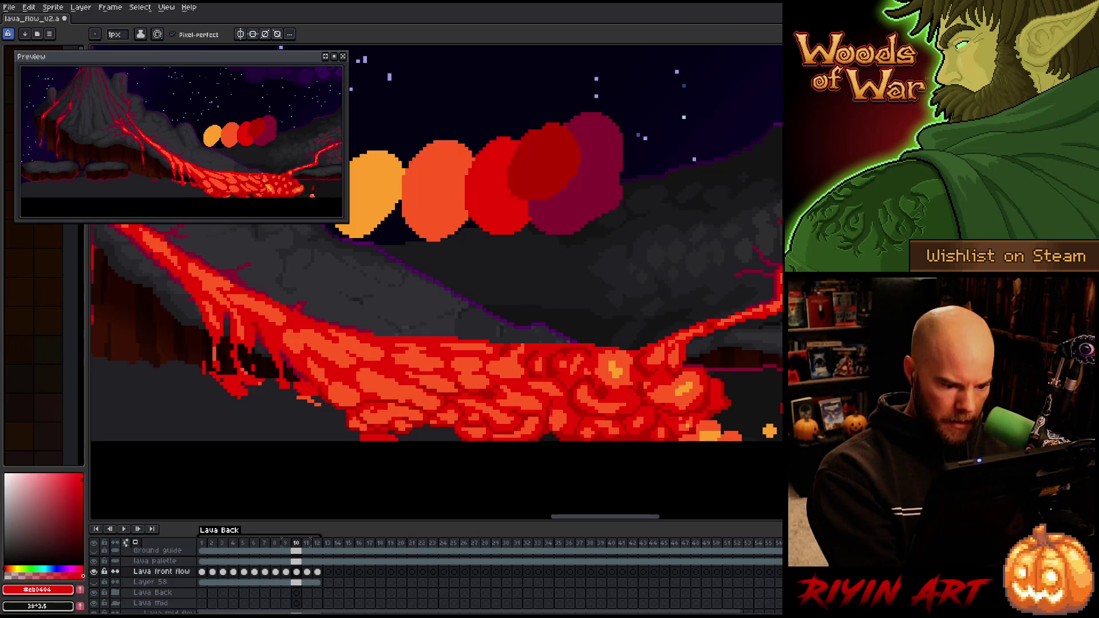
alt+click(570, 414)
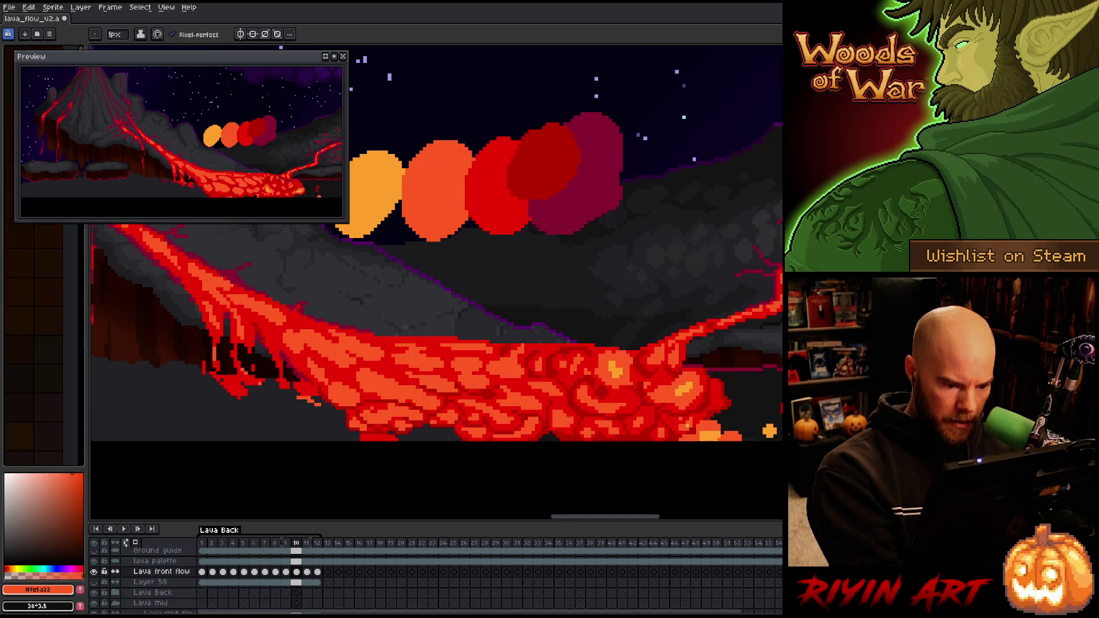
alt+click(615, 410)
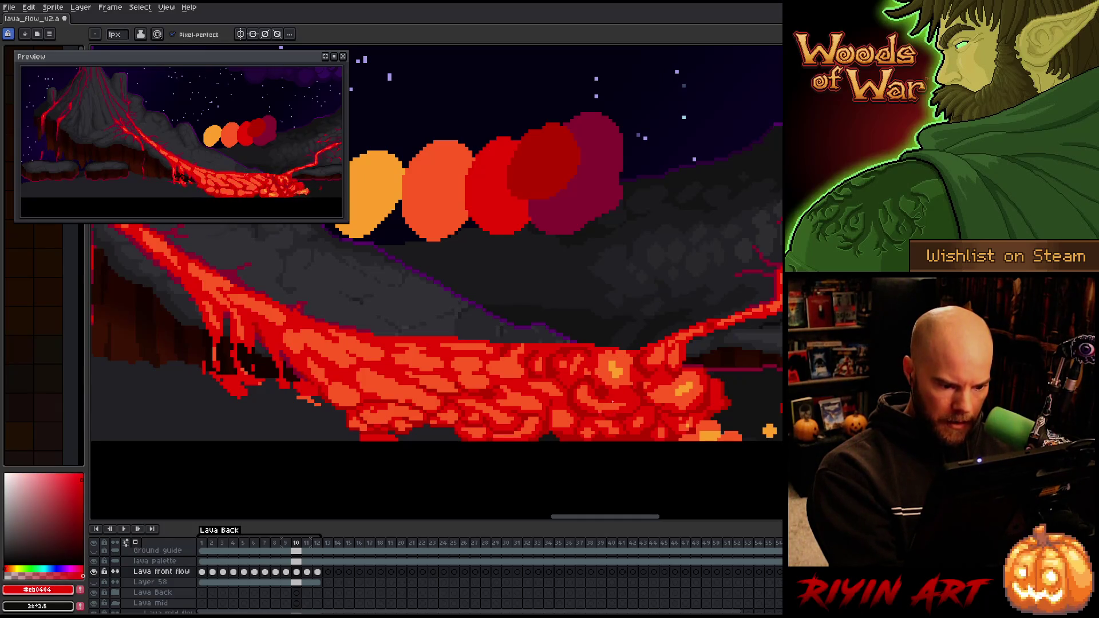
alt+click(607, 413)
alt+click(608, 410)
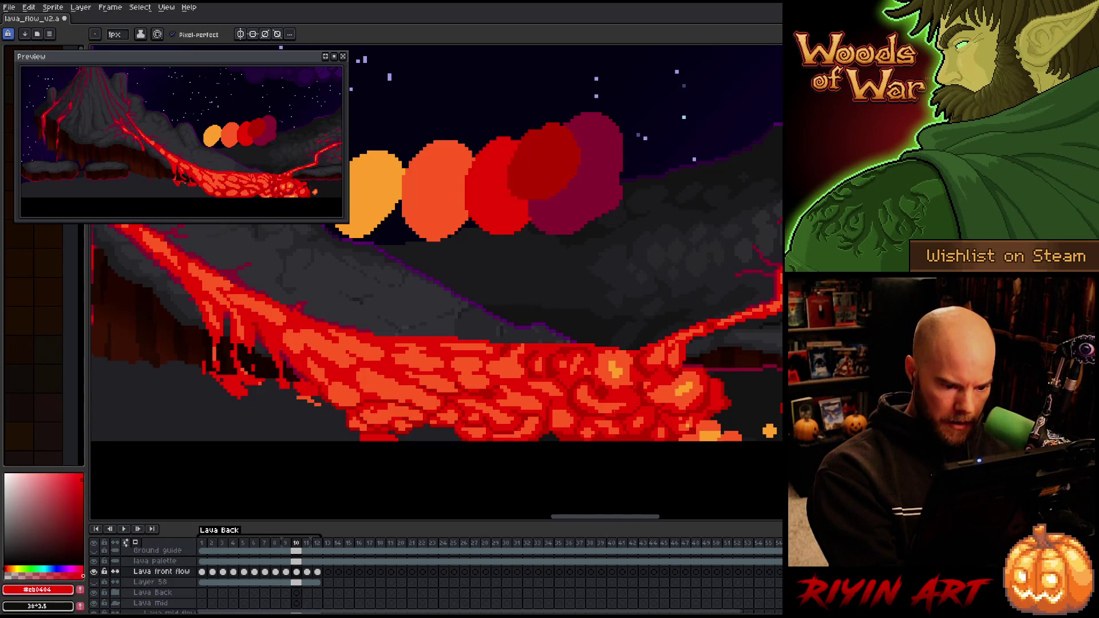
Compare with the previous frame and paint a dark red pixel into the lava
key(comma)
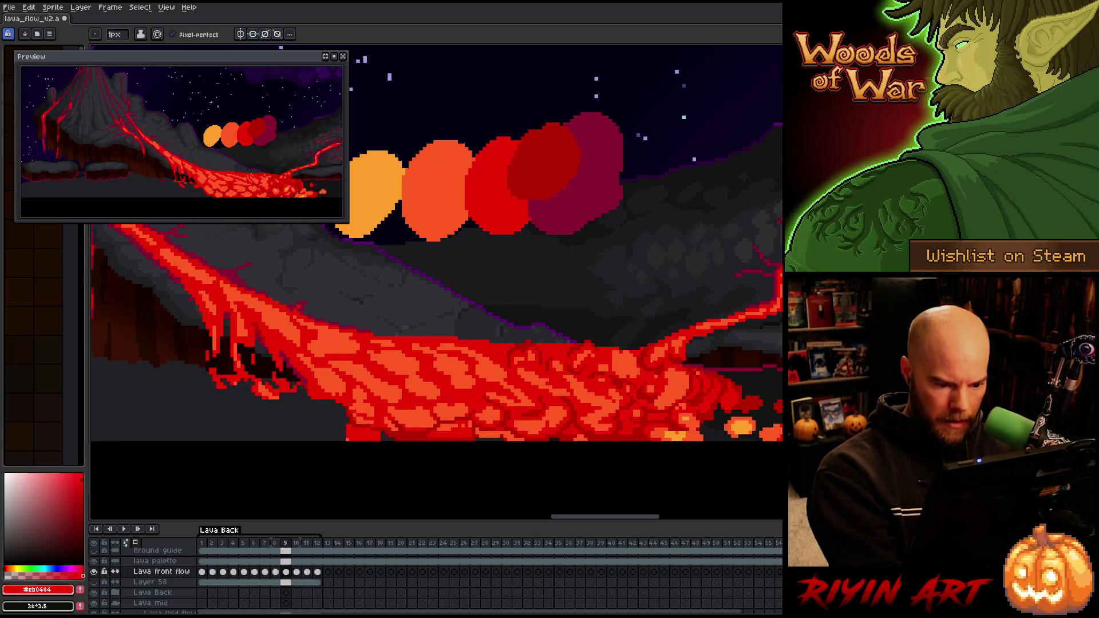
key(period)
alt+click(621, 401)
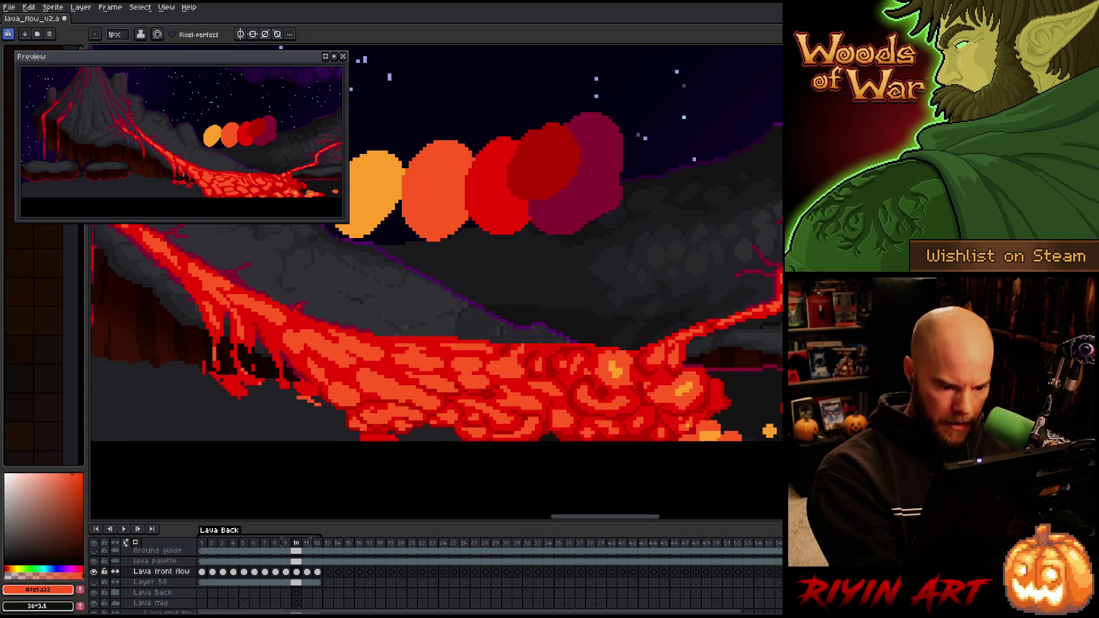
key(comma)
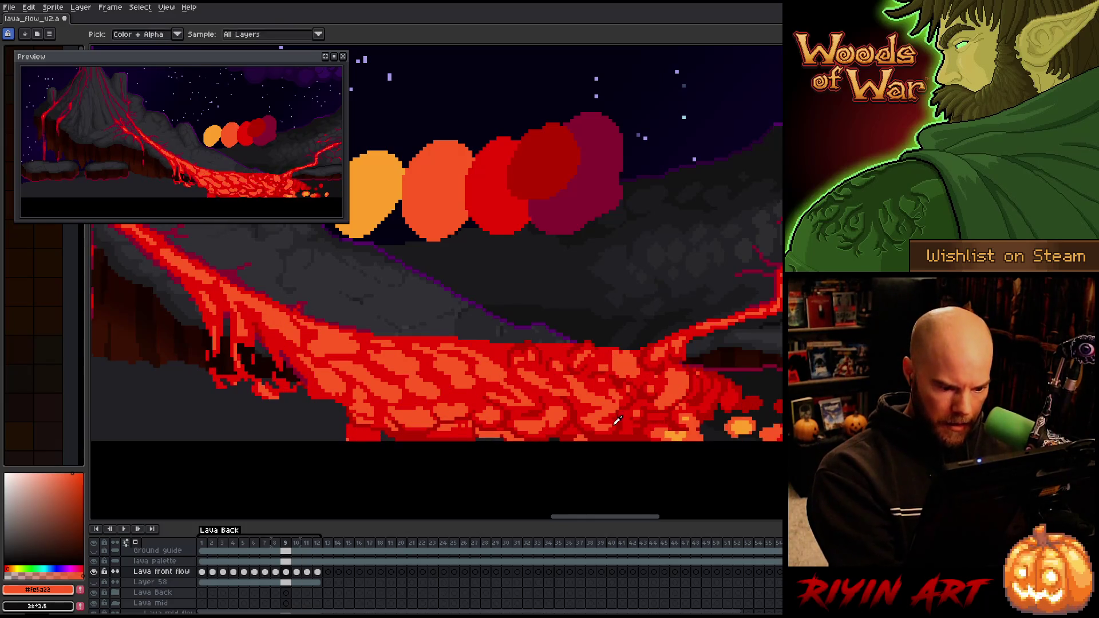
alt+click(617, 408)
click(612, 411)
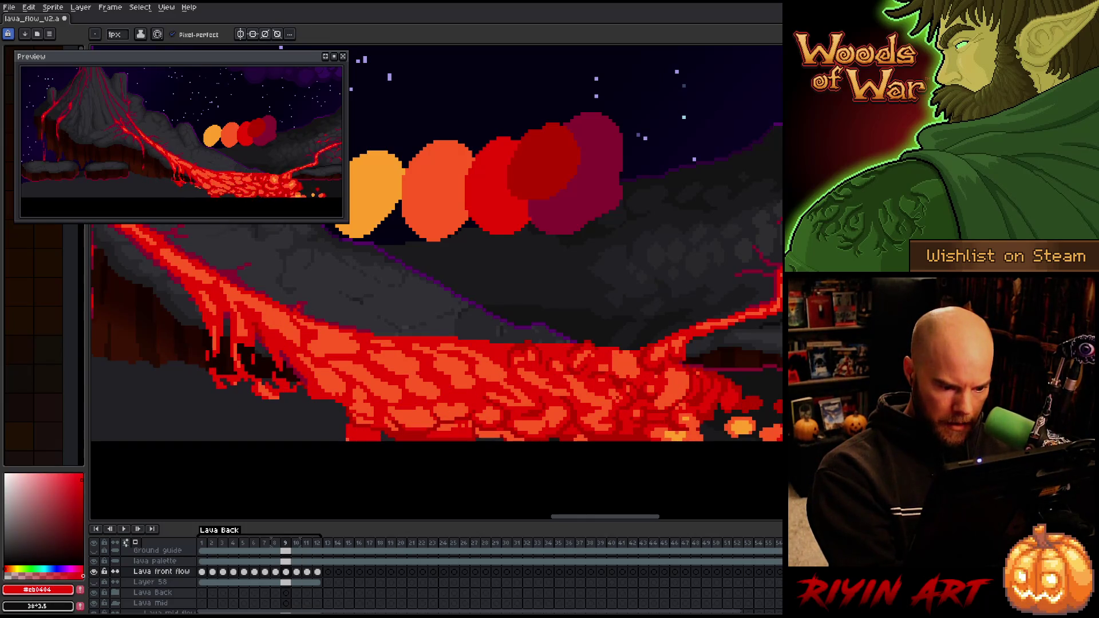
Darken two small lava patches, add orange, and advance to frame 11
alt+click(548, 382)
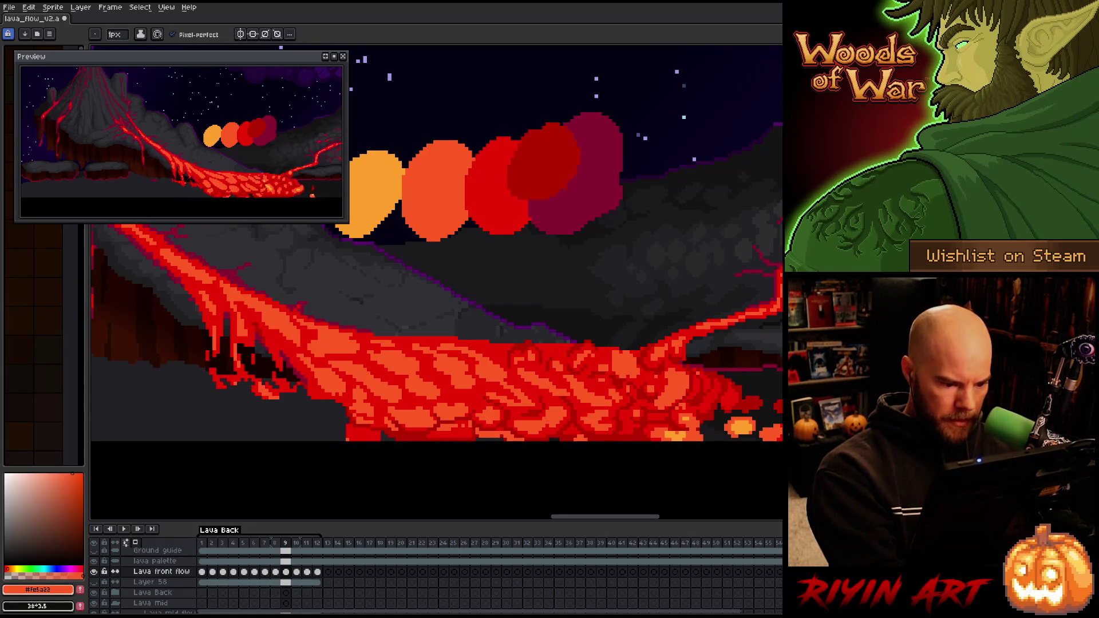
alt+click(458, 415)
click(458, 415)
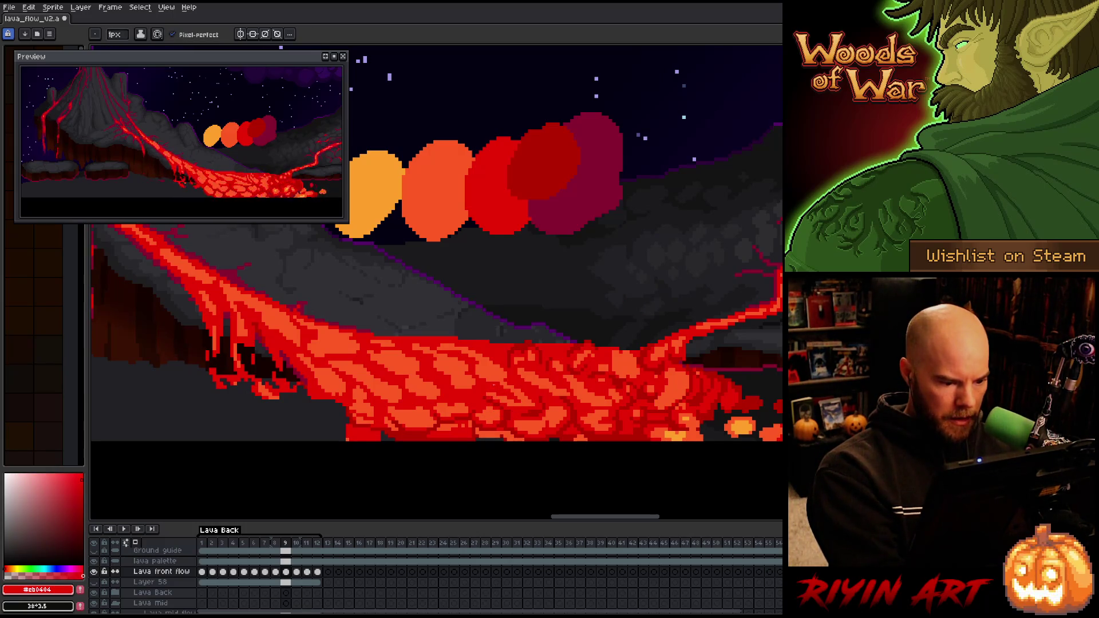
alt+click(669, 362)
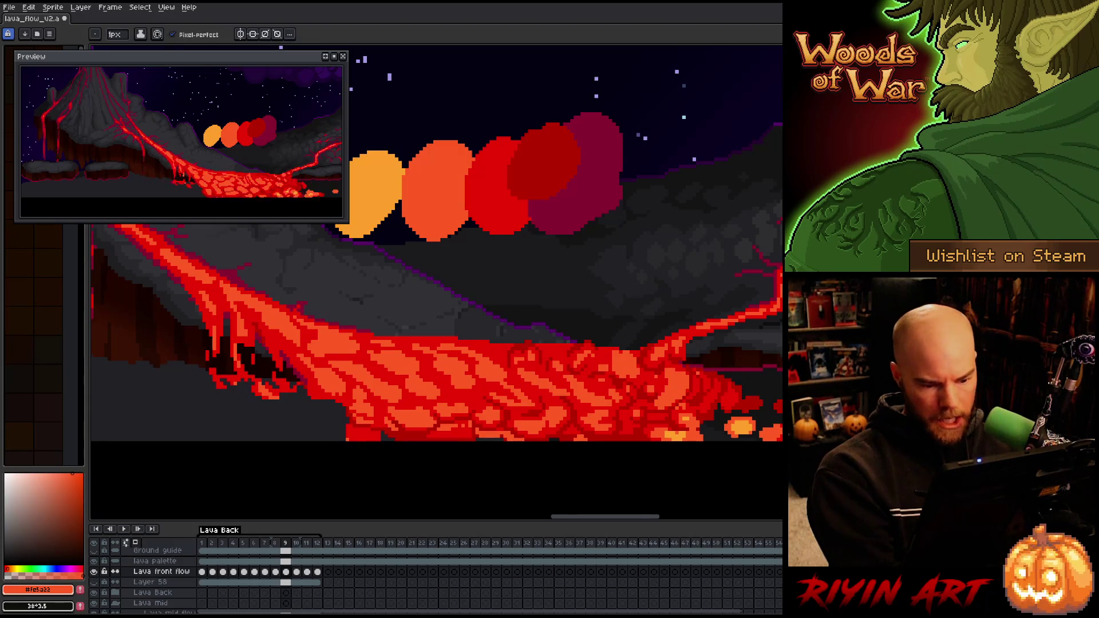
key(Right)
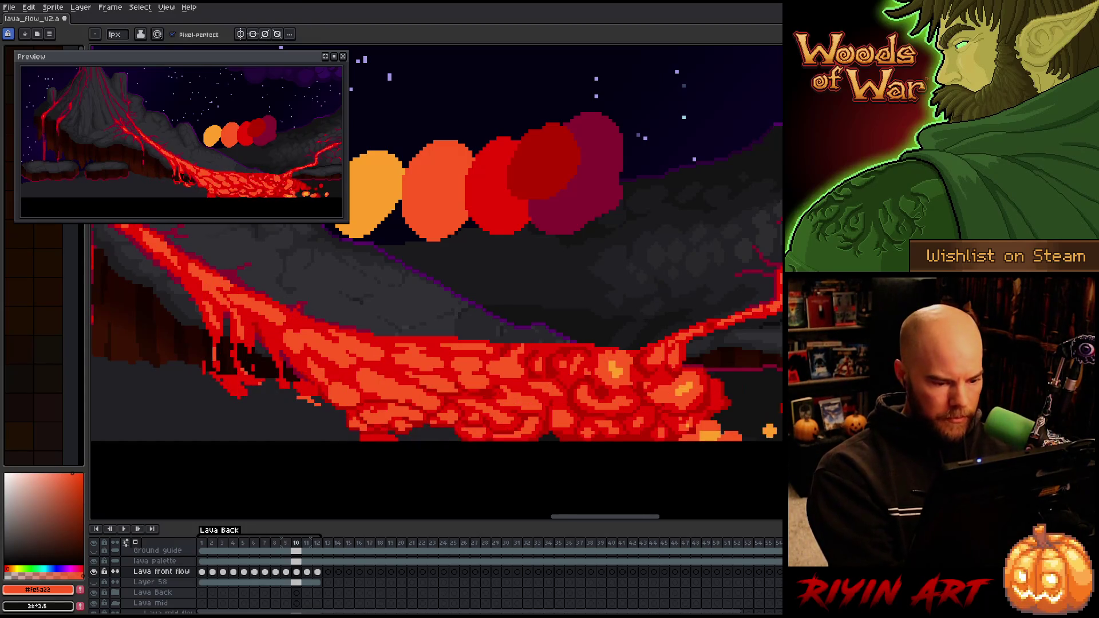
key(Right)
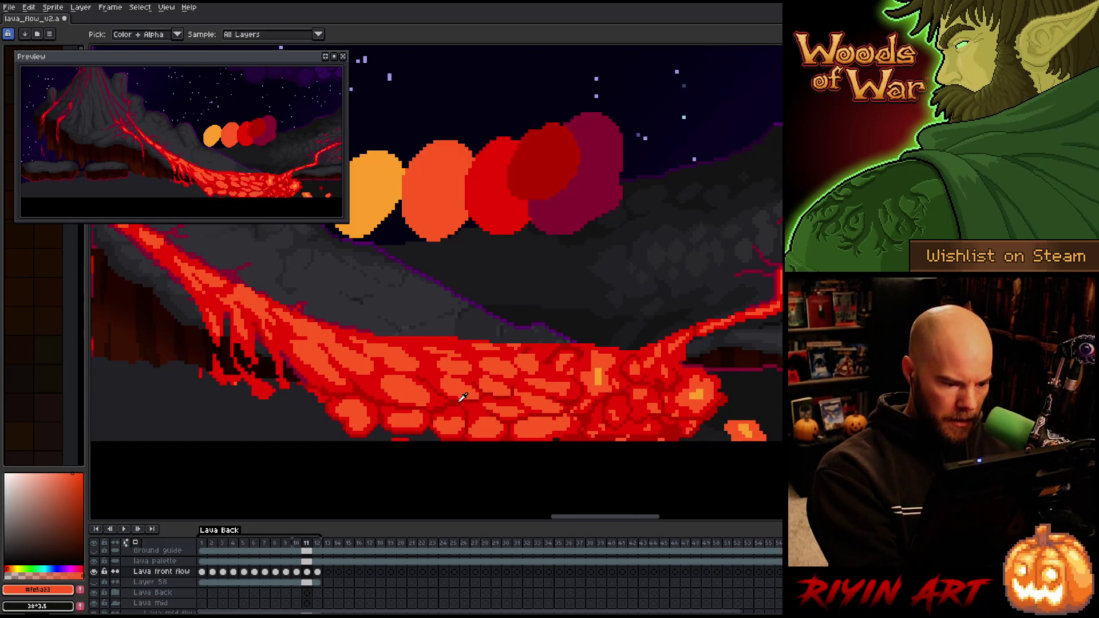
Pick the deep red and flip between frames 10 and 11 to compare the lava flow
alt+click(473, 404)
key(comma)
key(period)
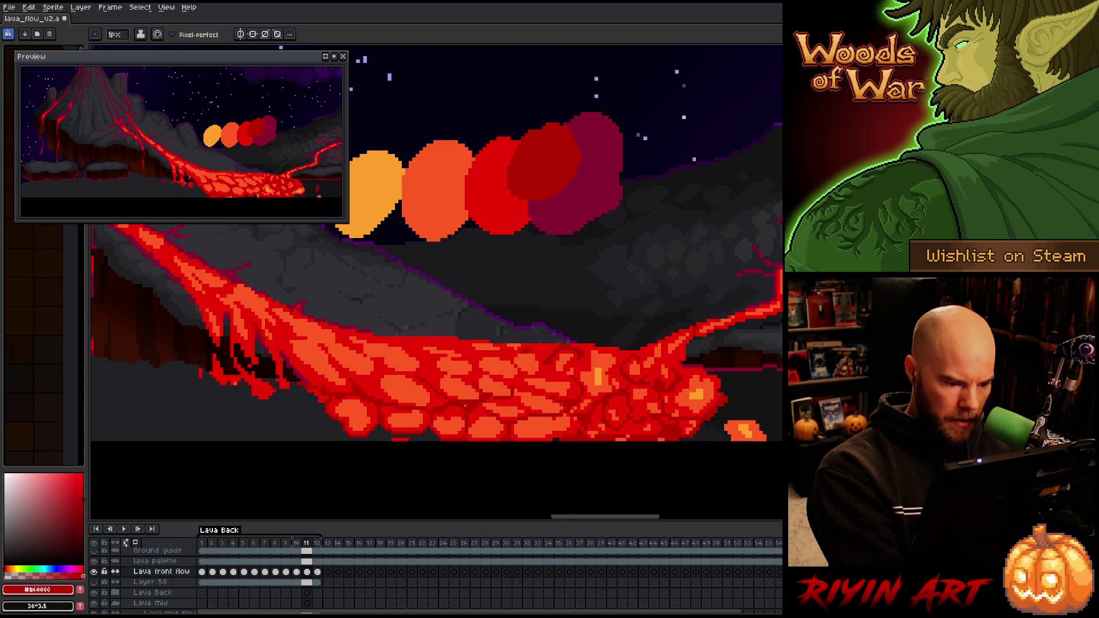
key(comma)
key(period)
key(period)
key(comma)
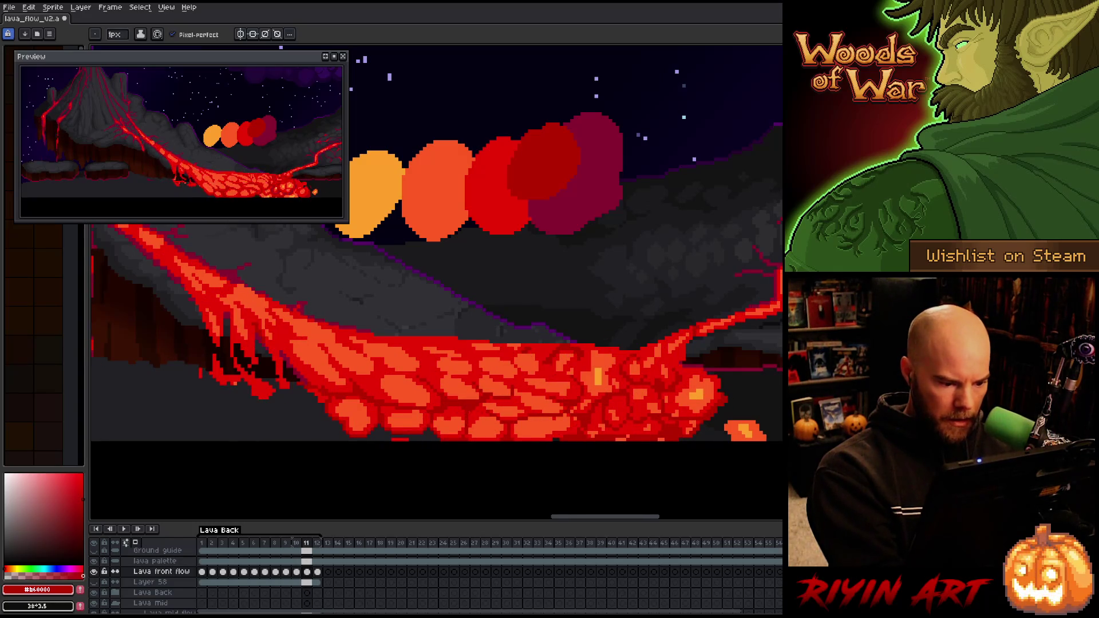
key(comma)
key(period)
key(comma)
key(period)
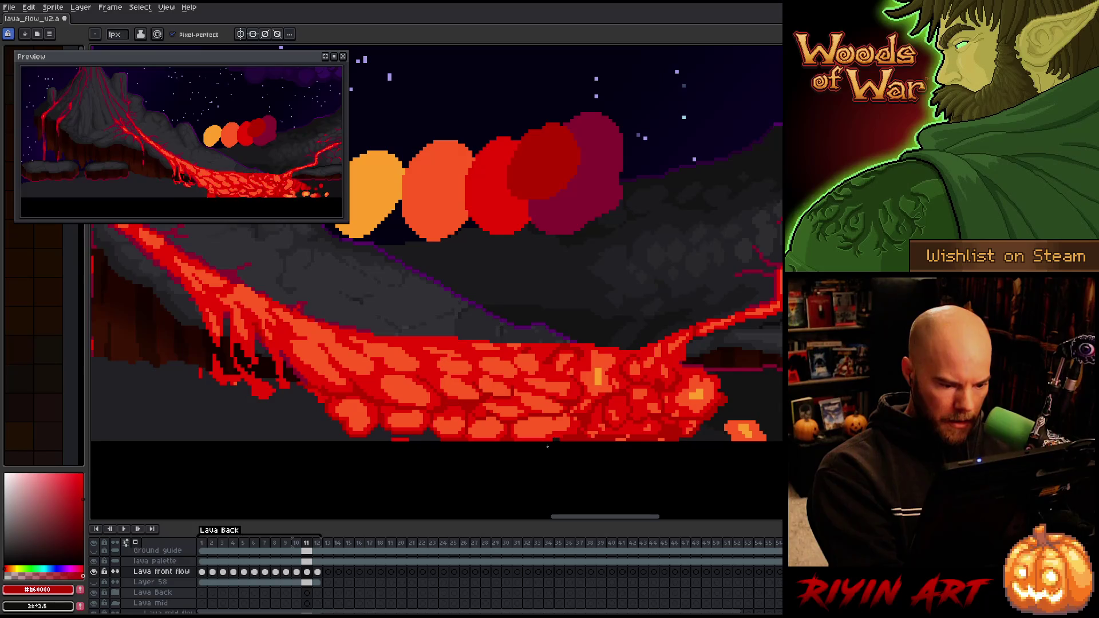
Pick dark red, then paste the copied lava pixels onto frame 11 and commit them
alt+click(533, 400)
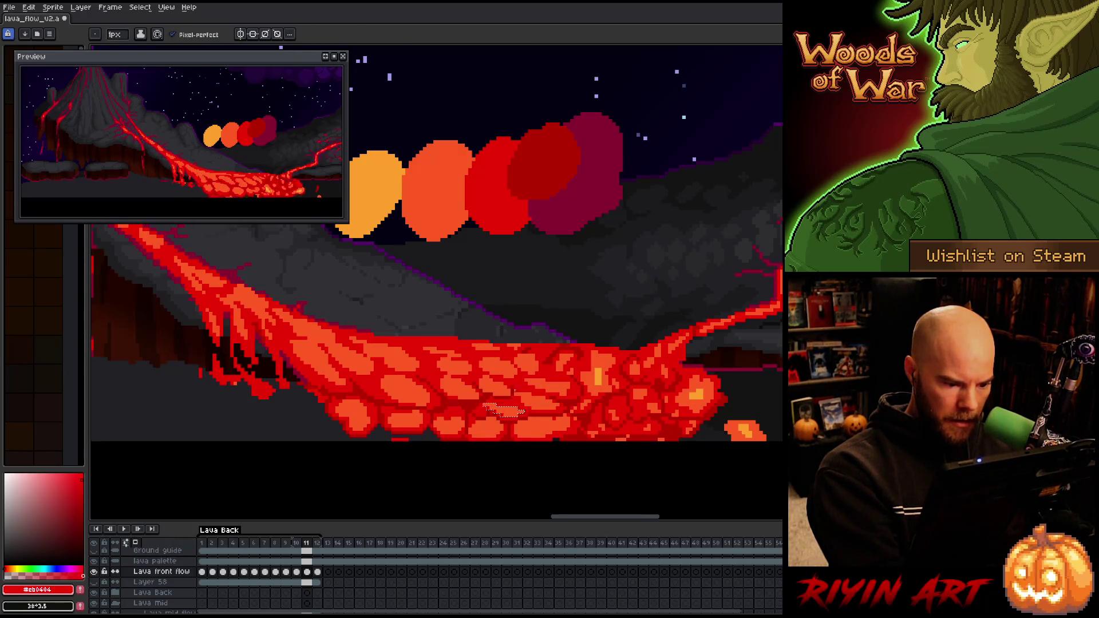
key(ctrl+v)
key(Return)
Repaint frame 11's right-hand lava cells, alternating orange and dark red
alt+click(579, 422)
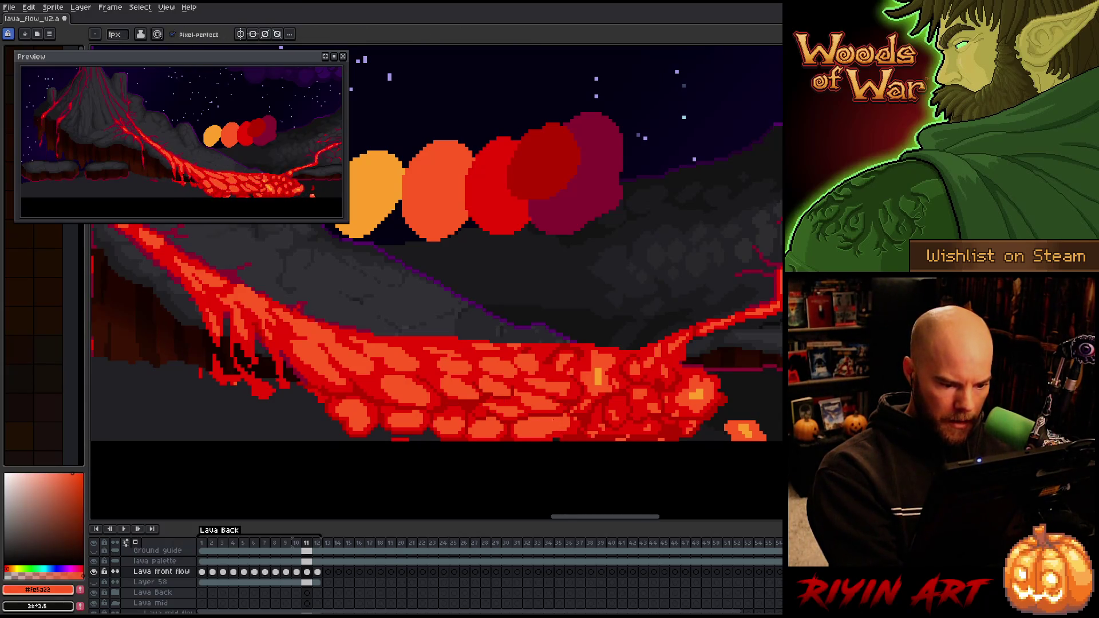
alt+click(576, 418)
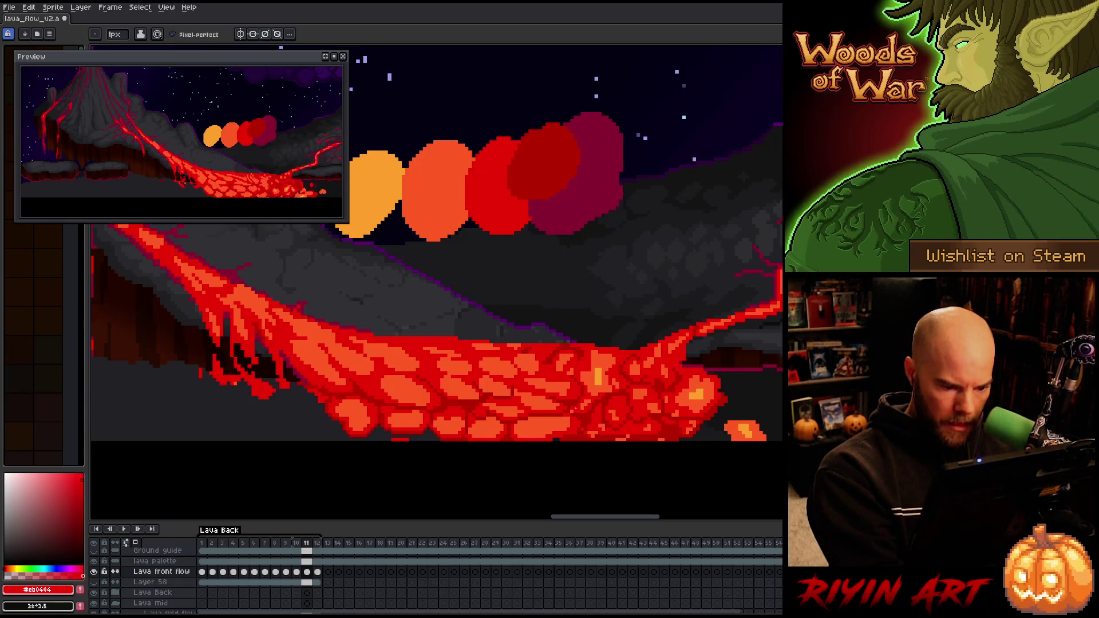
alt+click(589, 397)
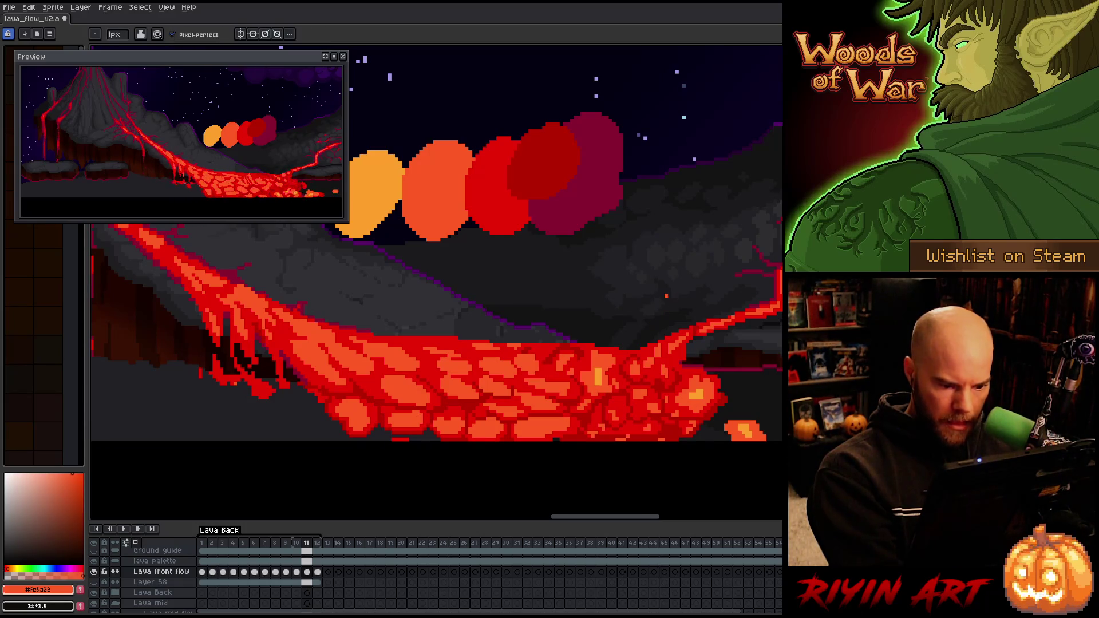
alt+click(608, 390)
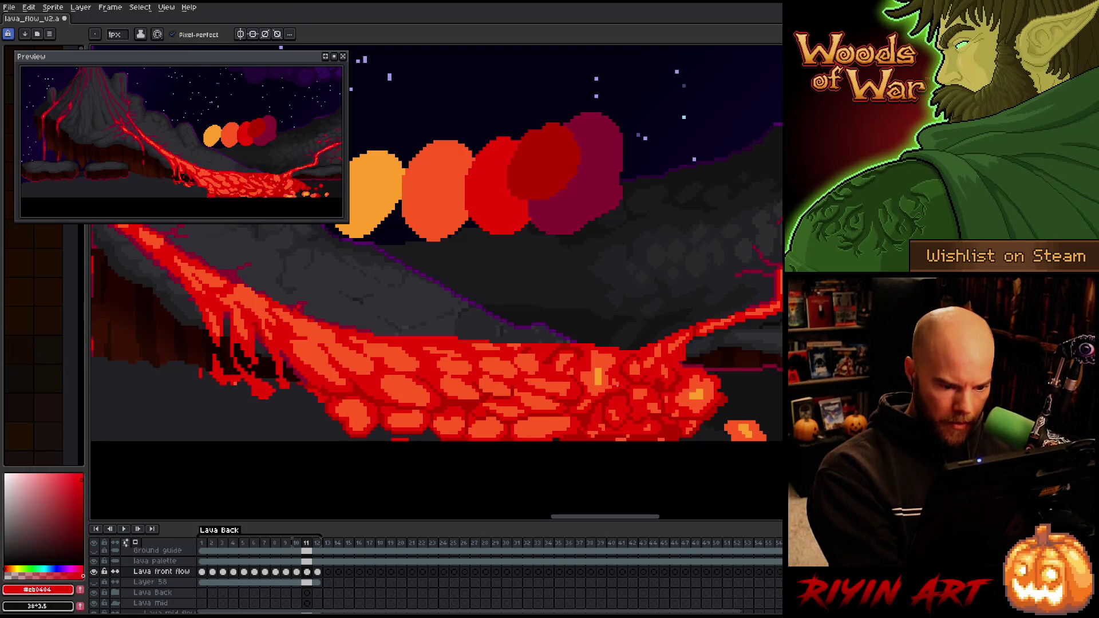
alt+click(590, 397)
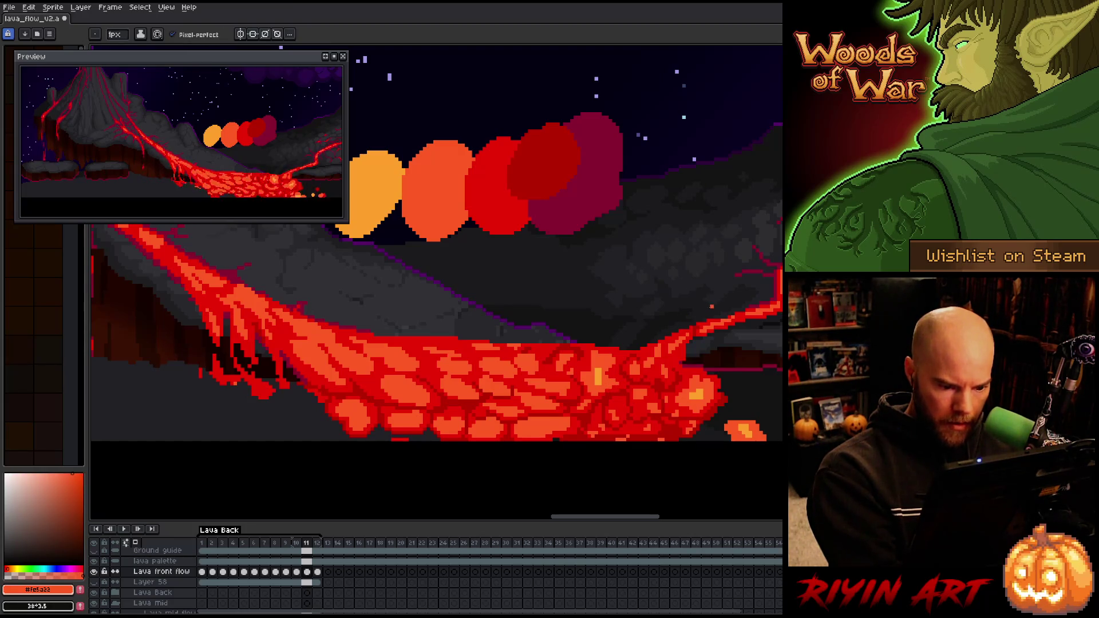
alt+click(622, 409)
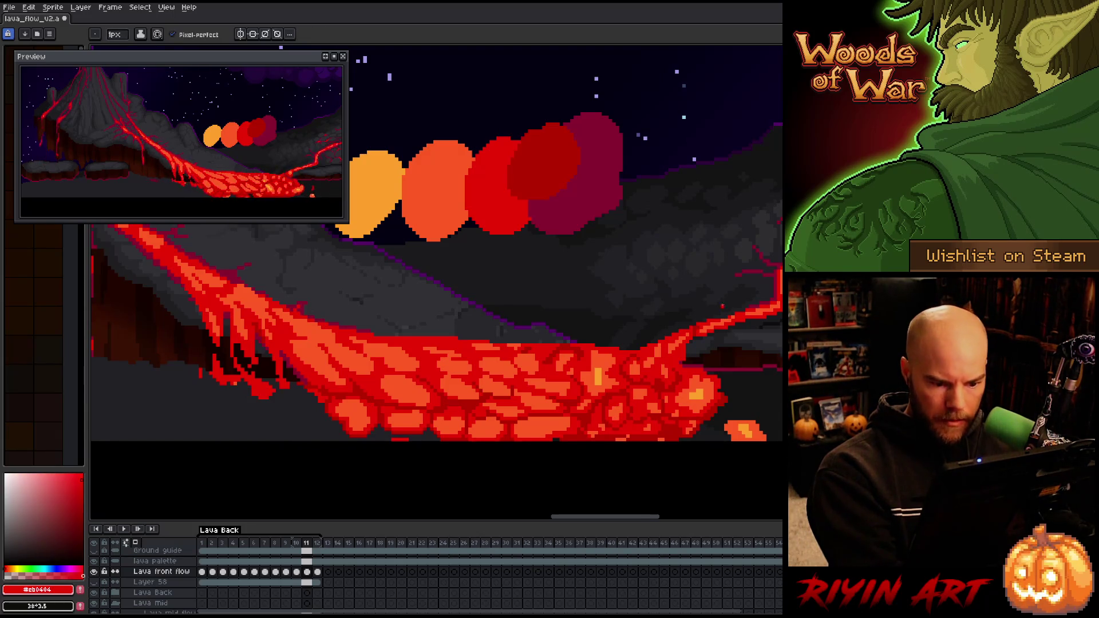
alt+click(664, 403)
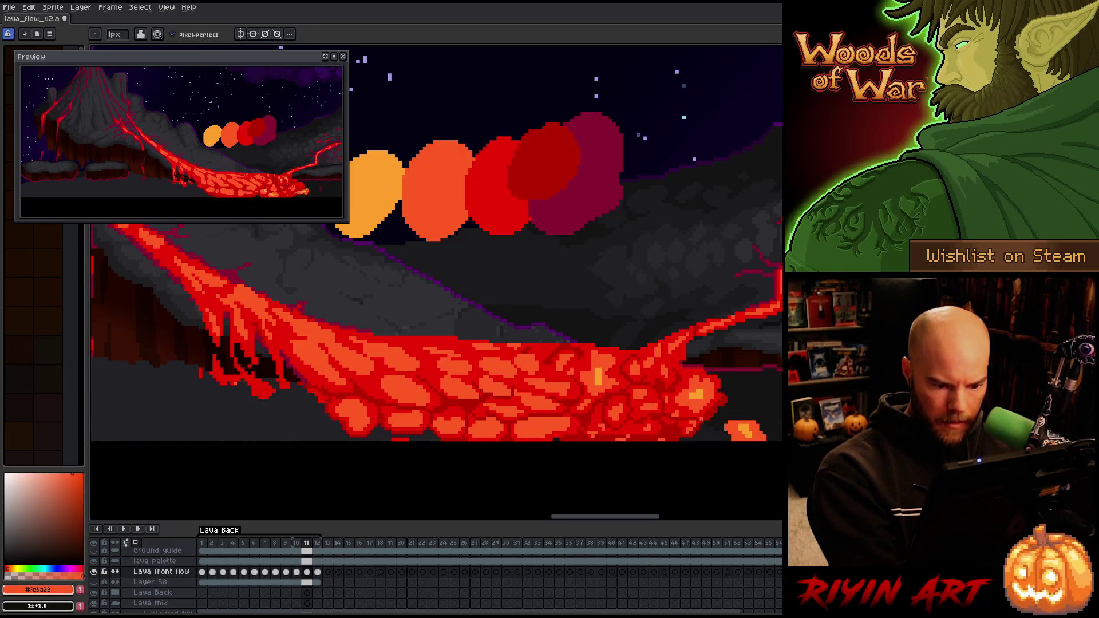
Retouch the left lava cells in deep red, dark red and orange, and draw a zigzag crack across them
alt+click(640, 432)
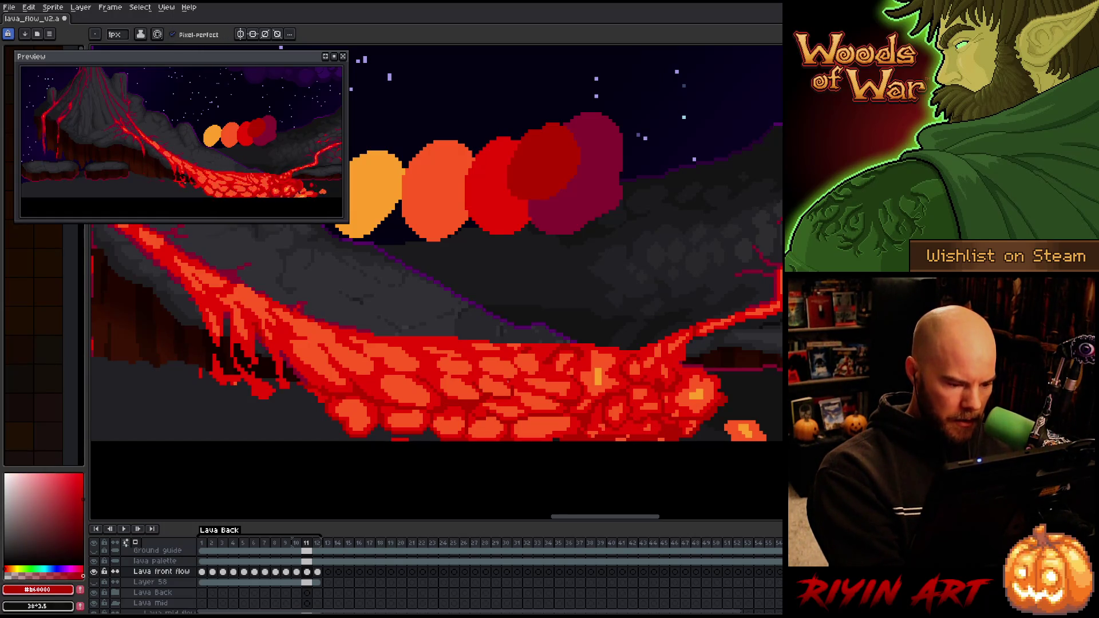
alt+click(461, 423)
alt+click(455, 415)
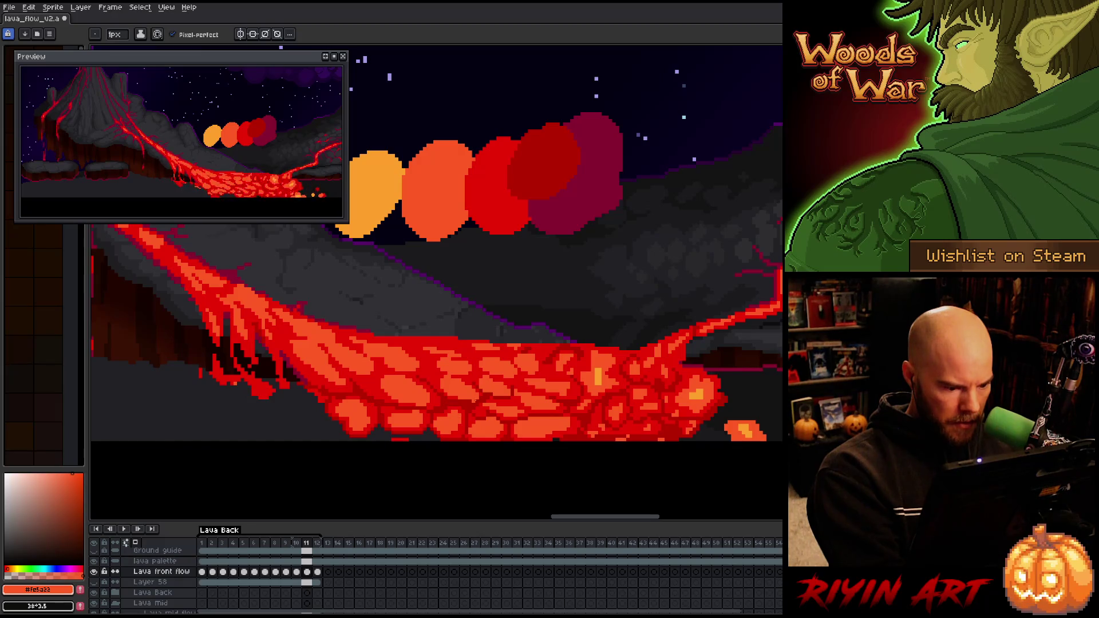
alt+click(440, 400)
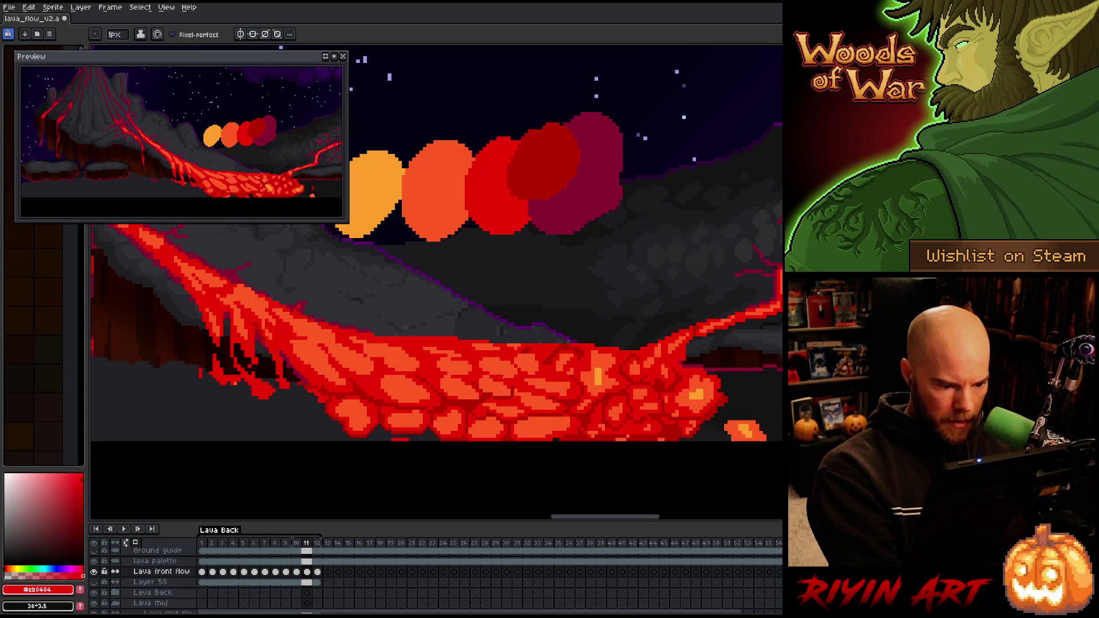
alt+click(498, 388)
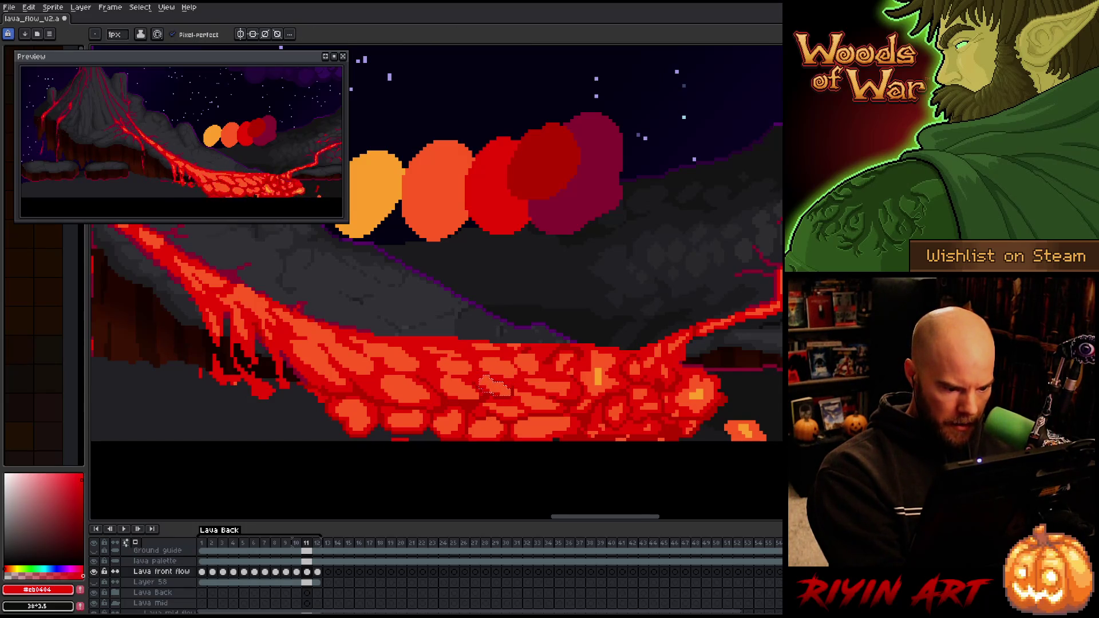
drag(435, 350, 470, 395)
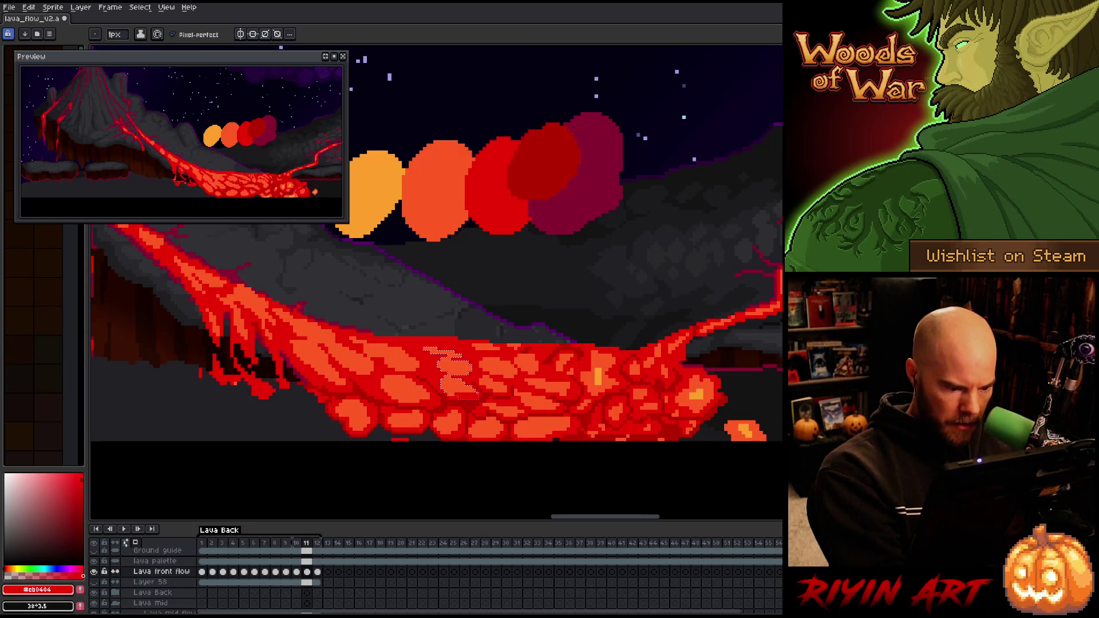
alt+click(466, 378)
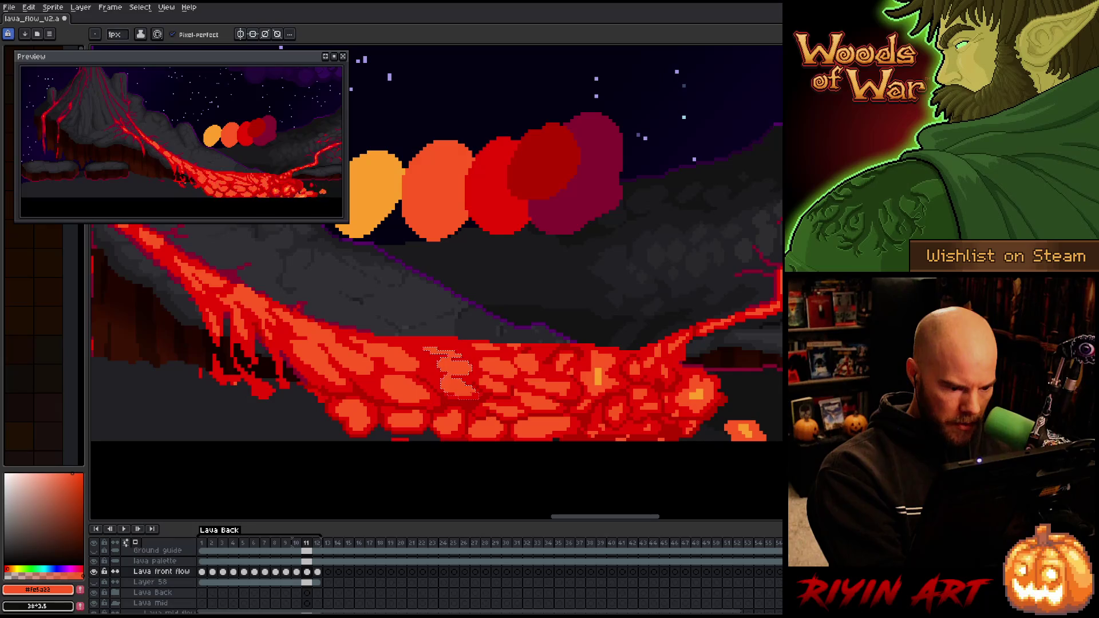
Magic-wand a lava cell near the bottom, advance to frame 12, and select a cell there by colour
key(w)
click(544, 429)
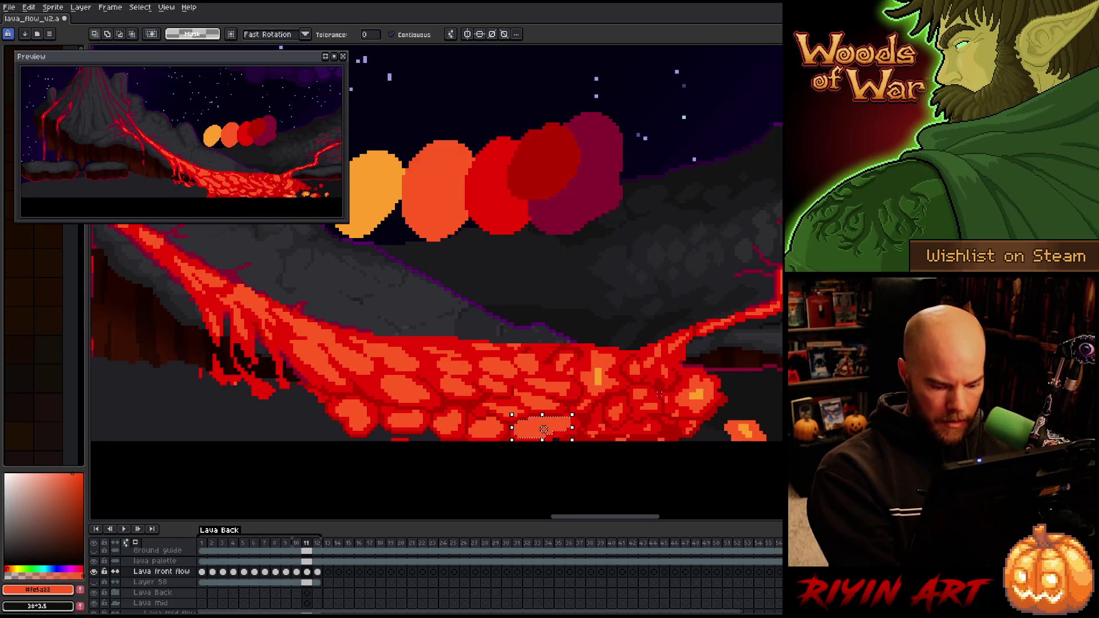
key(period)
click(438, 395)
key(b)
alt+click(435, 401)
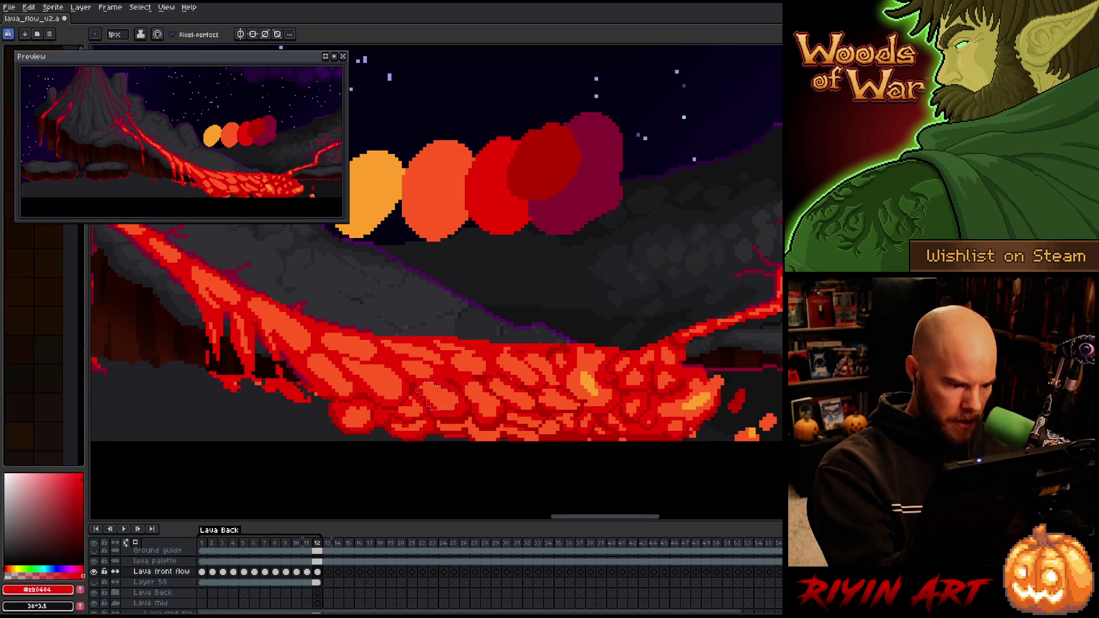
Select a lava cell near the bottom edge with the magic wand, move it, then drop it and deselect
key(w)
click(411, 407)
key(b)
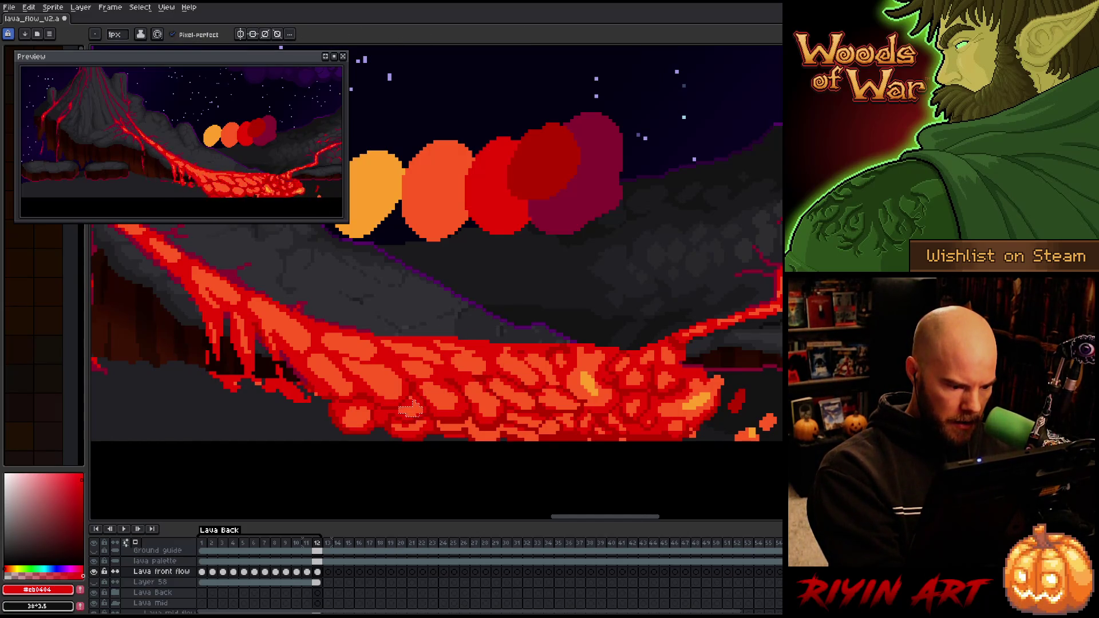
key(w)
click(478, 430)
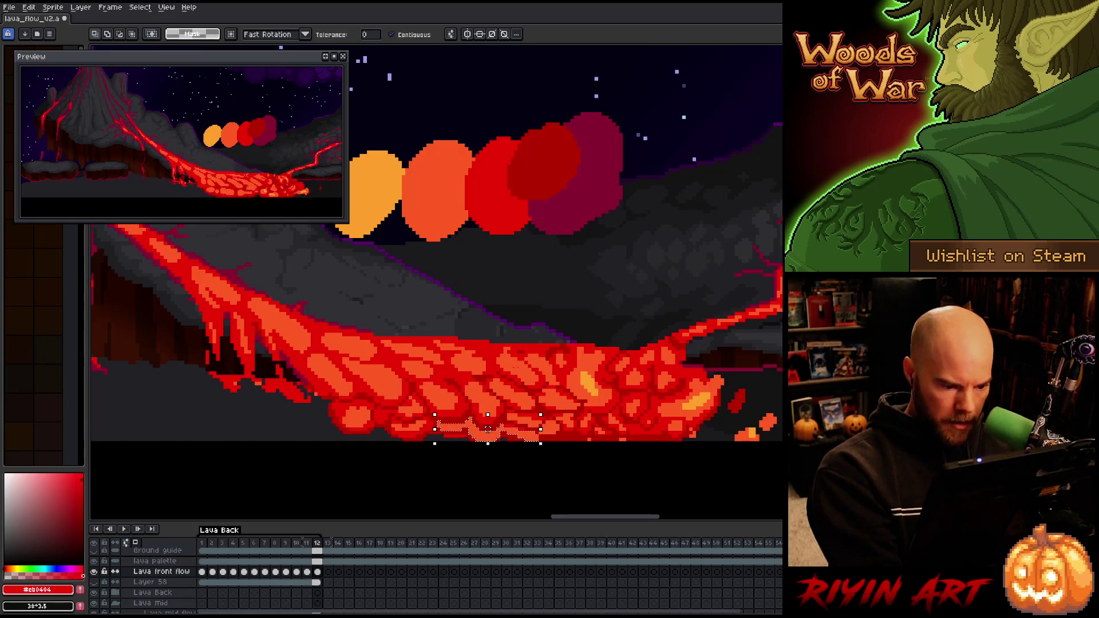
key(b)
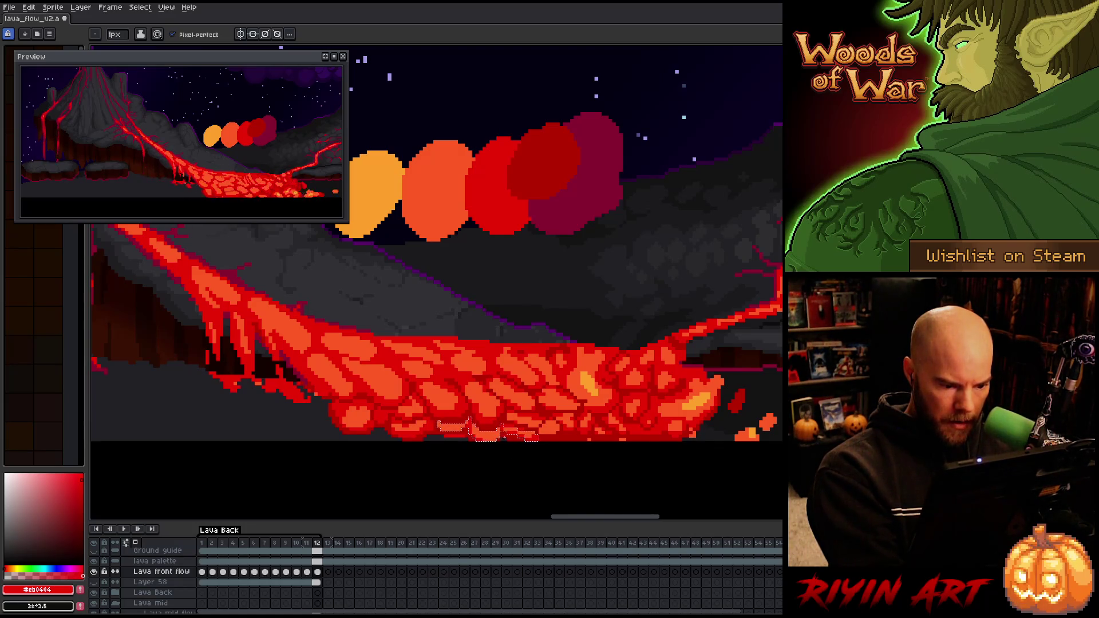
key(v)
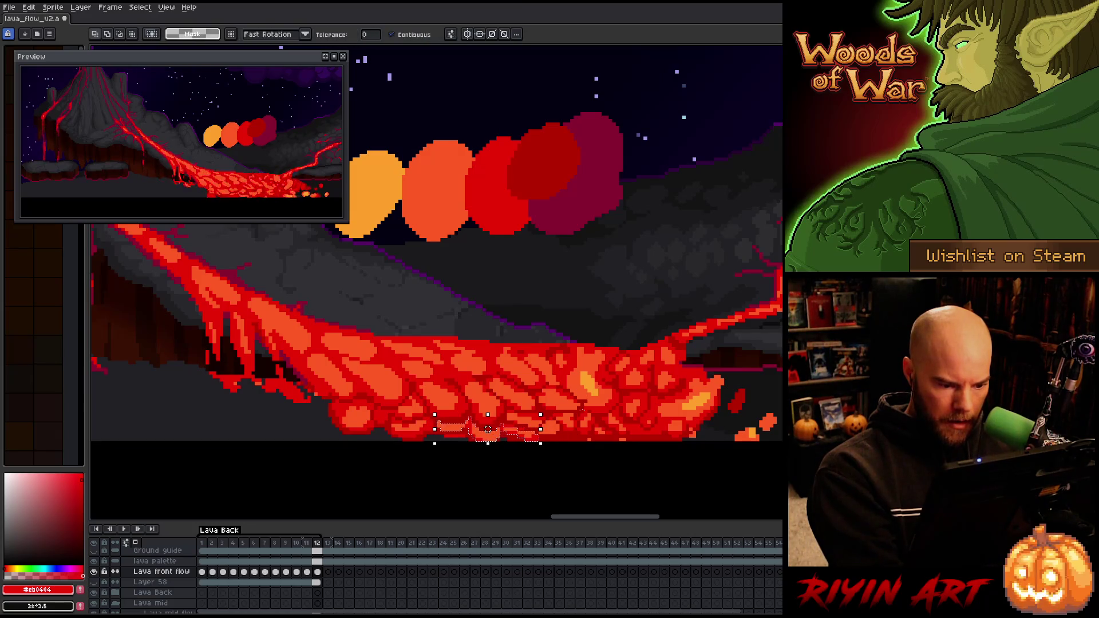
key(ctrl+d)
key(b)
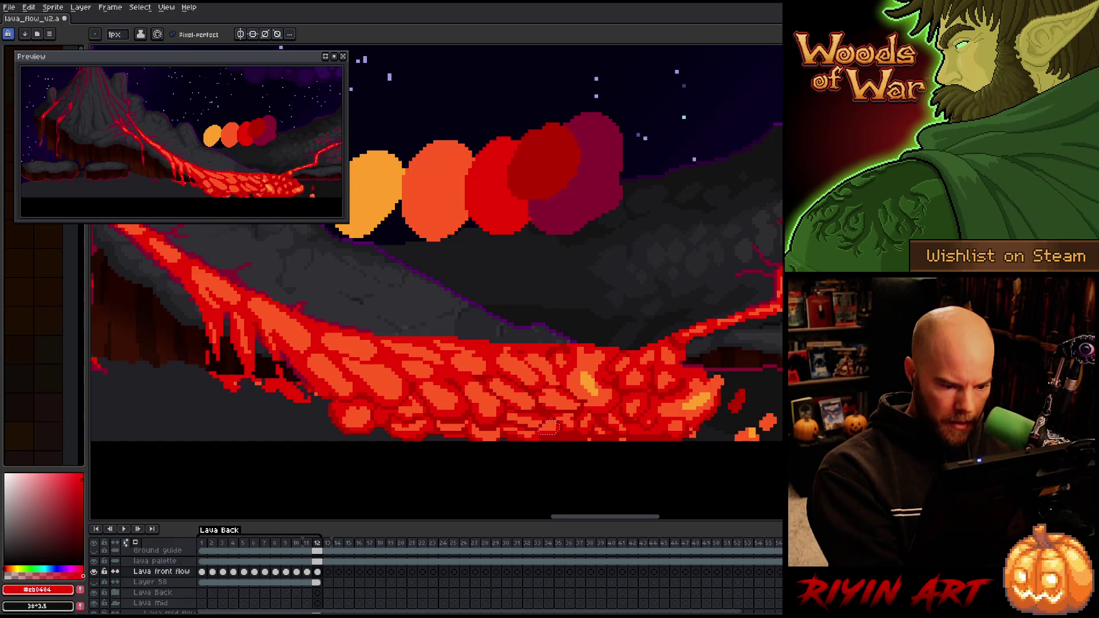
Sample the orange from the lava, toggle between orange and red drawing colours, and save
key(w)
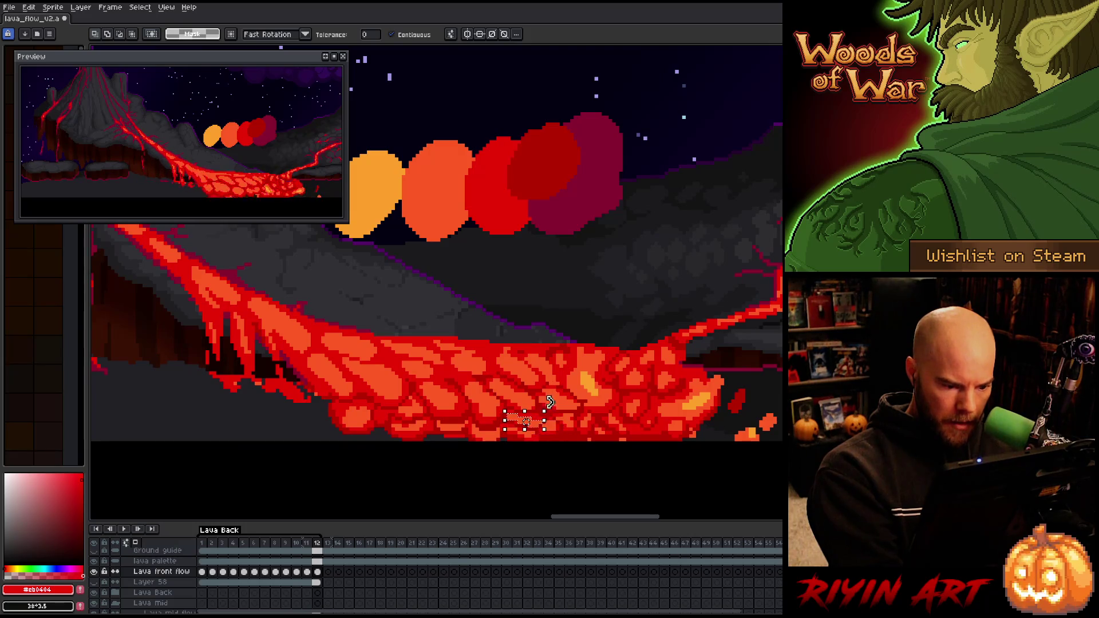
key(b)
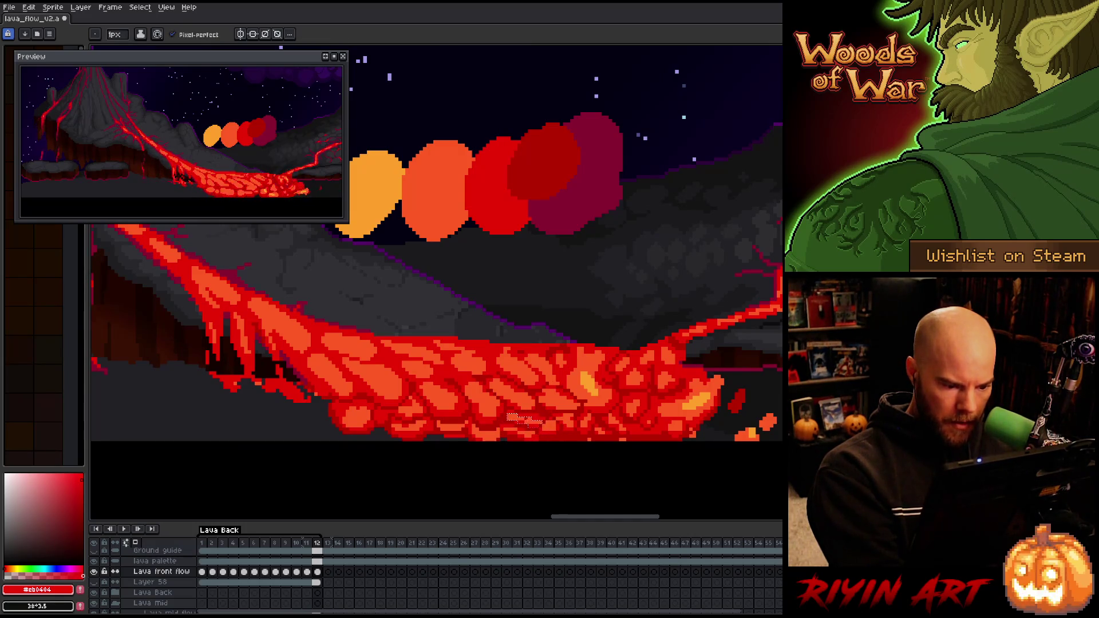
alt+click(538, 417)
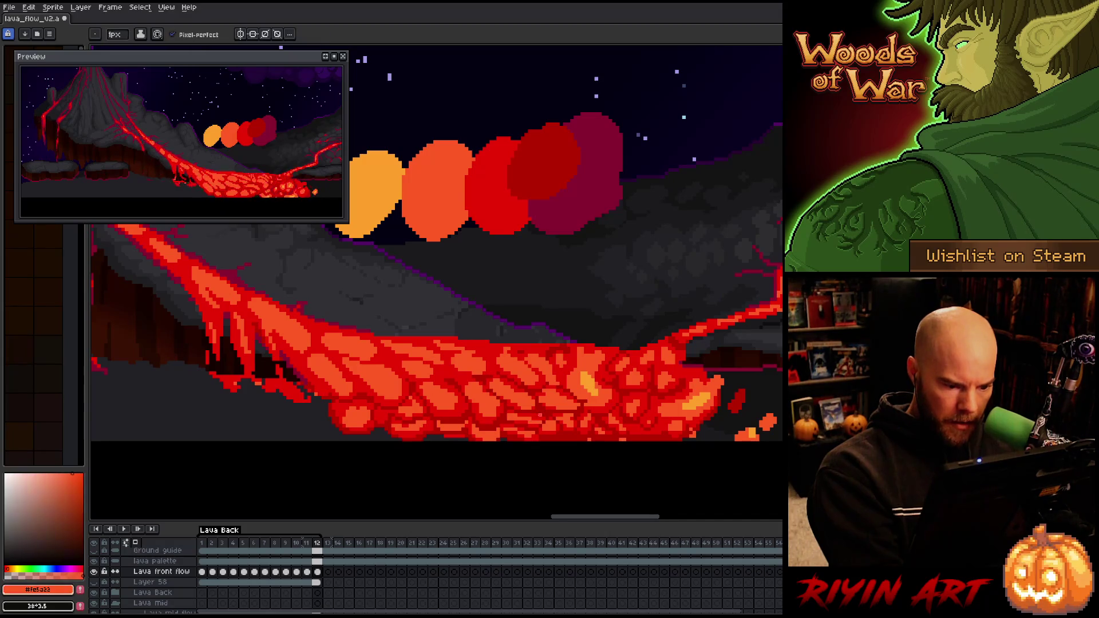
key(w)
key(b)
key(x)
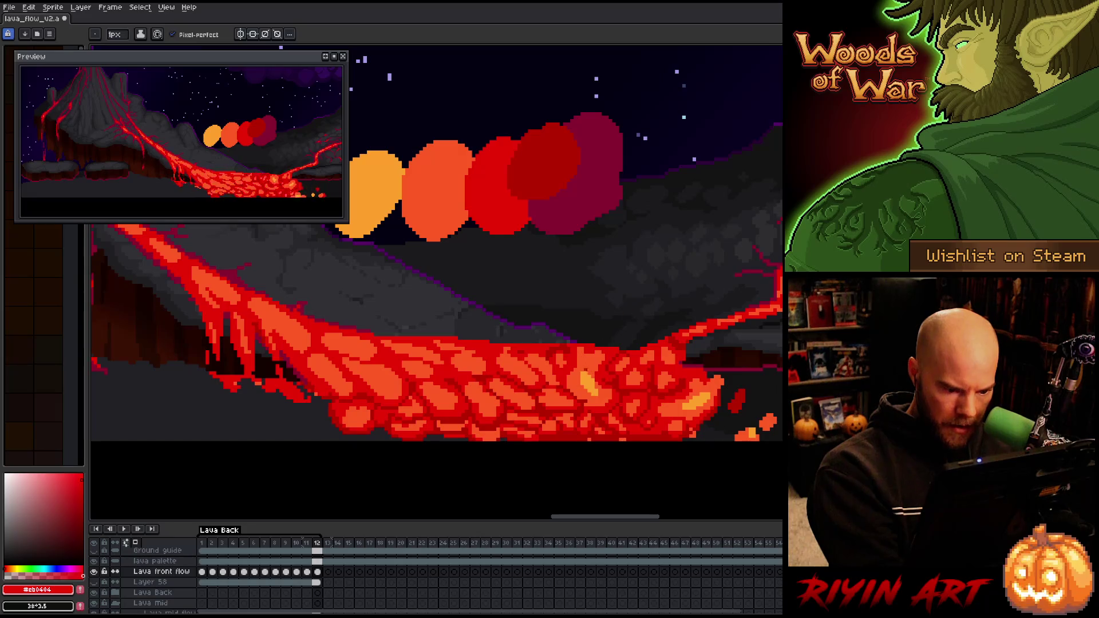
key(x)
key(x)
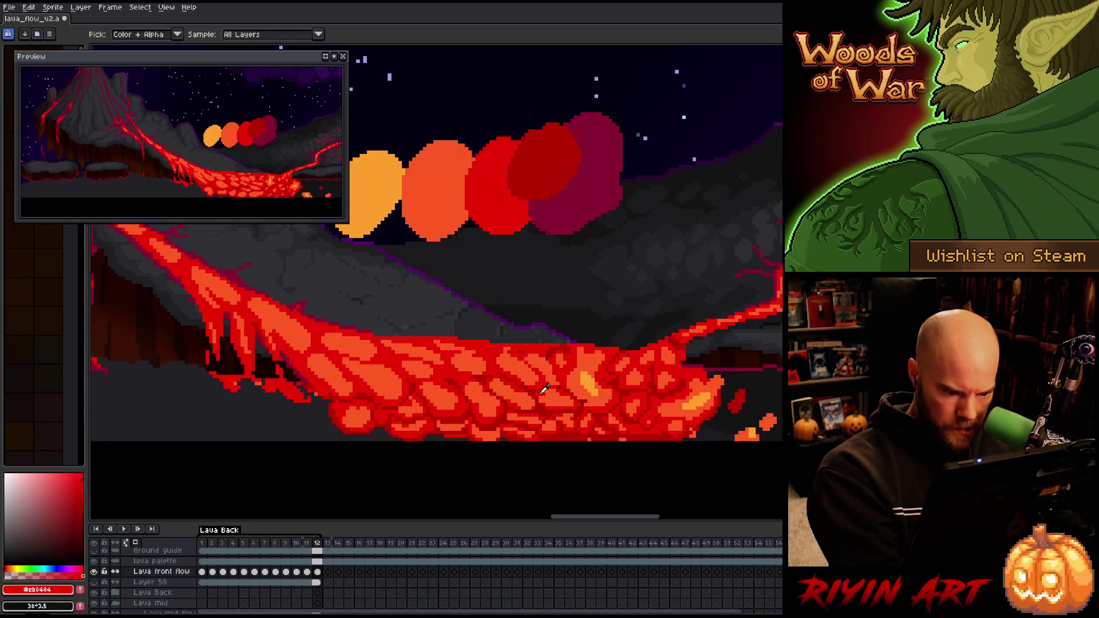
key(x)
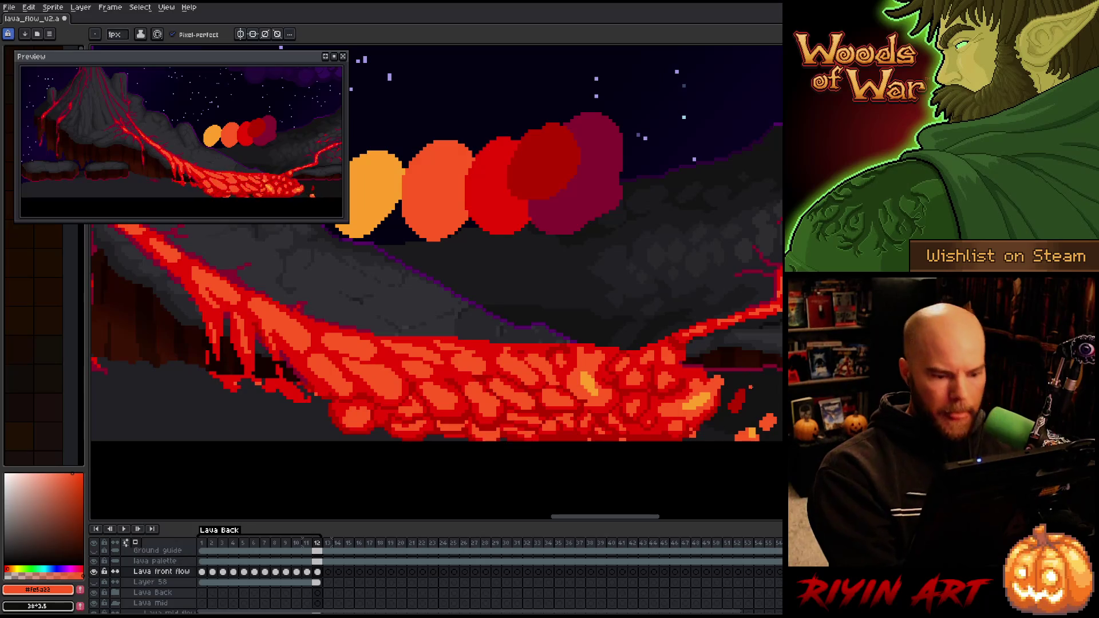
key(ctrl+s)
key(x)
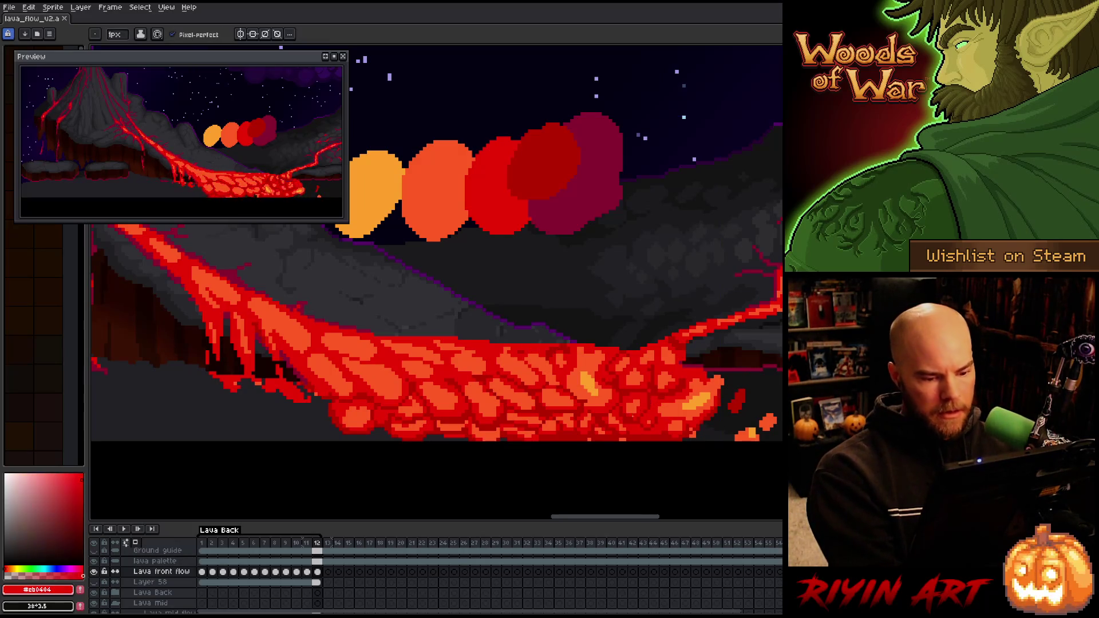
key(x)
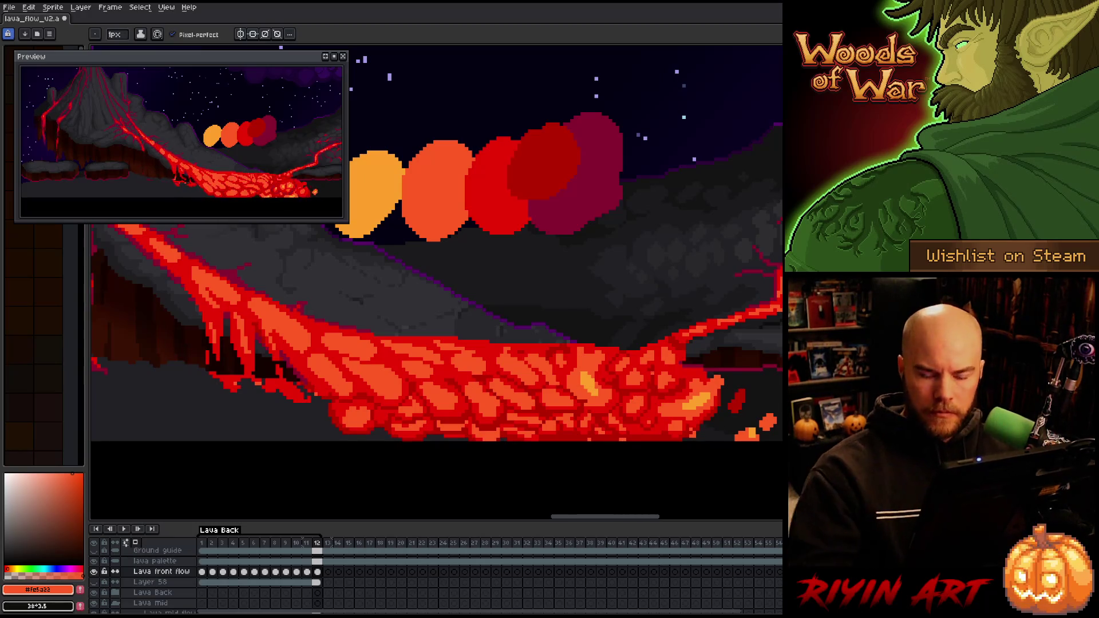
key(ctrl+s)
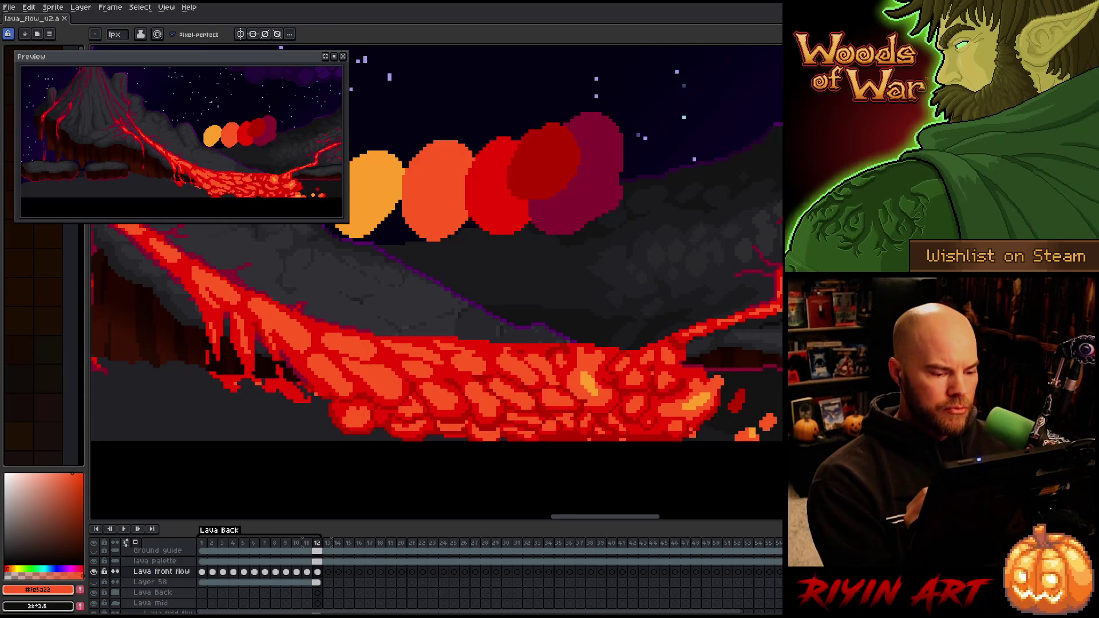
Sample the lava reds, including #b60000 and #cb0404, to touch up frame 12's cells
alt+click(492, 189)
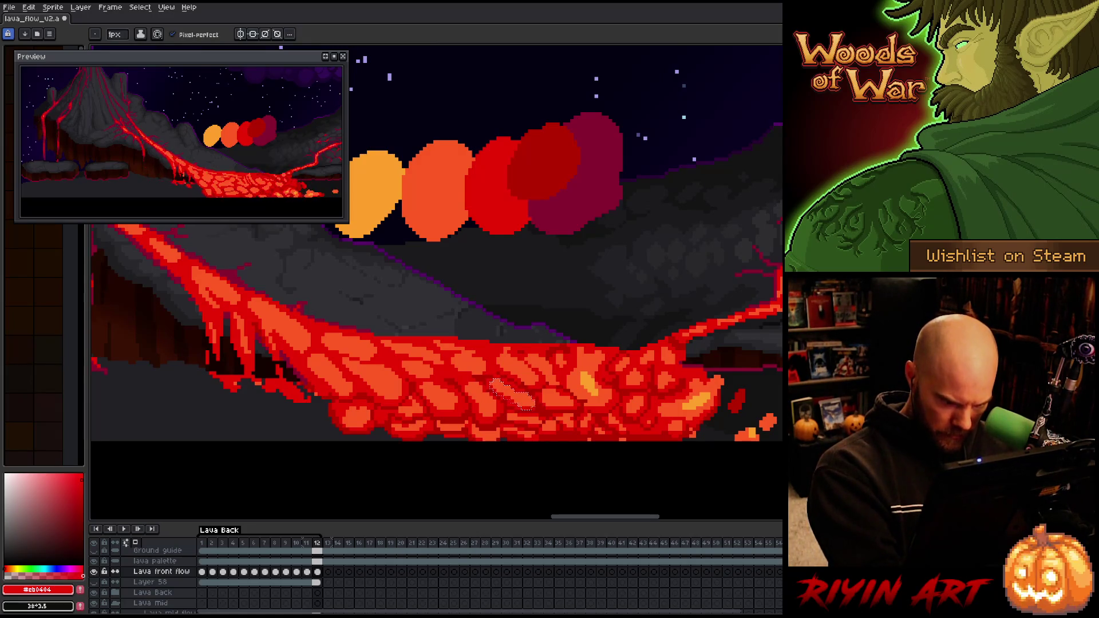
key(w)
key(b)
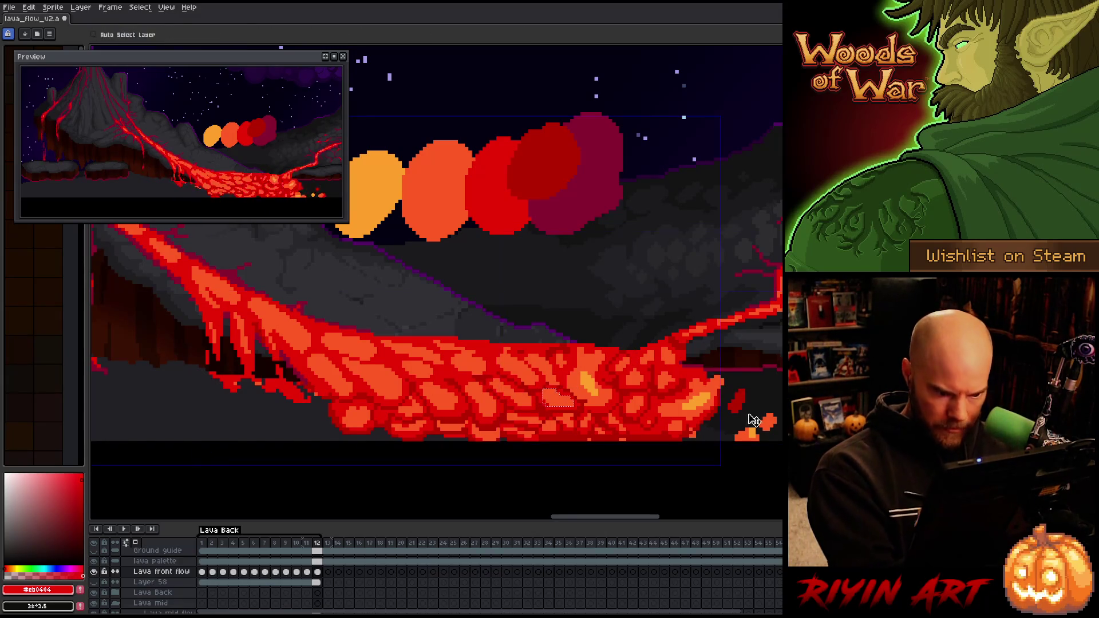
key(w)
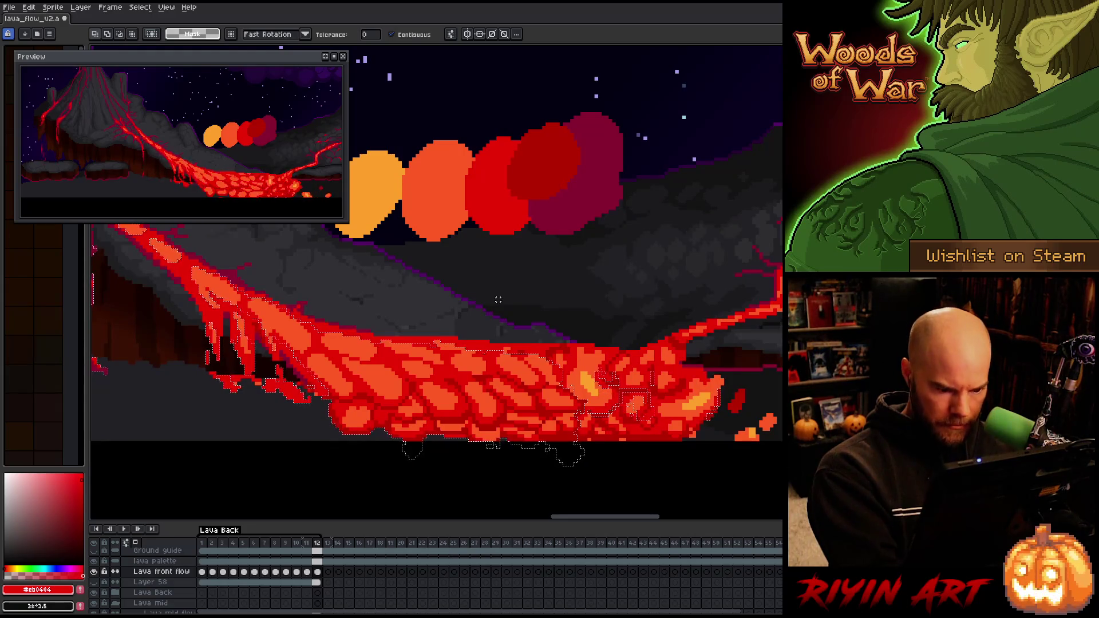
key(b)
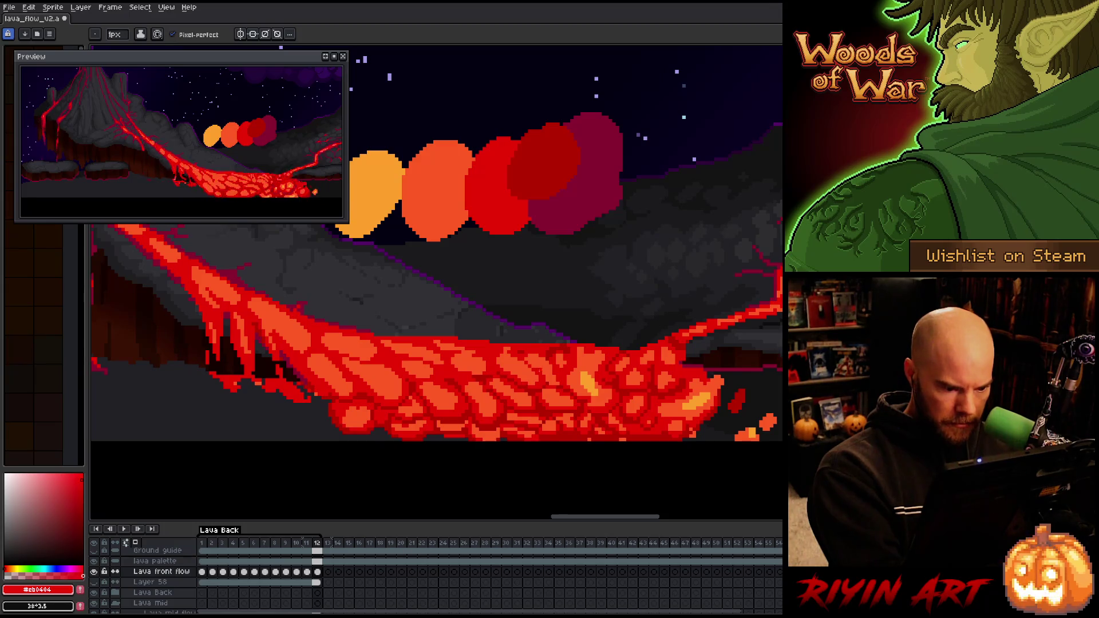
alt+click(584, 342)
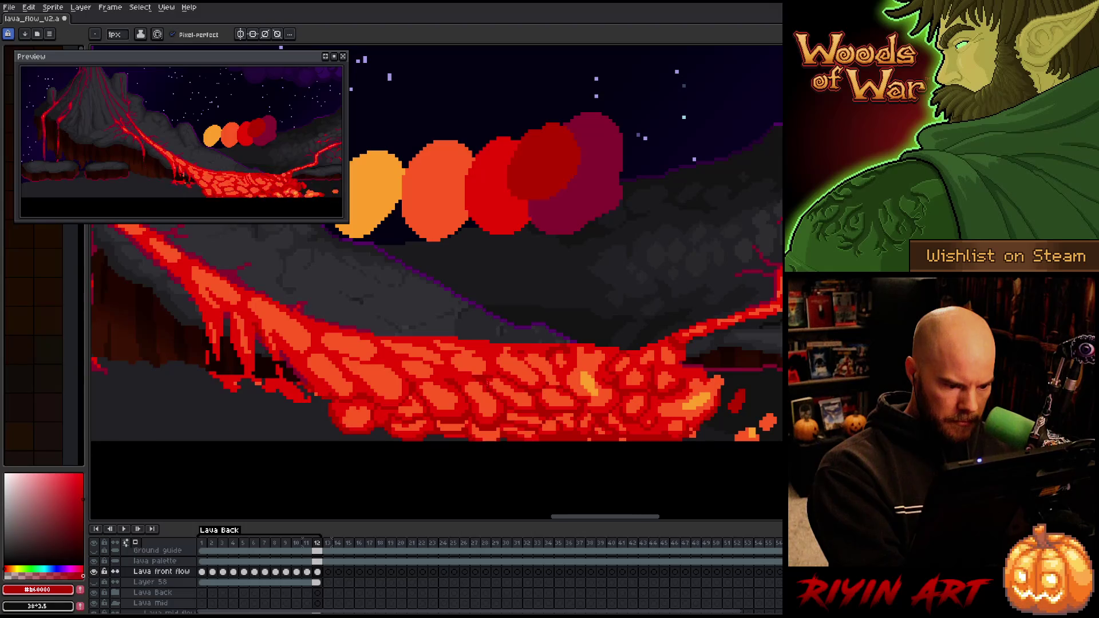
key(alt)
alt+click(576, 422)
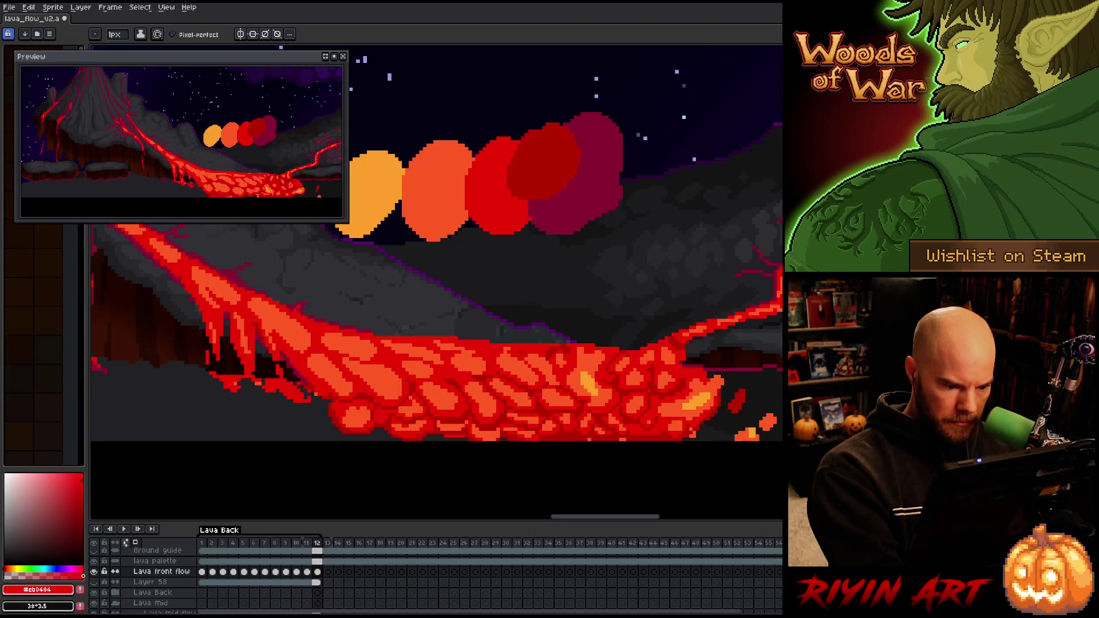
Save the lava flow file and go back to the first animation frame
key(ctrl+s)
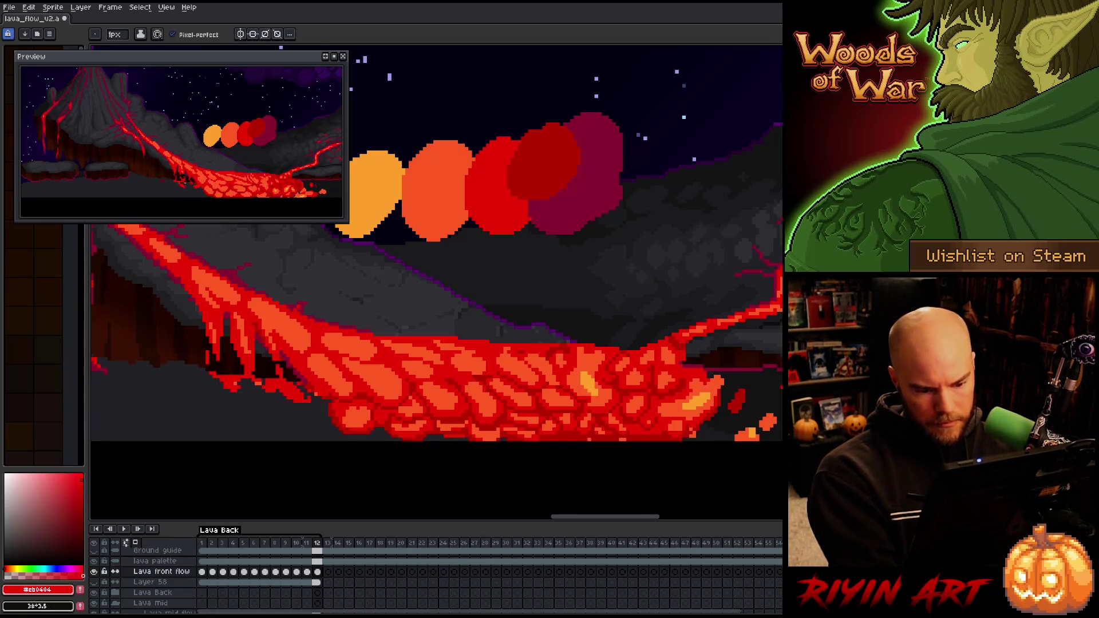
key(ctrl+s)
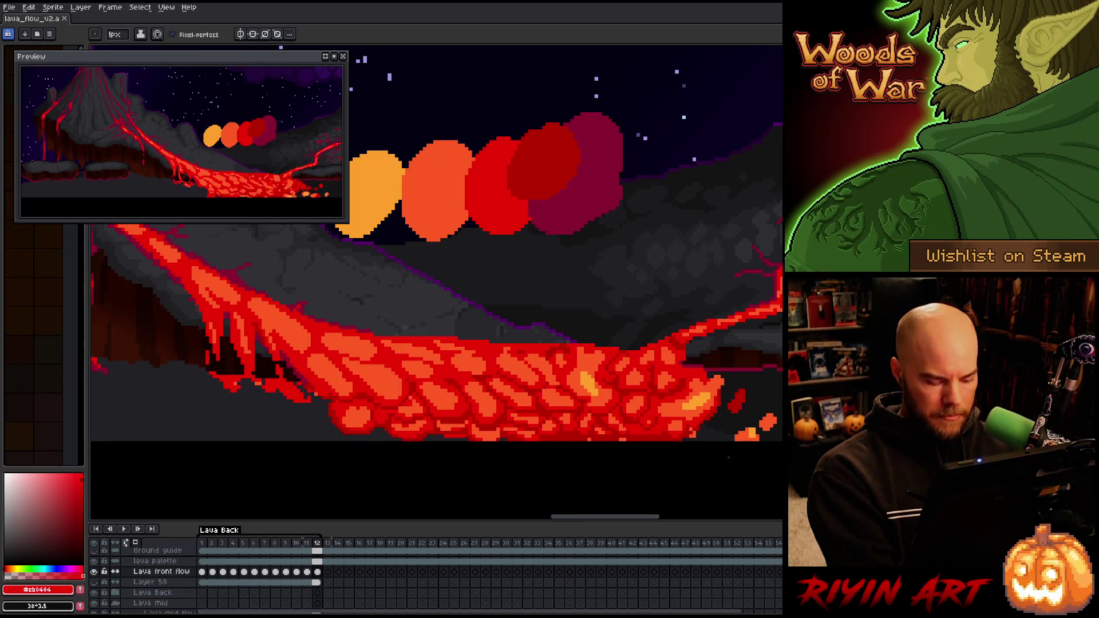
key(Right)
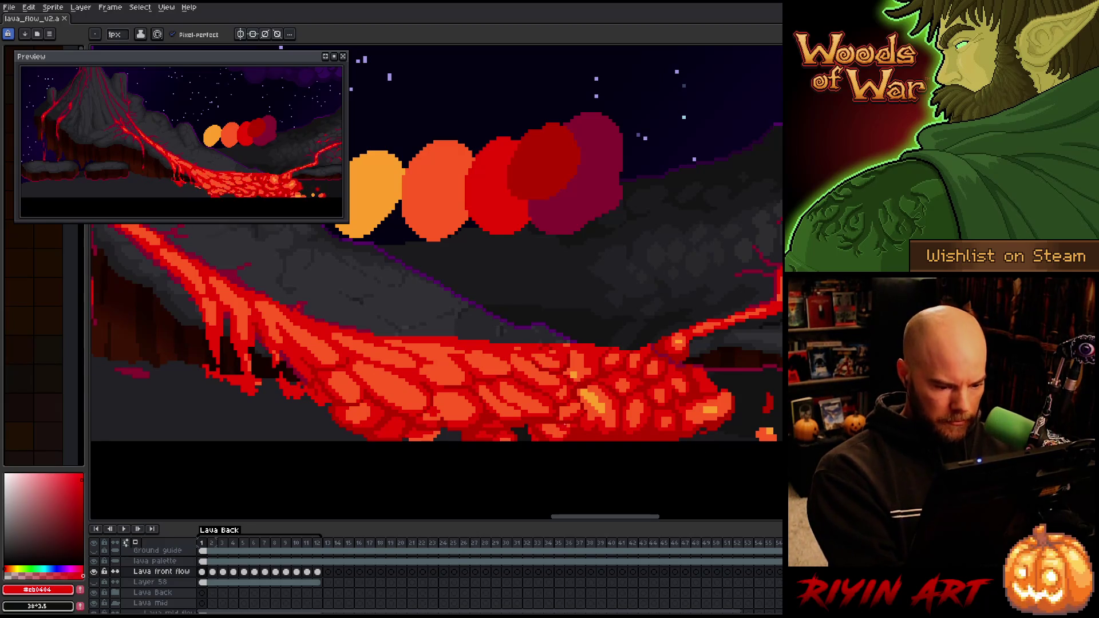
Dot #b60000 dark red pixels onto frame 1's lava, save, and play the animation
alt+click(575, 429)
click(575, 429)
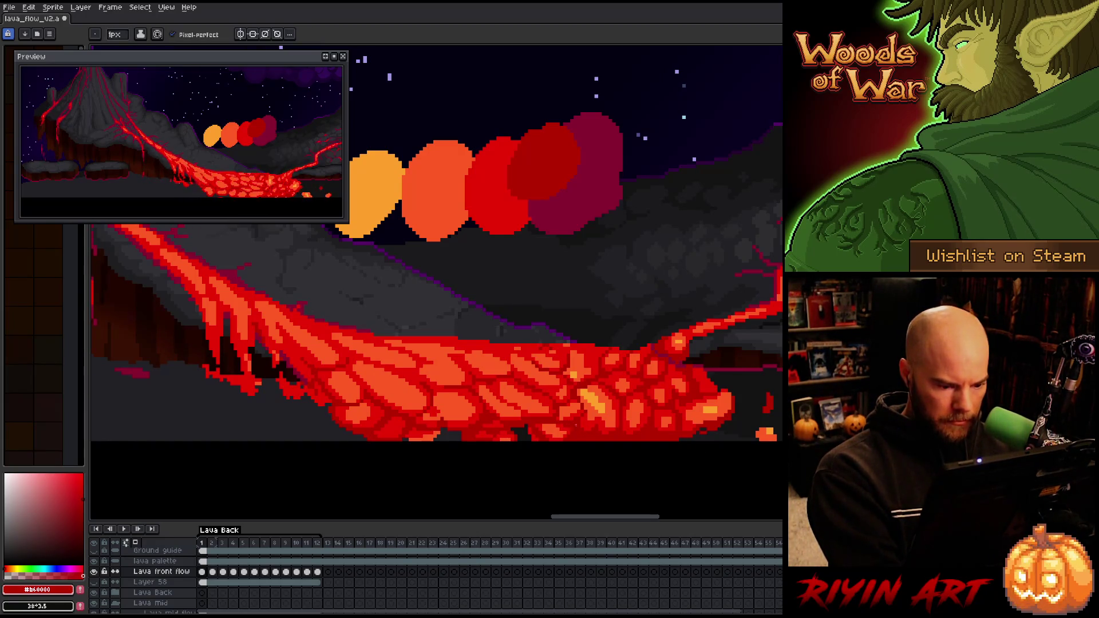
click(441, 416)
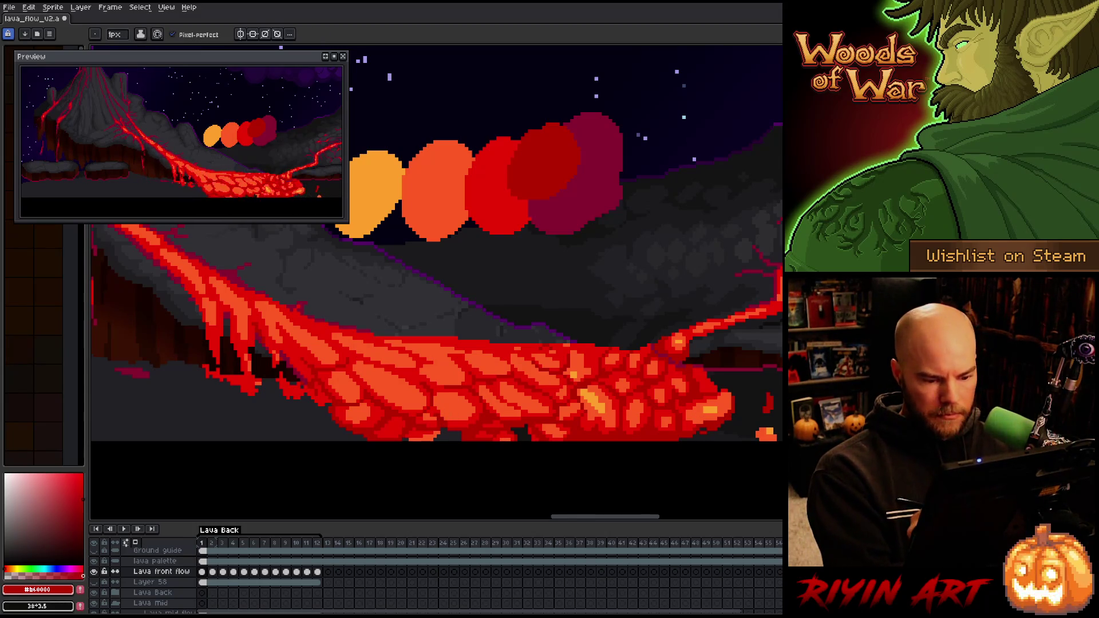
key(ctrl+s)
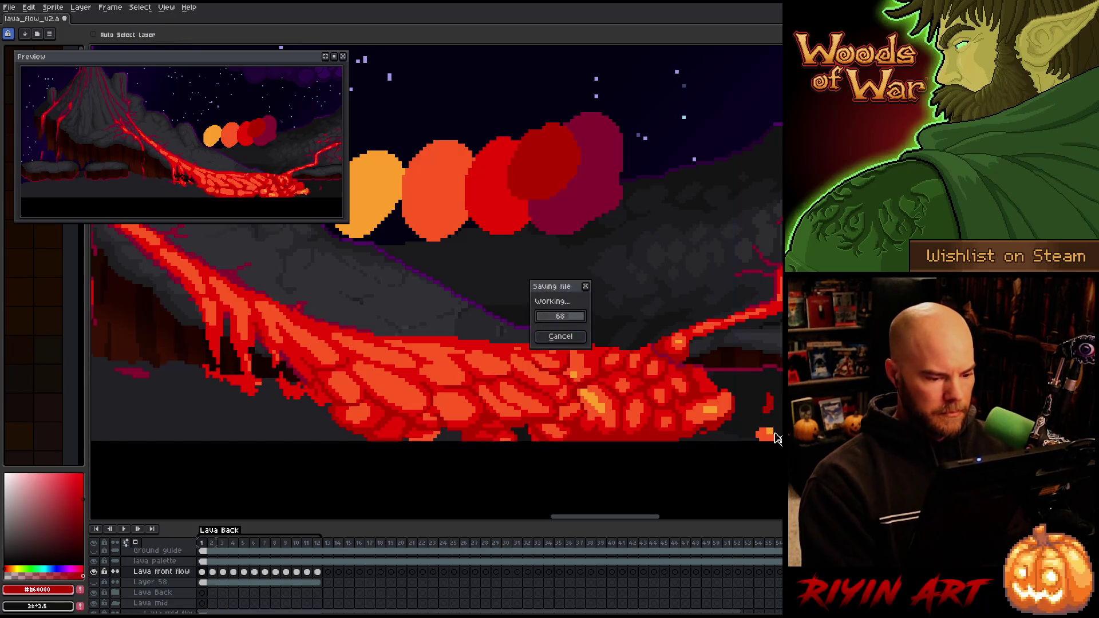
key(Return)
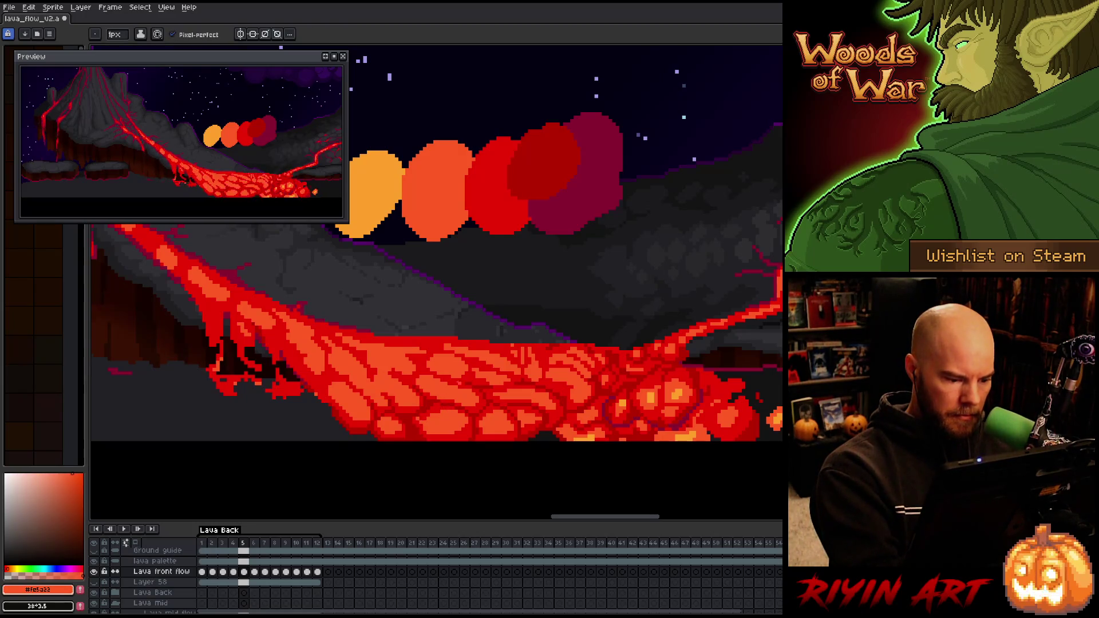
Flip between frames 4, 5 and 6 to check the lava motion, settling on frame 5
key(g)
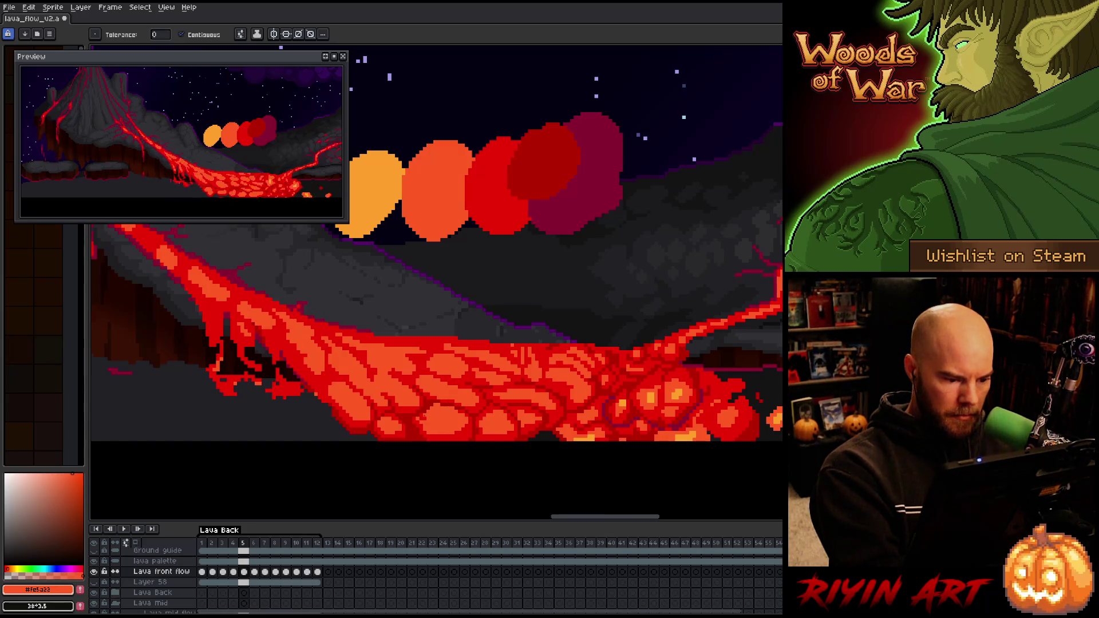
key(Left)
key(Right)
key(Left)
key(Right)
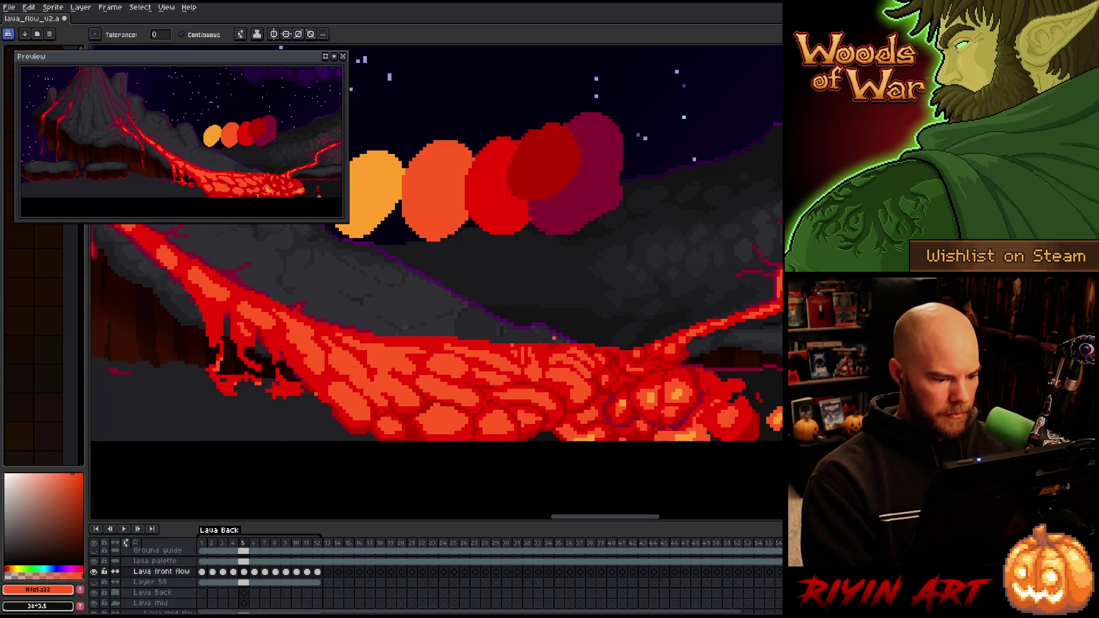
key(Left)
key(Right)
key(Left)
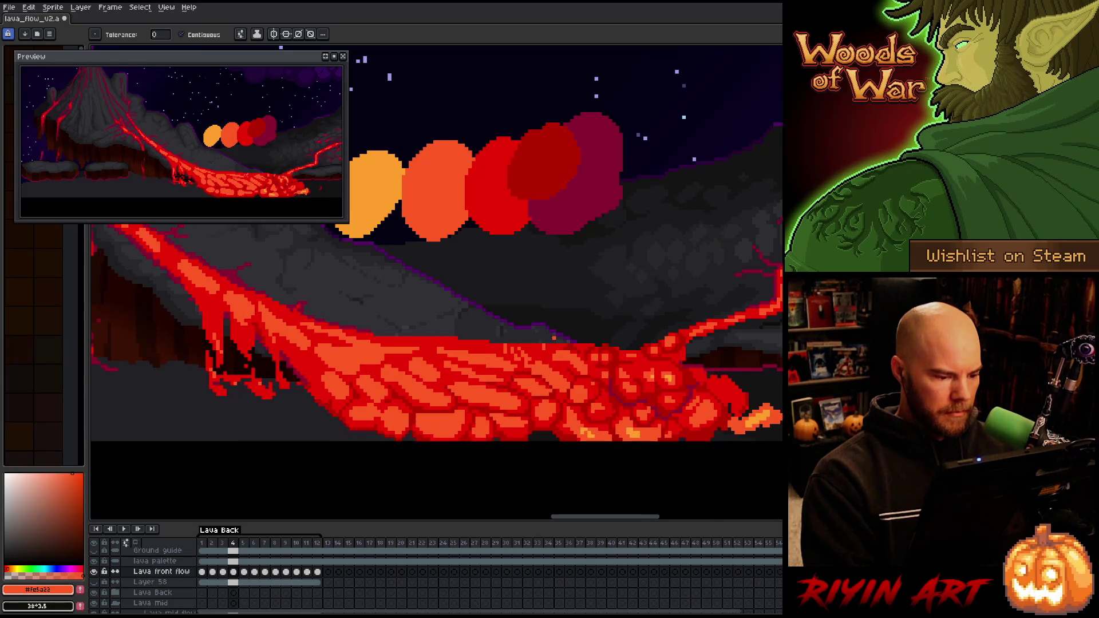
key(Right)
key(Left)
key(Right)
key(Right)
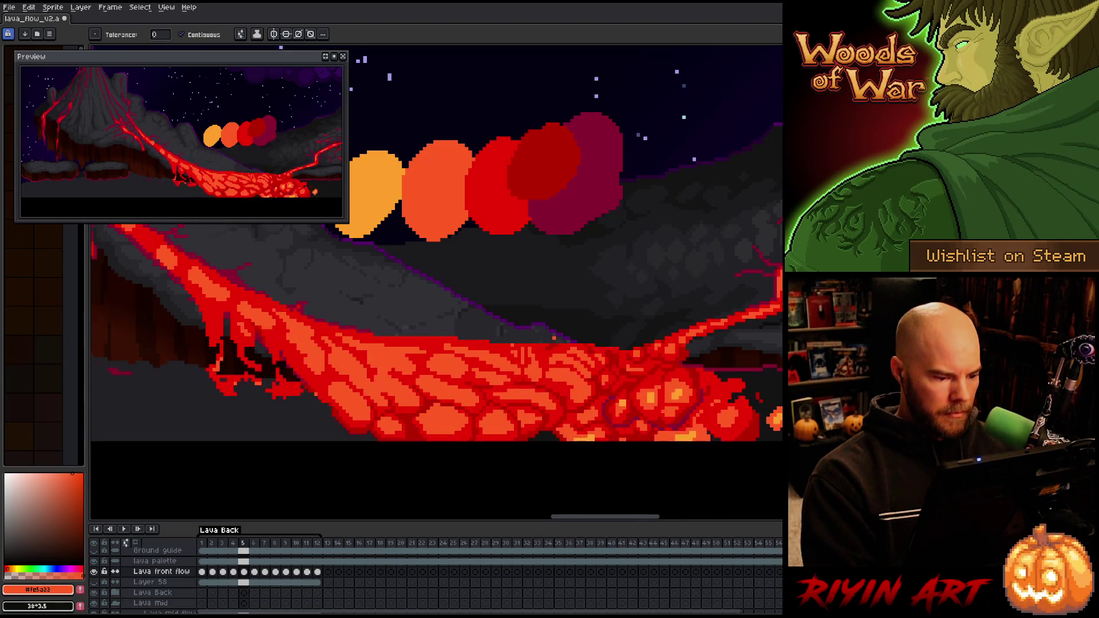
key(Left)
key(Left)
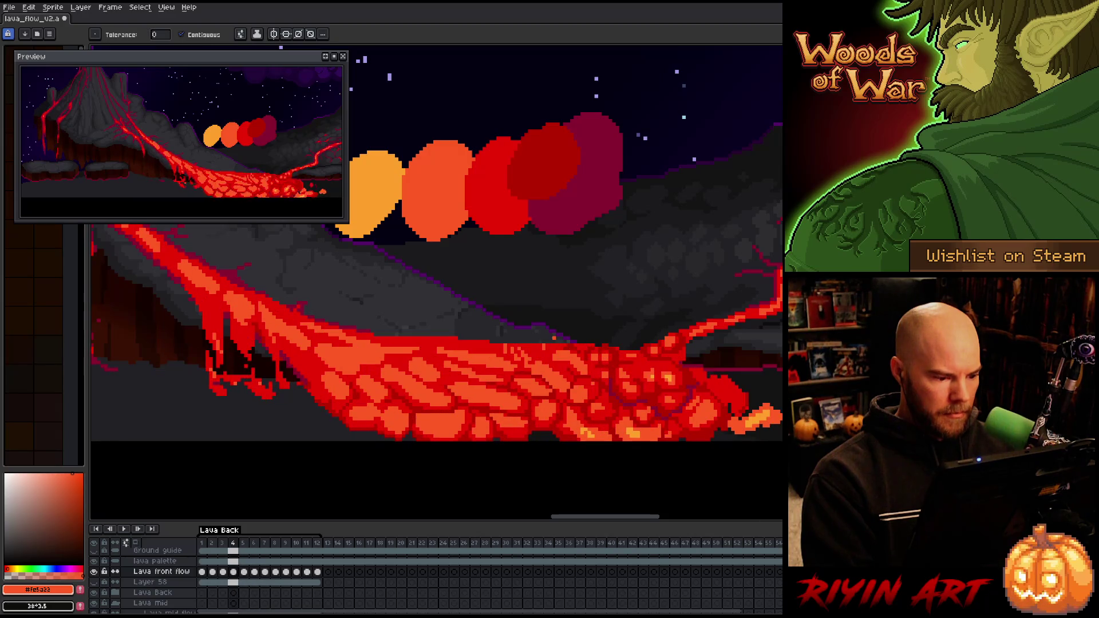
key(Right)
key(Right)
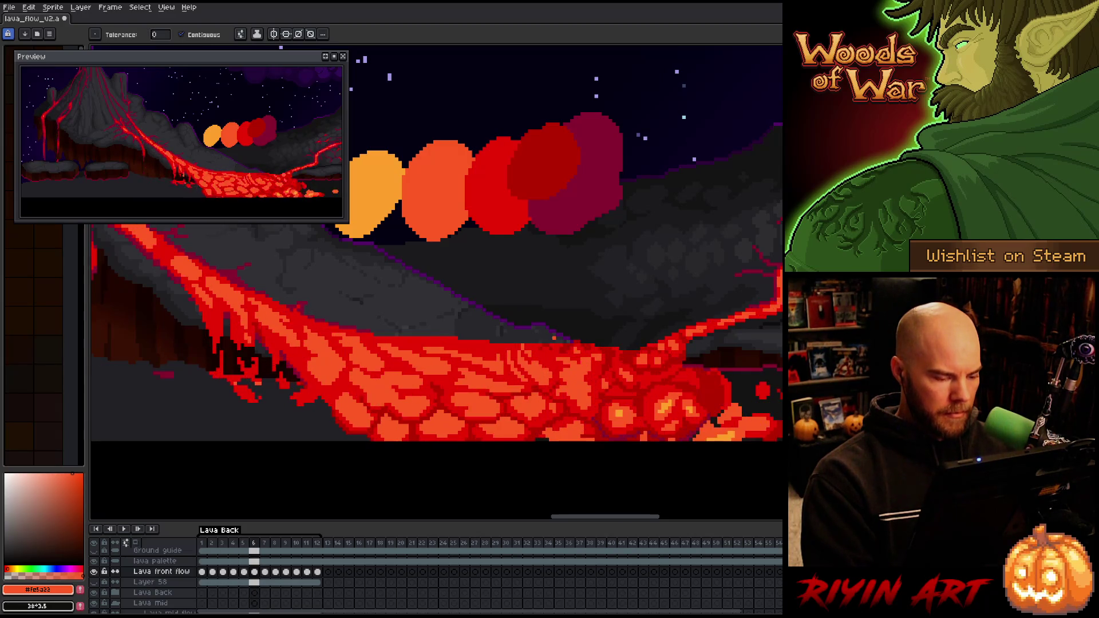
key(Left)
On frame 5, add orange pixels to a lava cell and dab darker red onto another, sampling #b60000 and the other lava reds
key(b)
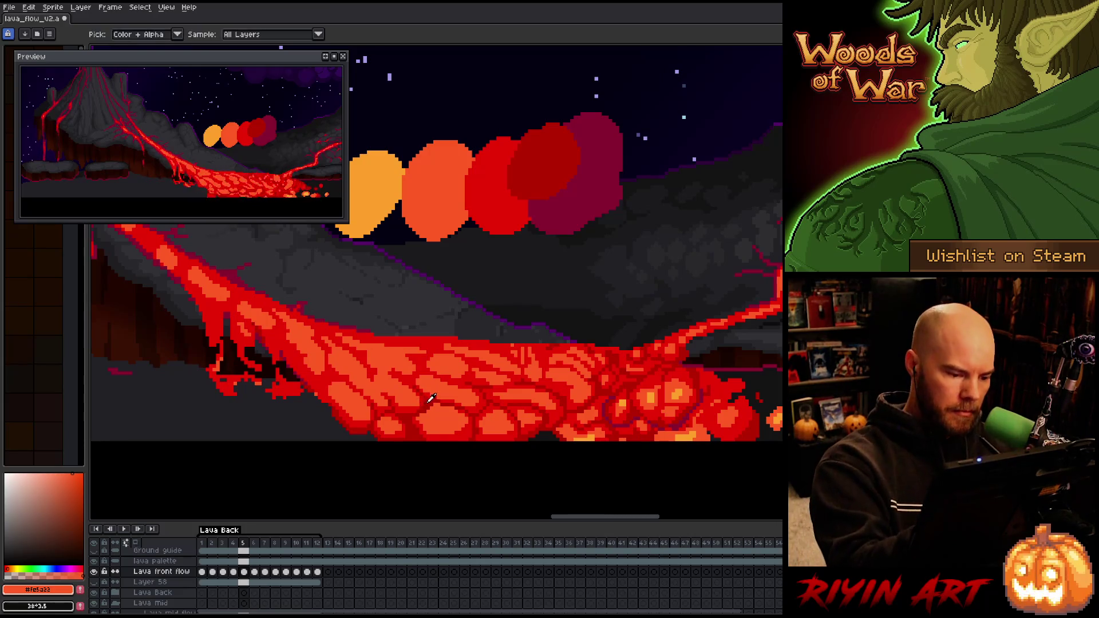
alt+click(421, 380)
alt+click(418, 383)
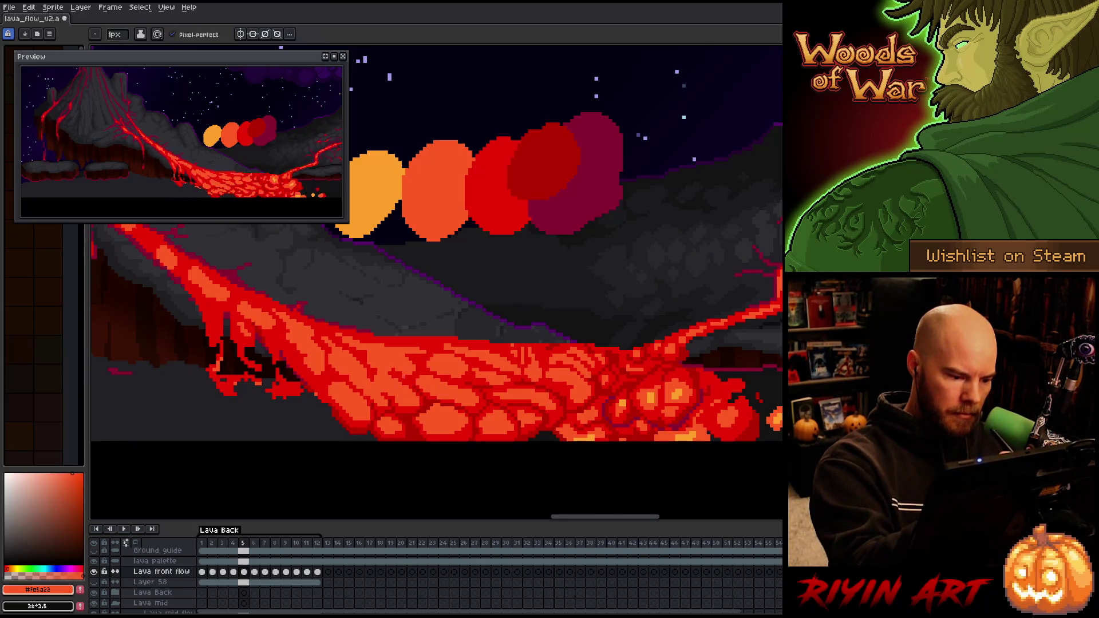
click(400, 378)
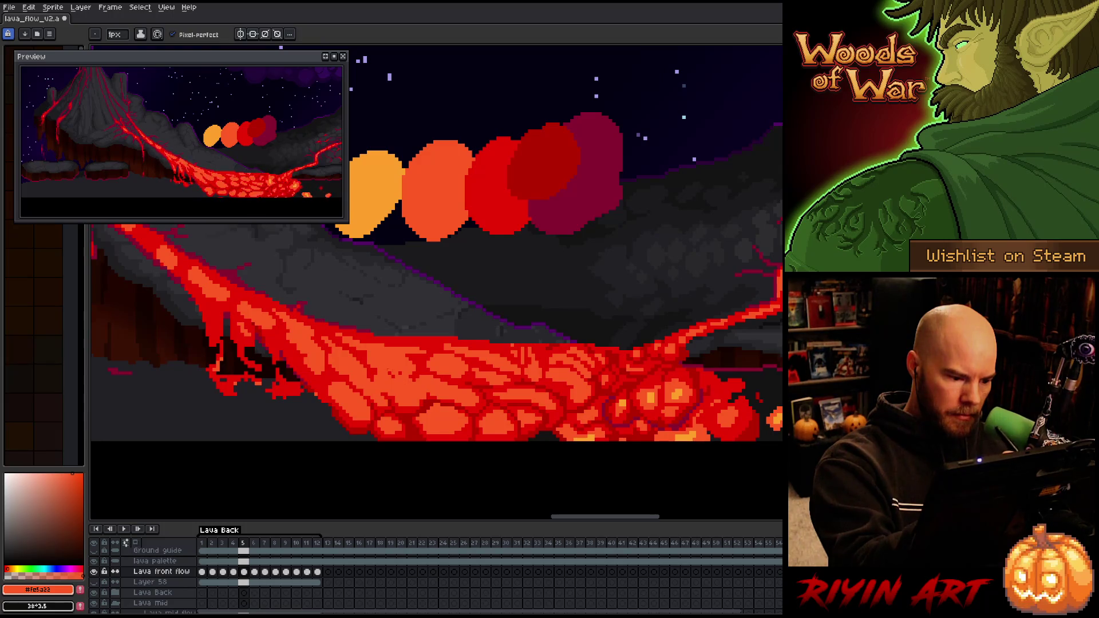
alt+click(420, 383)
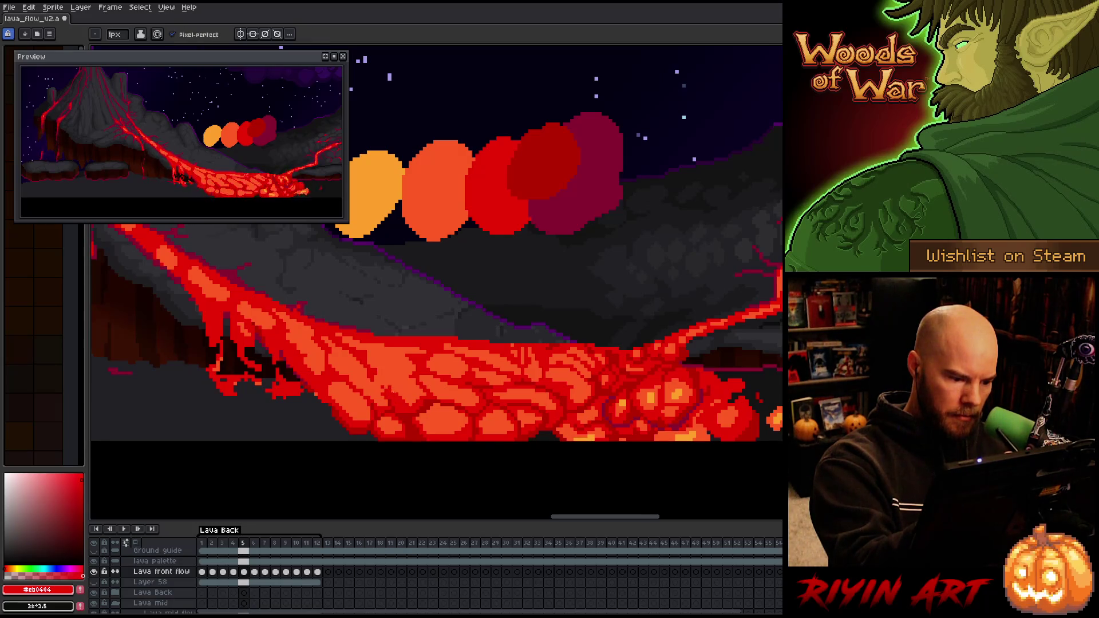
alt+click(413, 403)
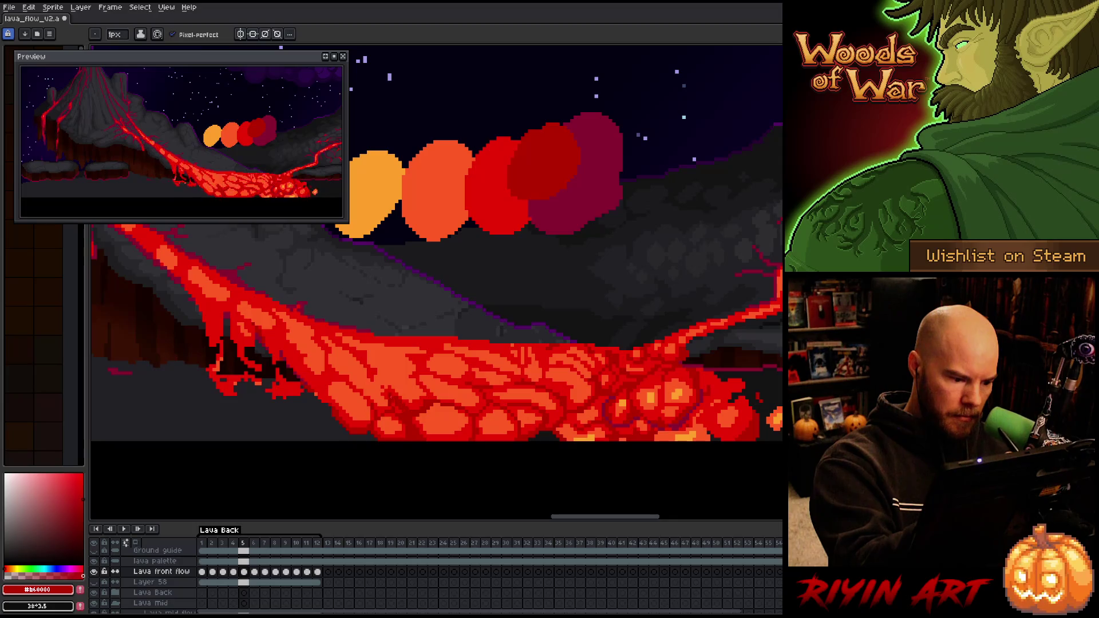
alt+click(396, 410)
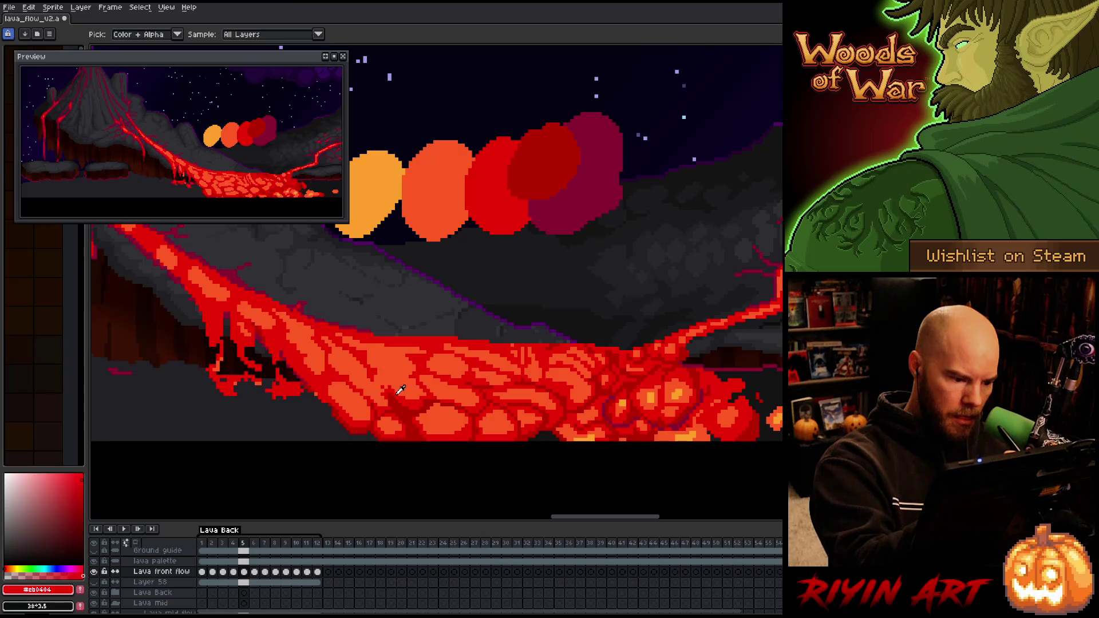
click(379, 382)
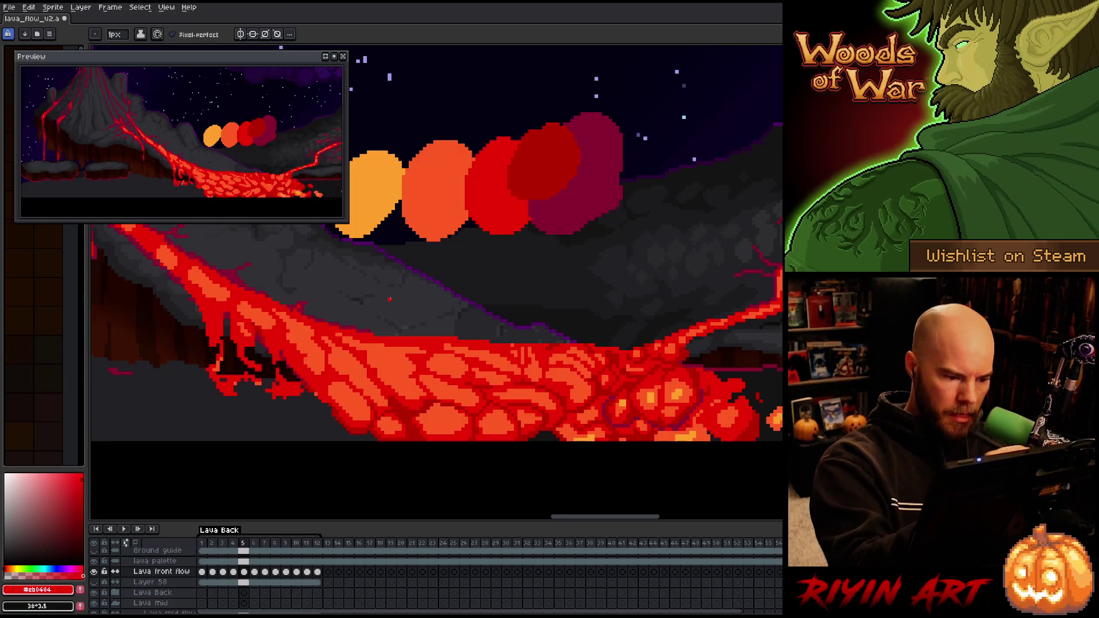
Compare against neighbouring frames, sample the dark red, and save the lava flow file
key(Left)
key(Right)
key(Right)
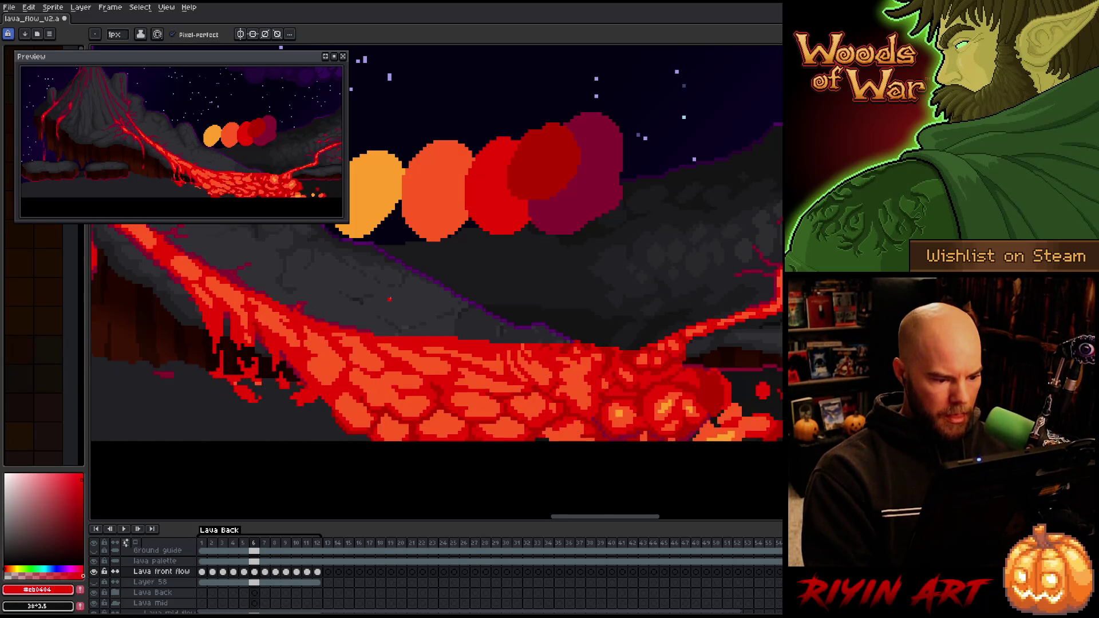
alt+click(438, 394)
key(ctrl+s)
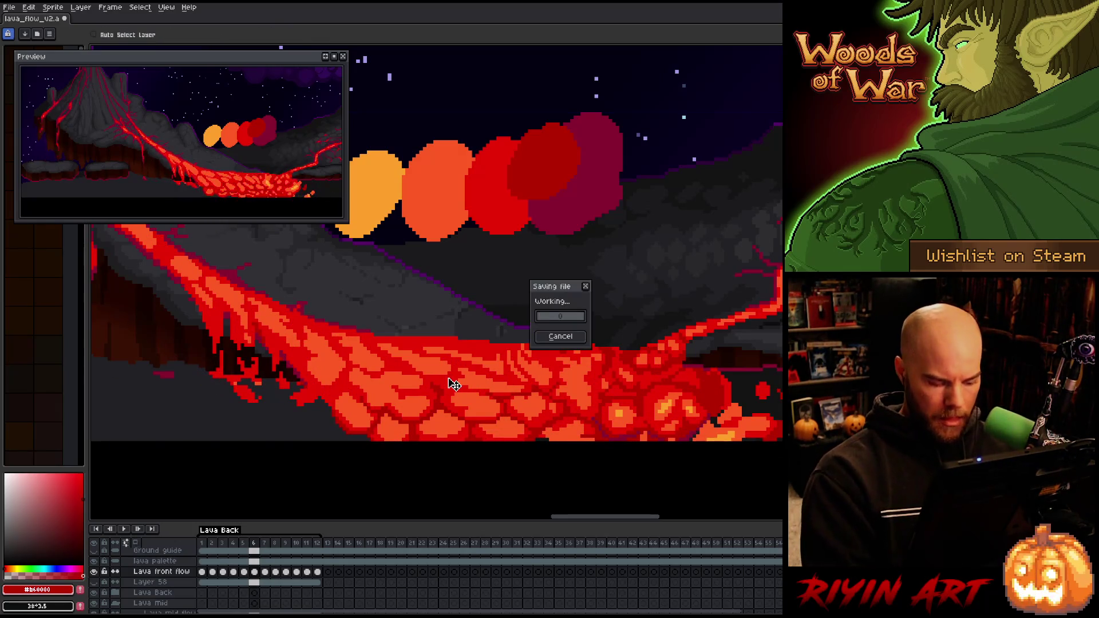
Retouch frame 8 with sampled orange, dark red and bright red, comparing against frame 9, then advance to frame 10
key(Right)
key(Right)
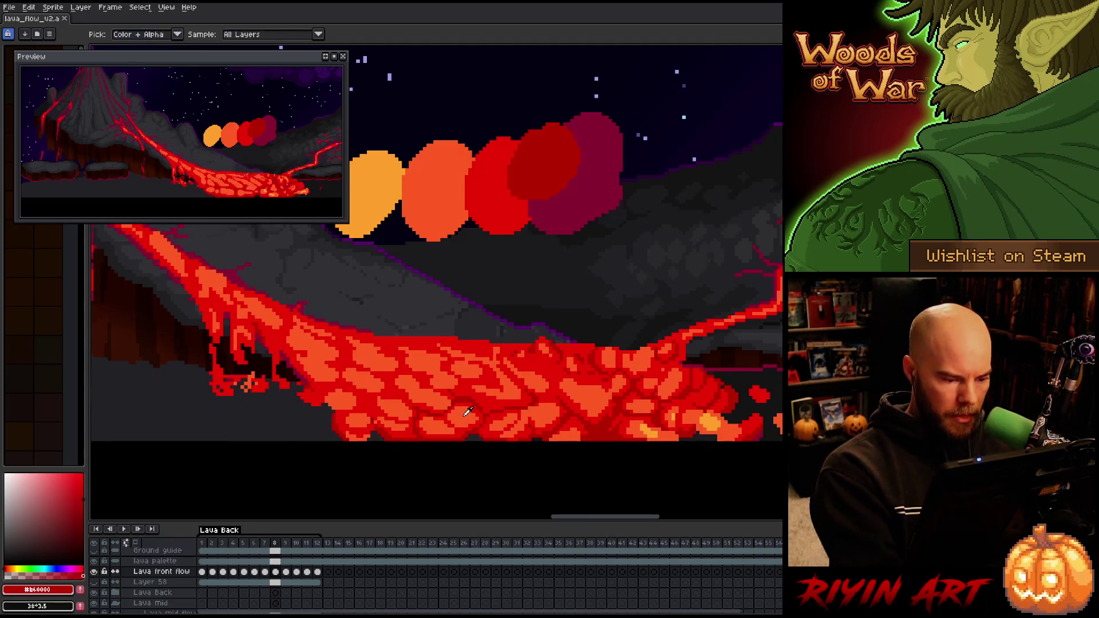
alt+click(438, 395)
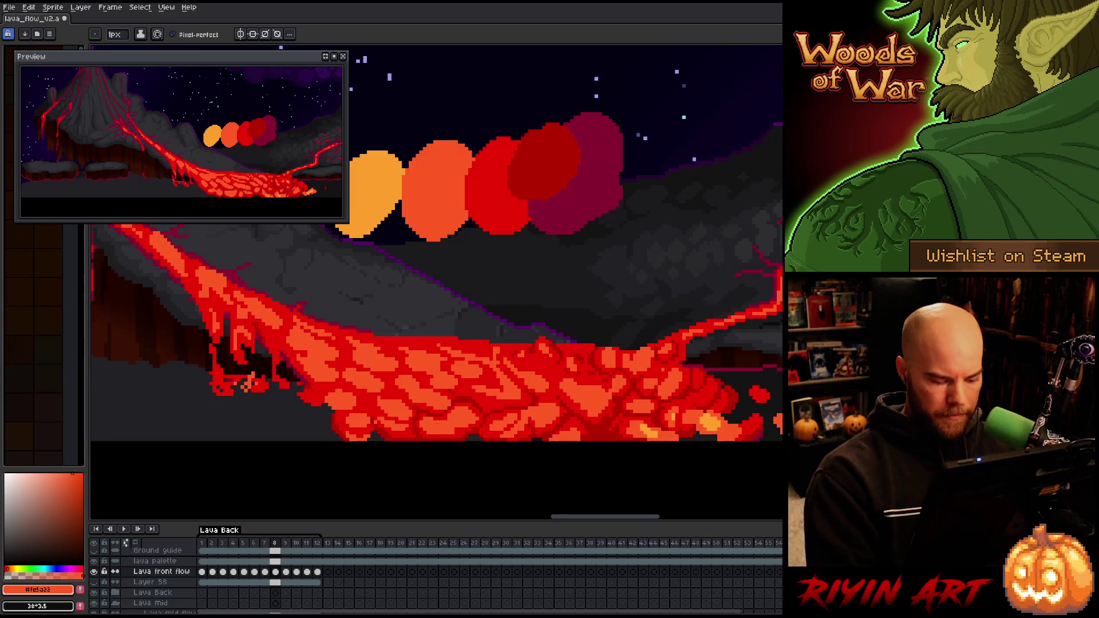
key(Right)
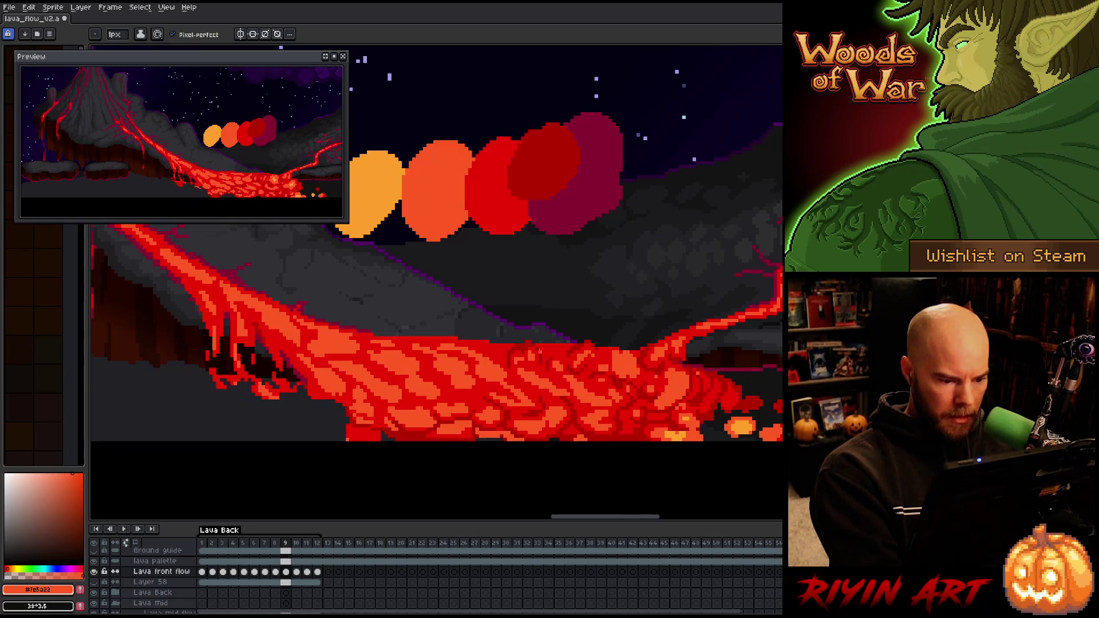
key(Left)
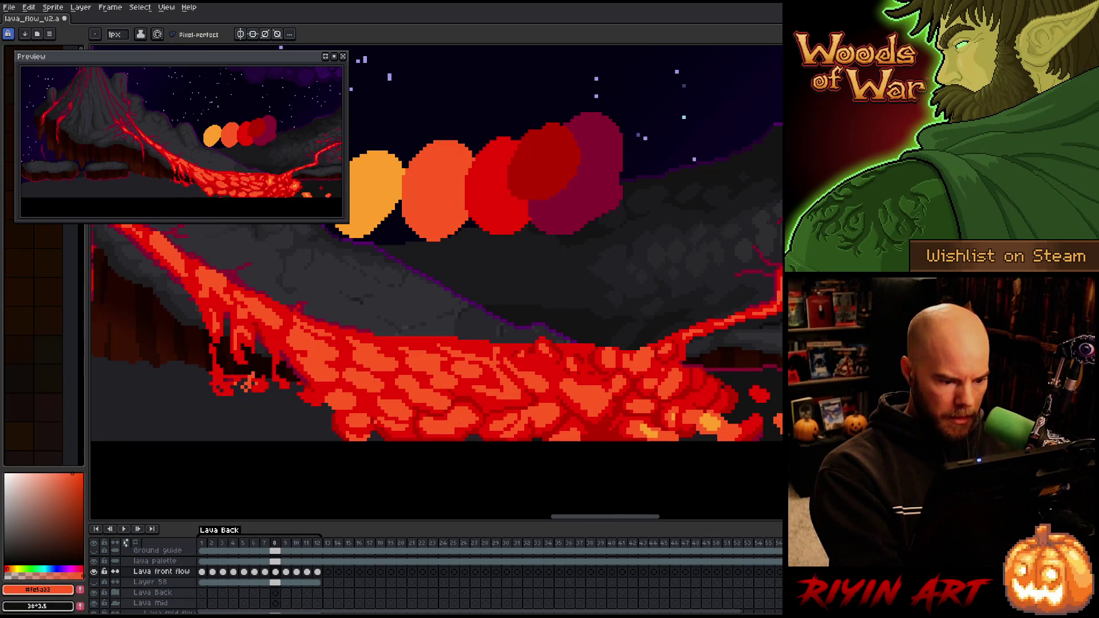
key(Right)
key(Left)
alt+click(442, 416)
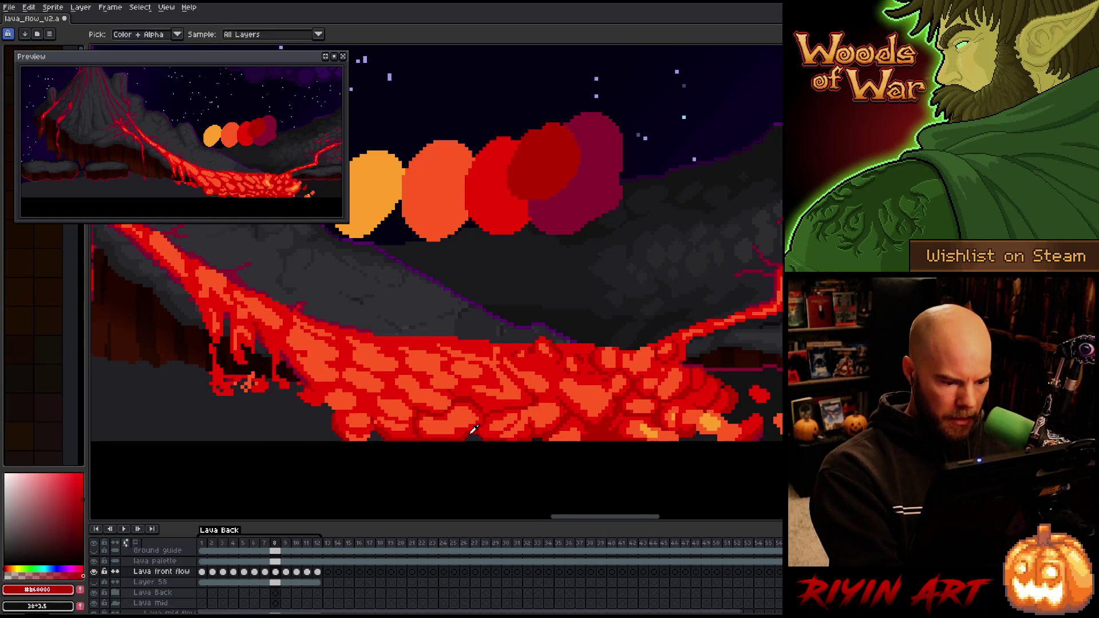
alt+click(463, 424)
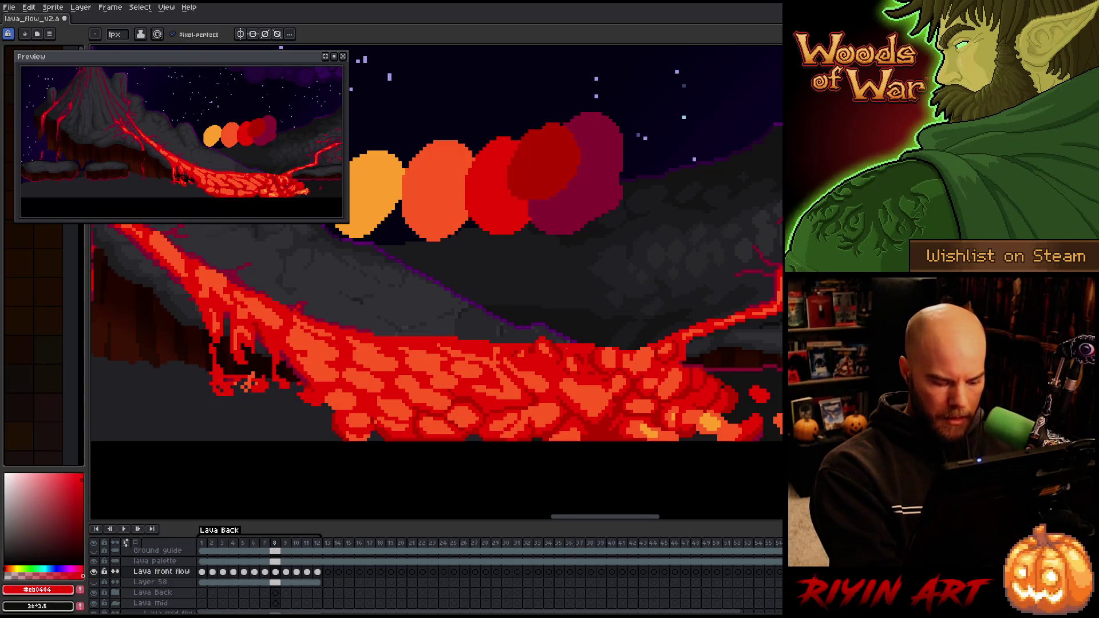
key(Right)
key(Right)
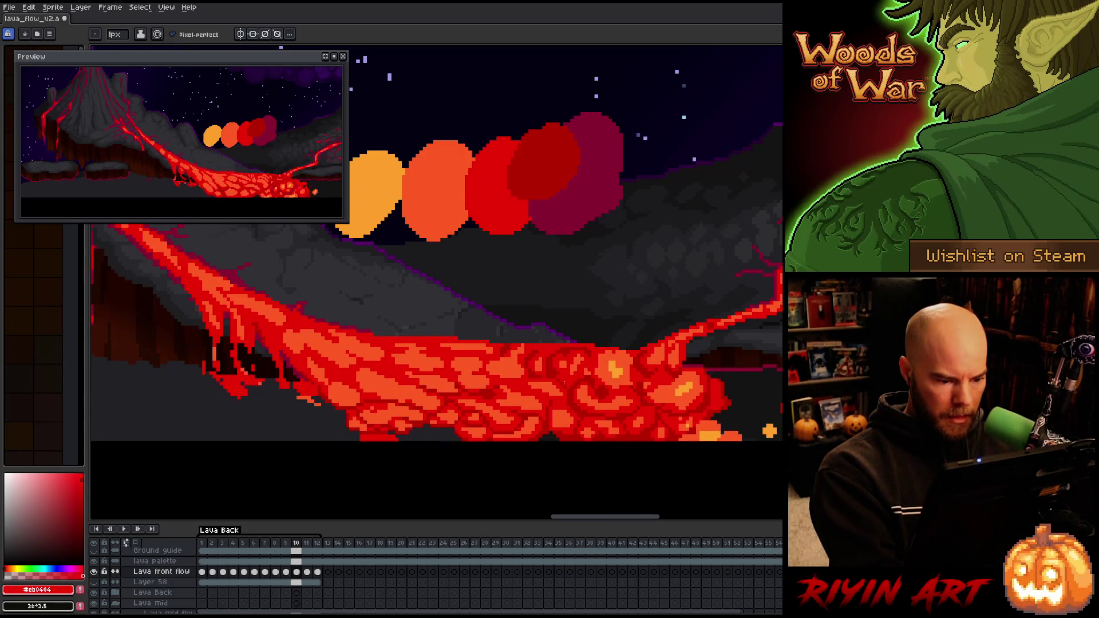
key(Right)
Step through frames 11–12, wrap around to frame 1, and flip forward to frame 5
key(Right)
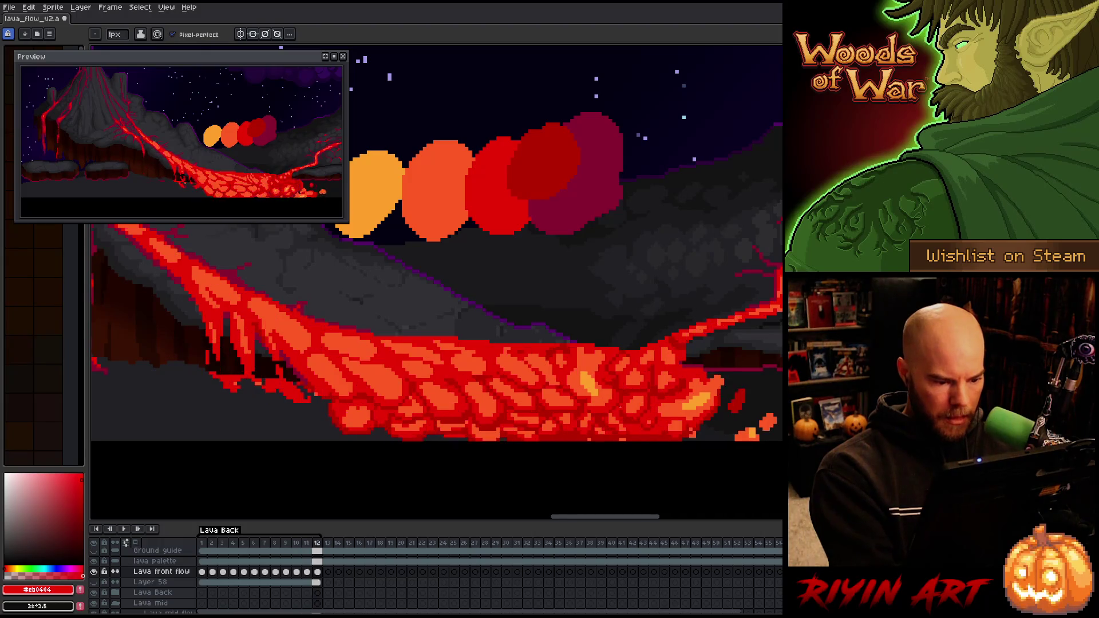
key(Right)
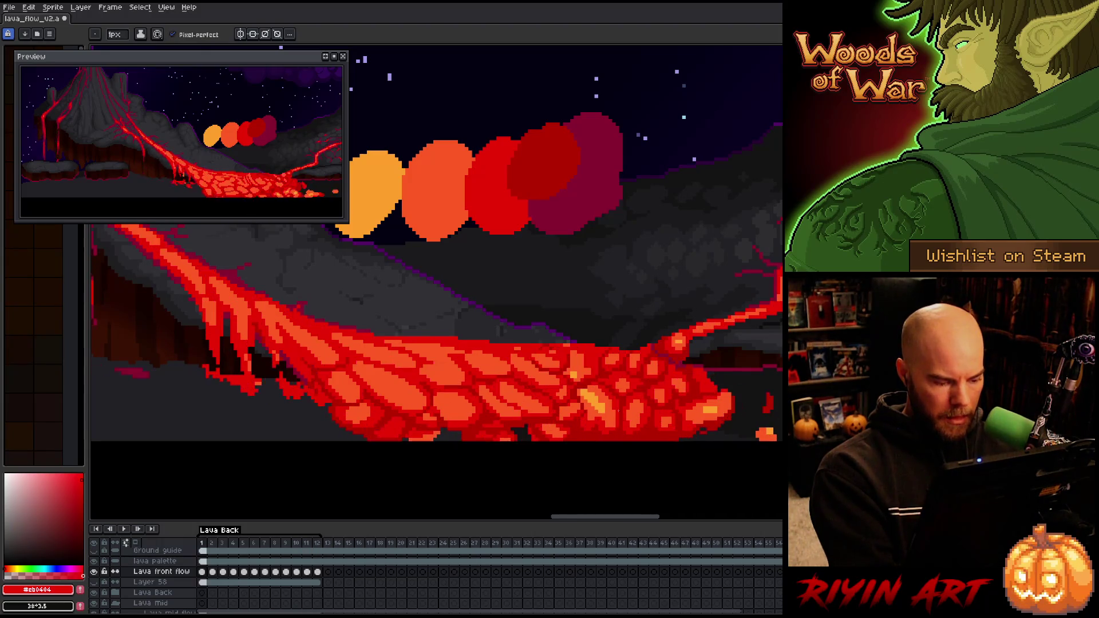
key(Right)
key(Left)
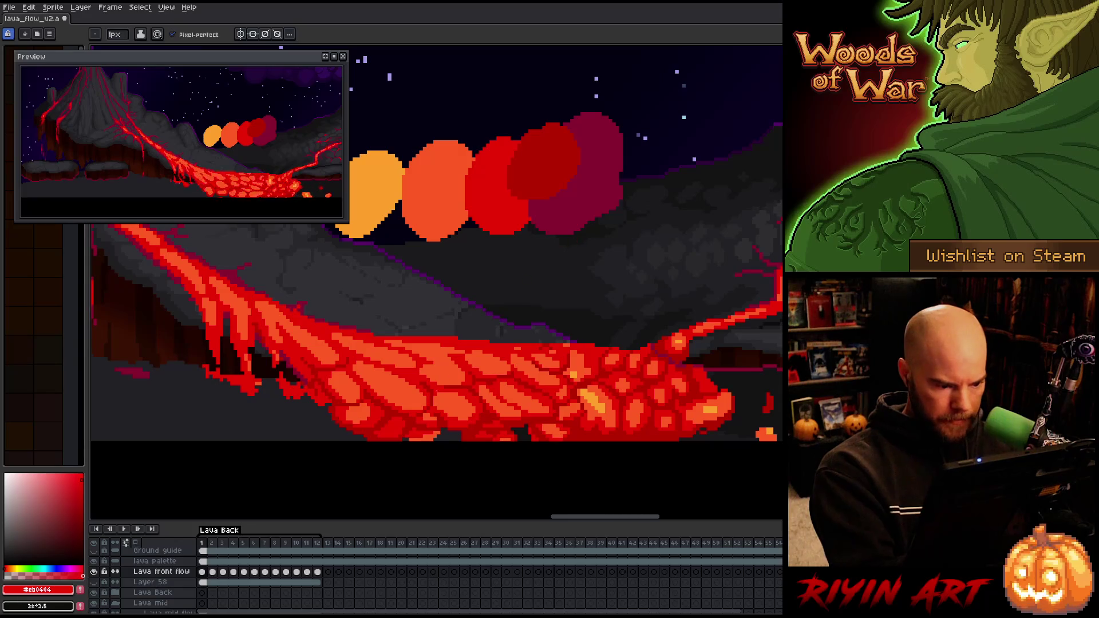
key(Right)
key(Right)
key(Left)
key(Right)
key(Left)
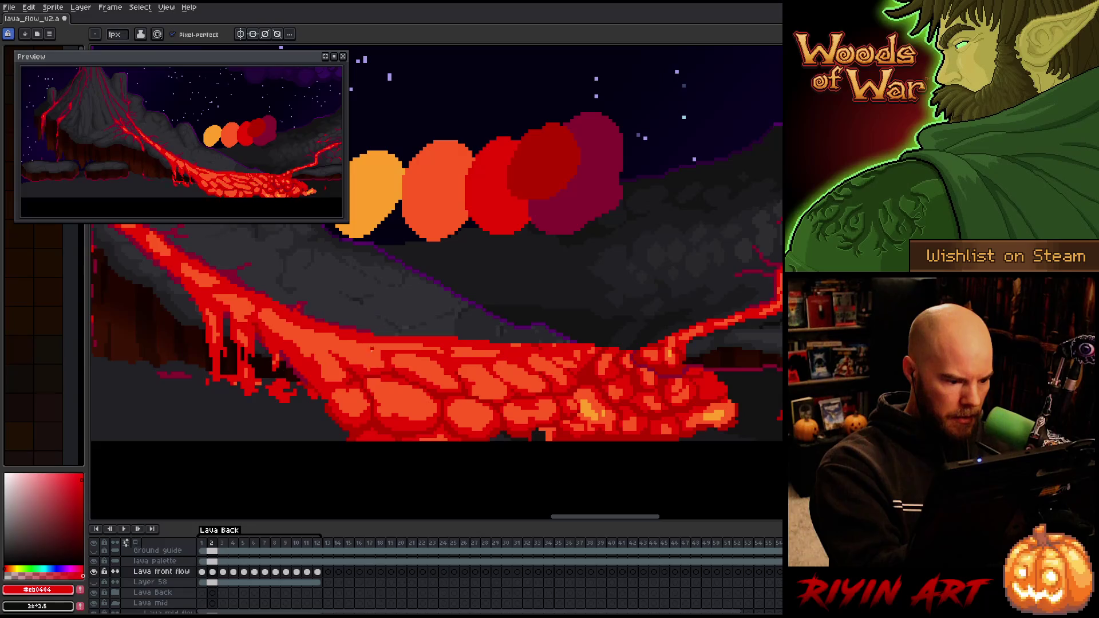
key(Right)
key(Left)
key(Right)
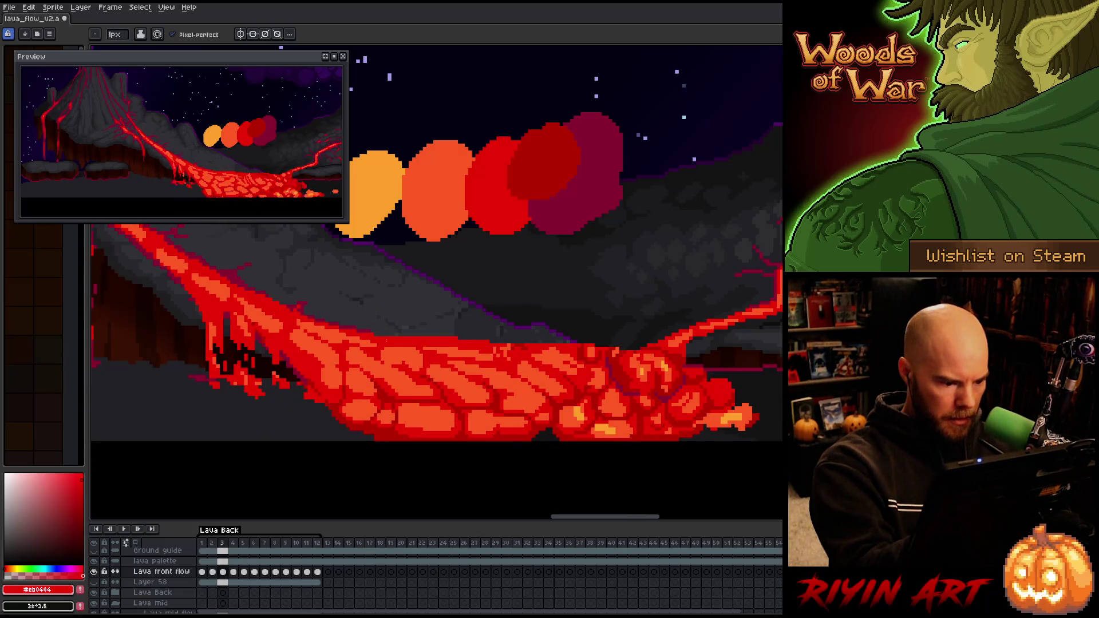
key(Right)
key(Left)
key(Right)
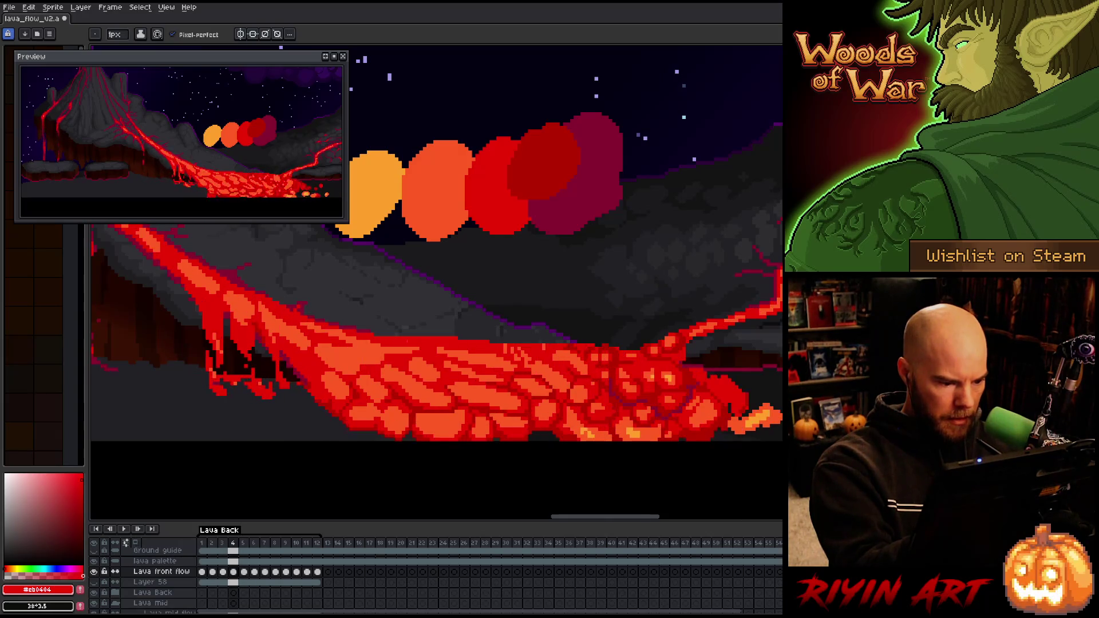
key(Right)
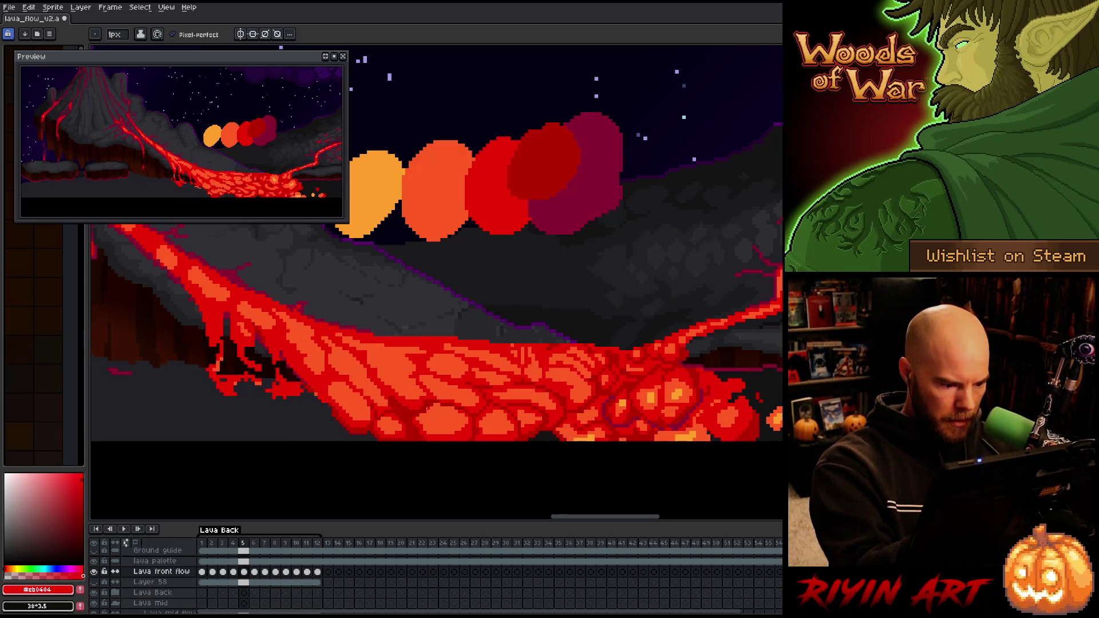
Compare frame 5 with frame 4 and touch up its lava cells in bright red and orange
key(Left)
key(Right)
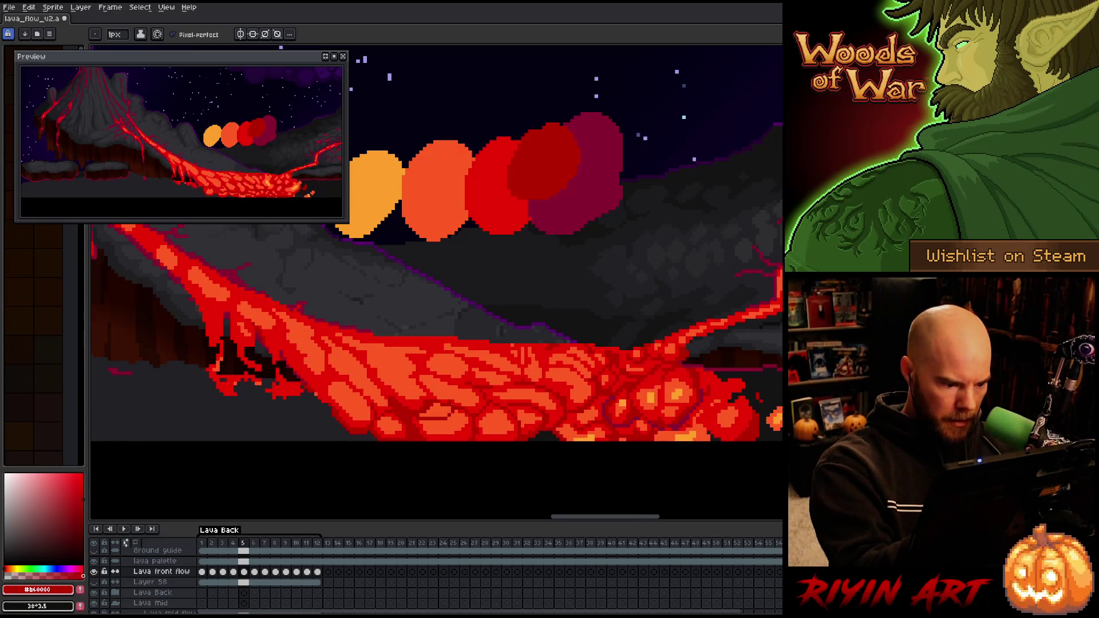
alt+click(432, 366)
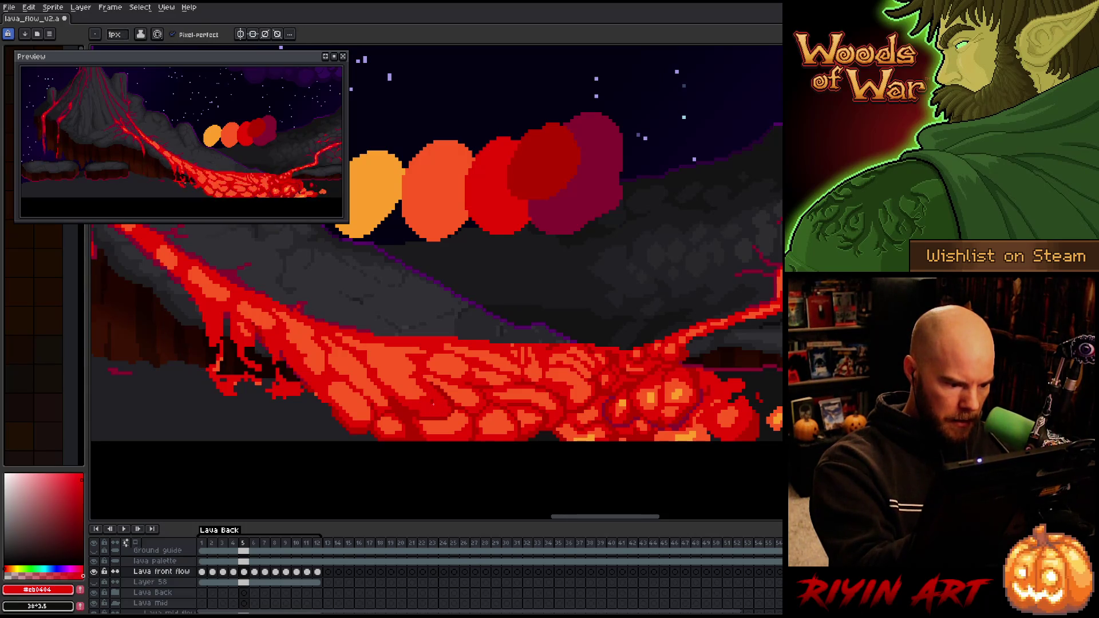
key(Right)
key(Left)
alt+click(417, 380)
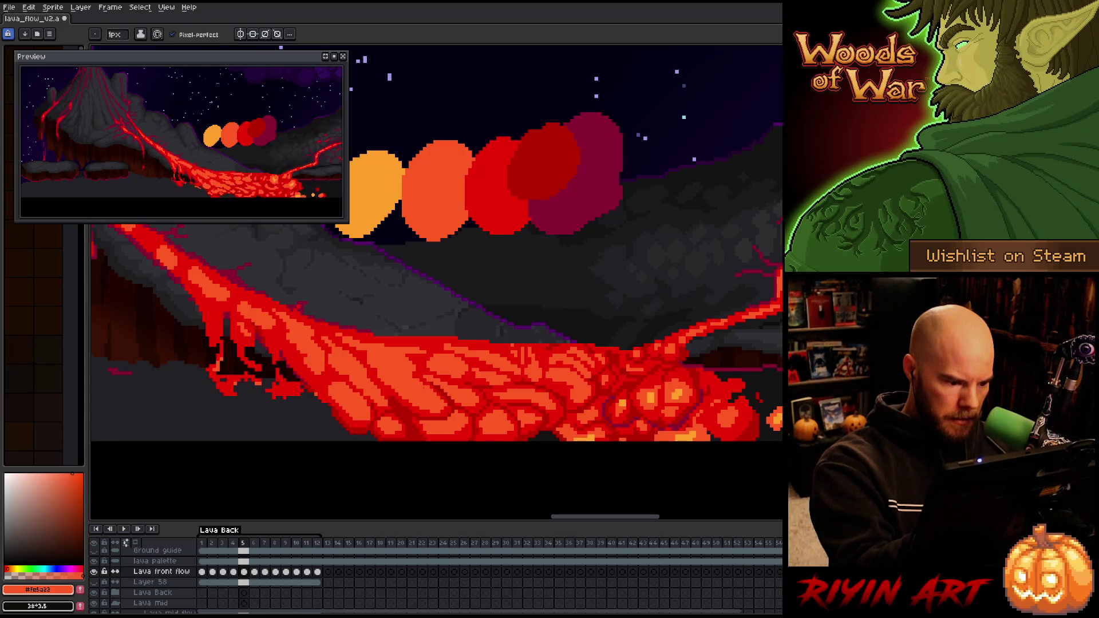
alt+click(418, 382)
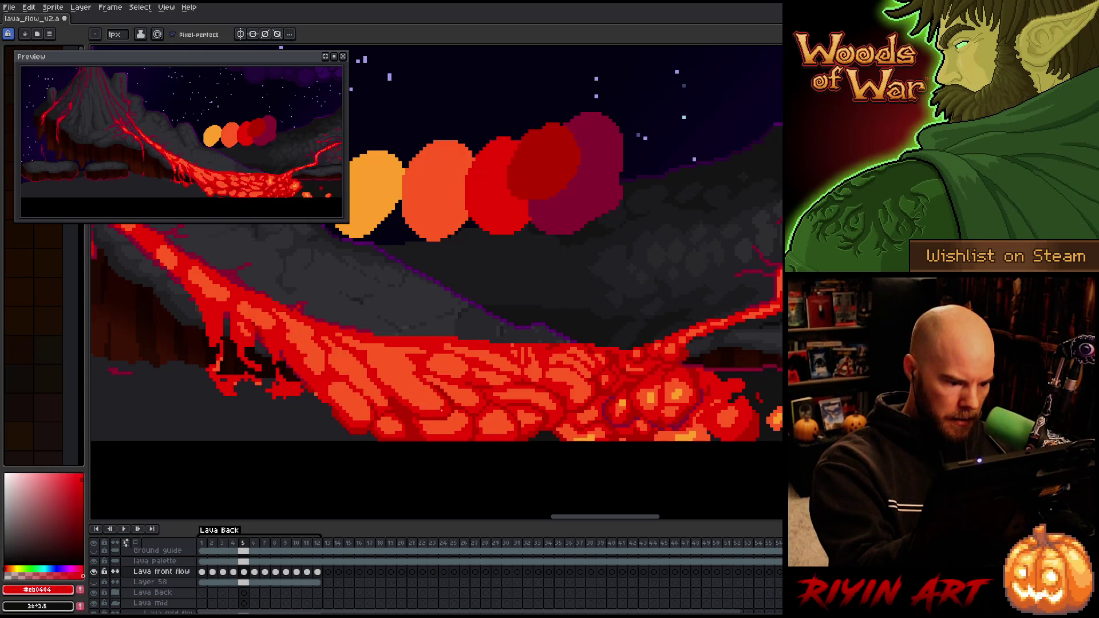
Flip between frames 4 and 5 to check the touch-ups, then advance to frame 6
key(Left)
key(Right)
key(Left)
key(Right)
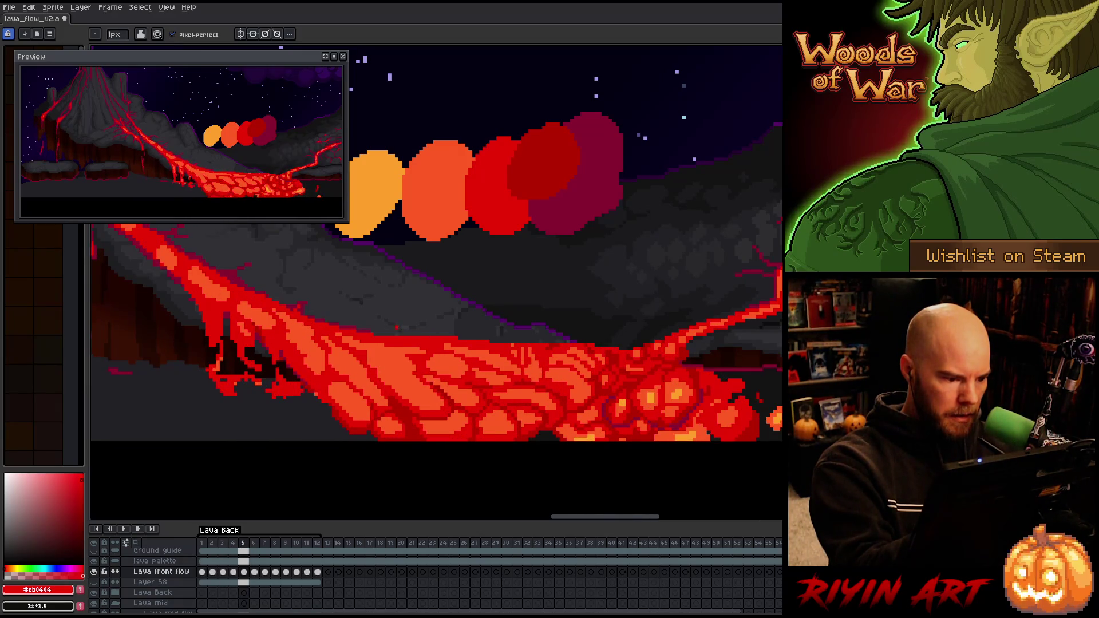
key(Right)
key(Left)
key(Right)
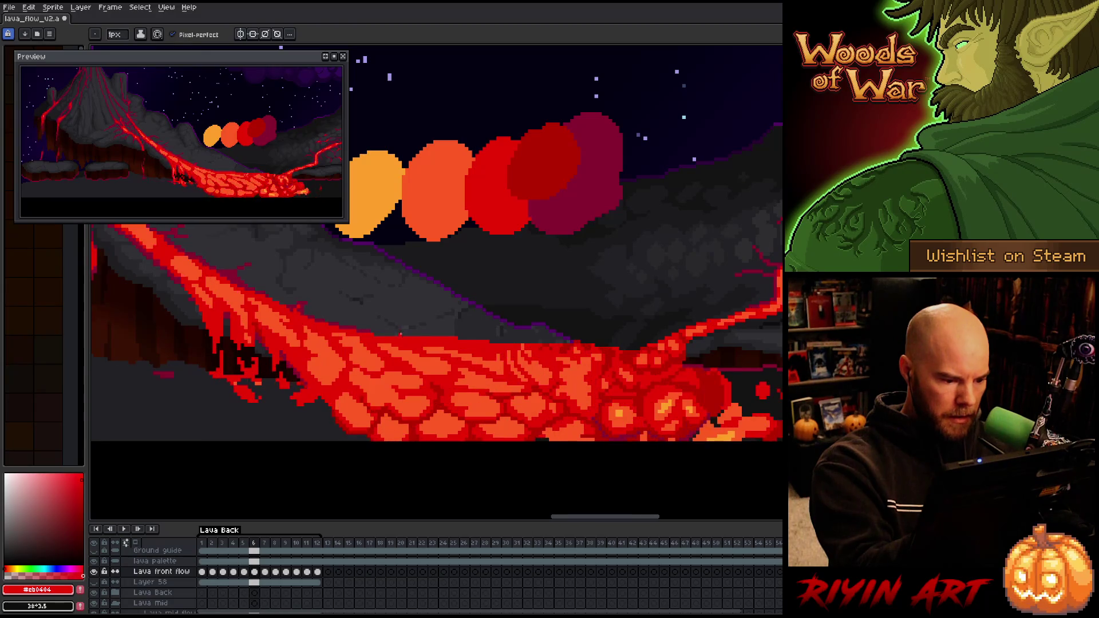
Sample the dark red, bright red and orange lava shades, then advance to frame 7
alt+click(445, 411)
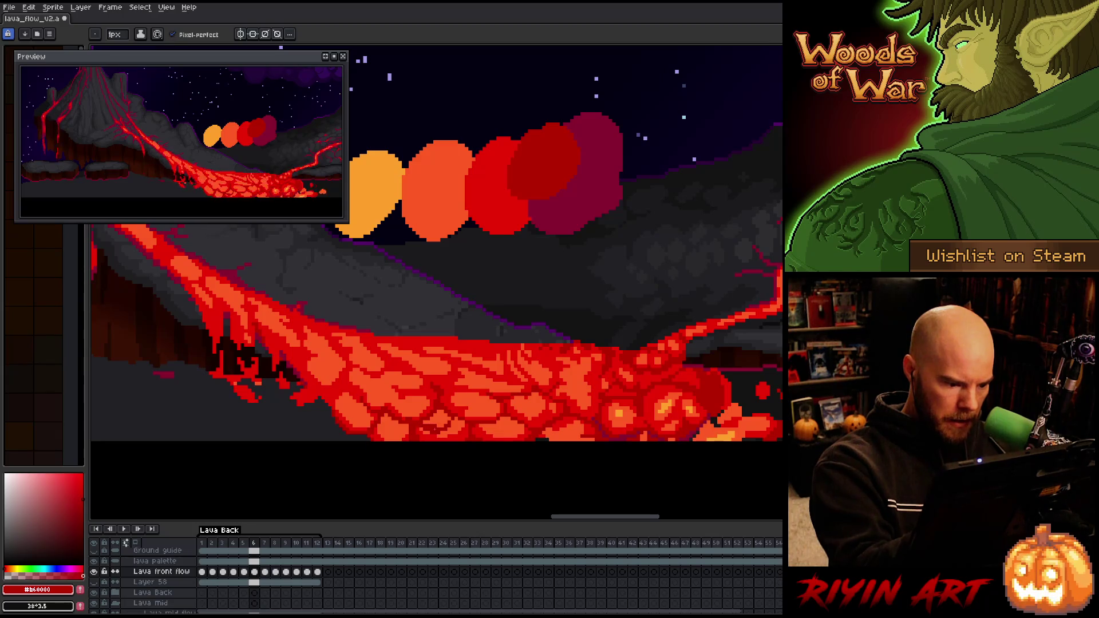
alt+click(434, 401)
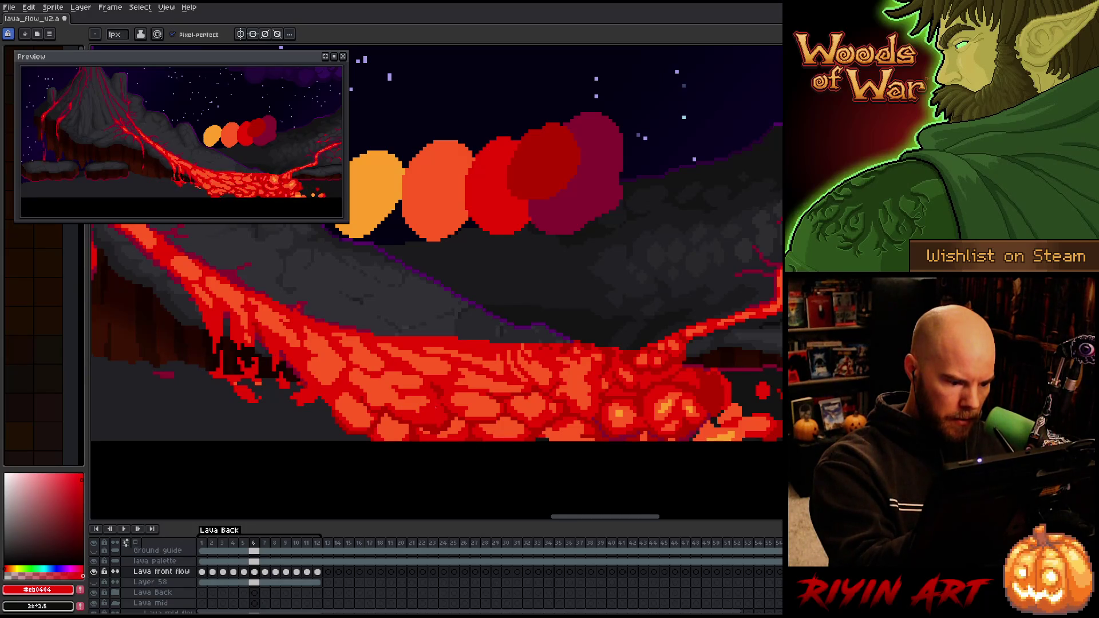
alt+click(434, 408)
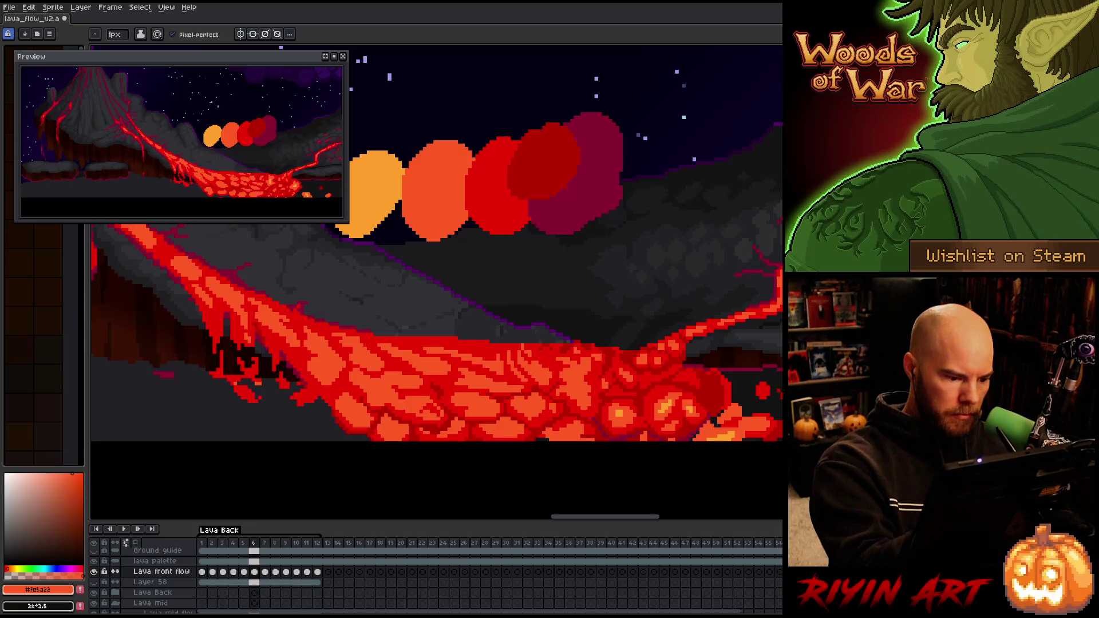
alt+click(719, 417)
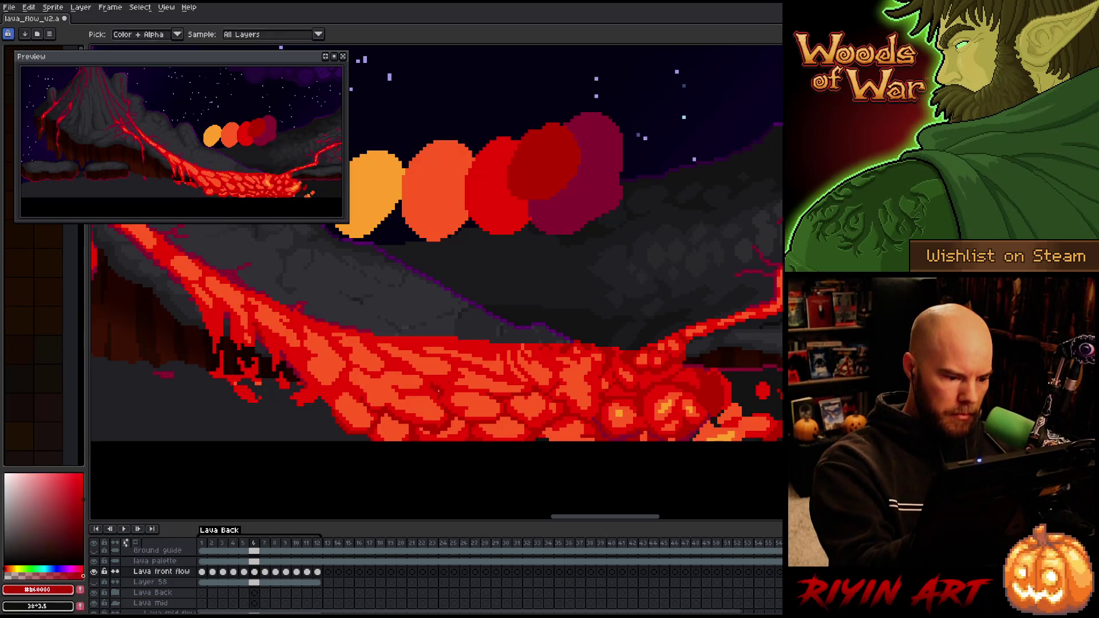
alt+click(430, 396)
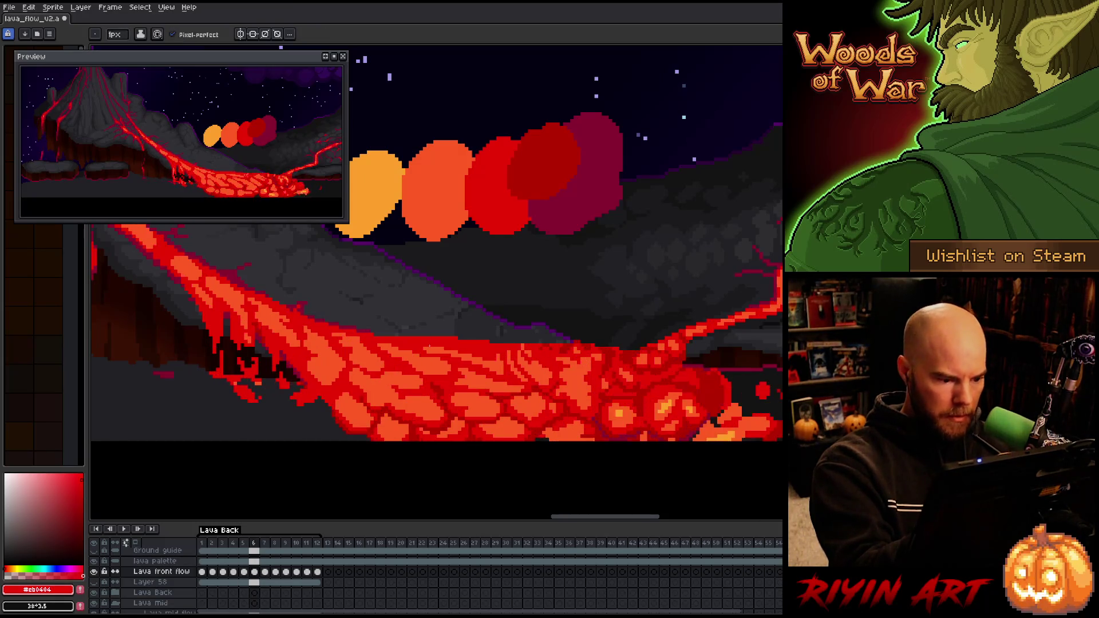
alt+click(719, 417)
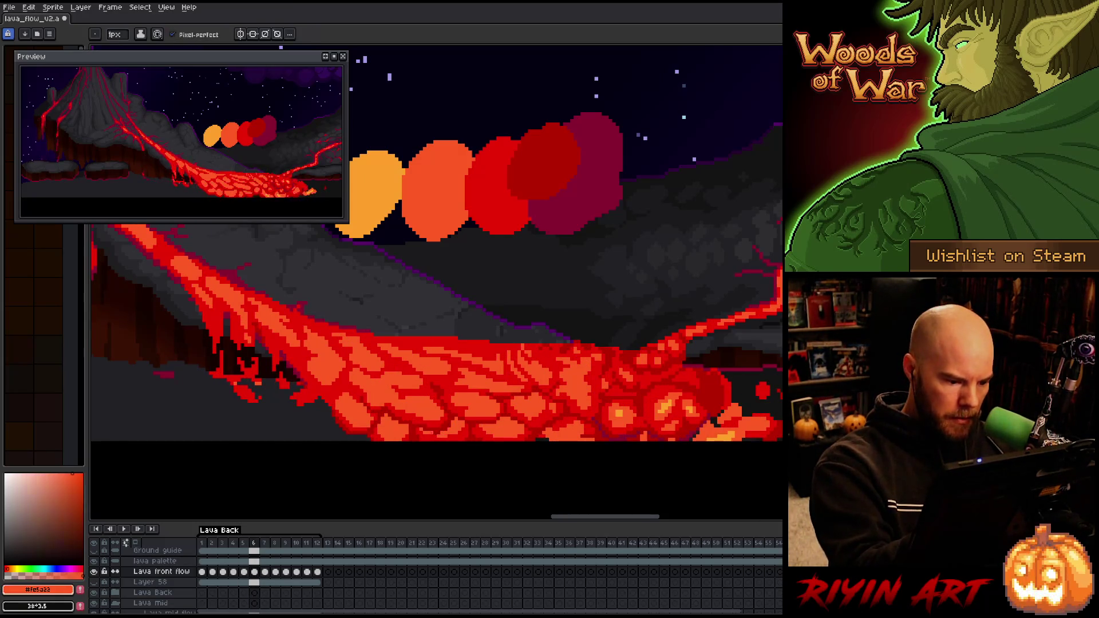
alt+click(712, 420)
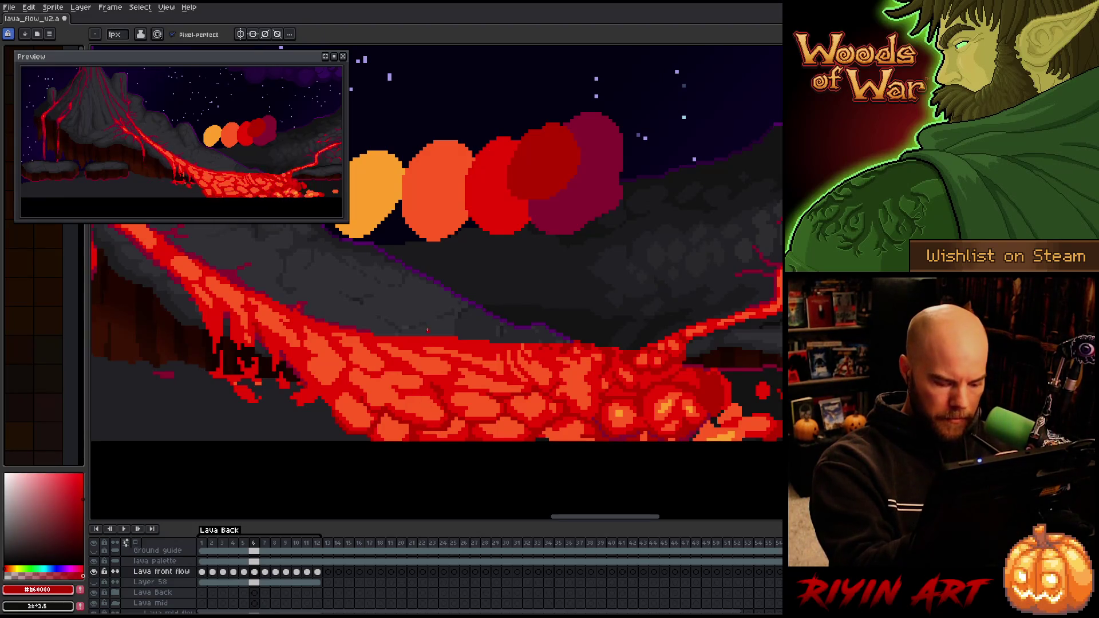
alt+click(409, 393)
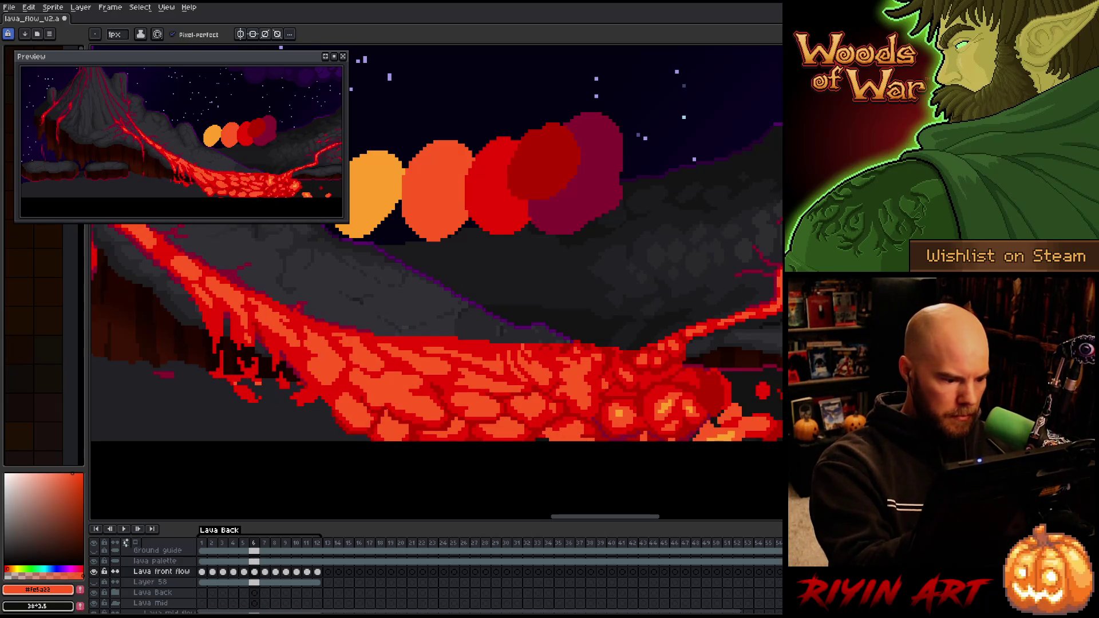
key(Right)
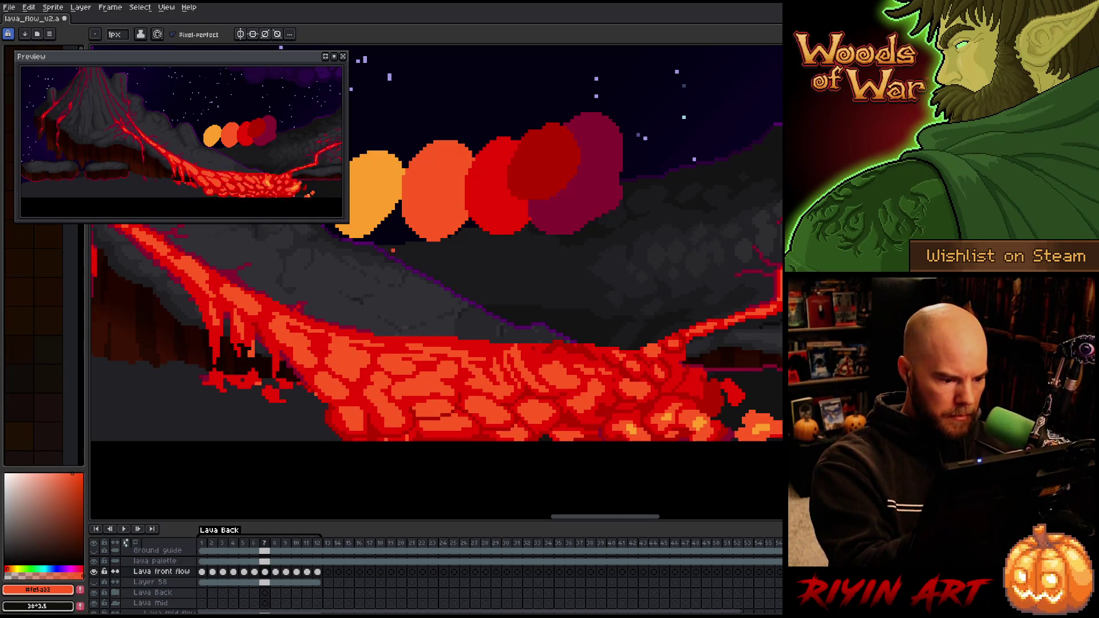
Flip between frames 6 and 7 to compare the lava, sampling the dark red
key(Right)
key(Left)
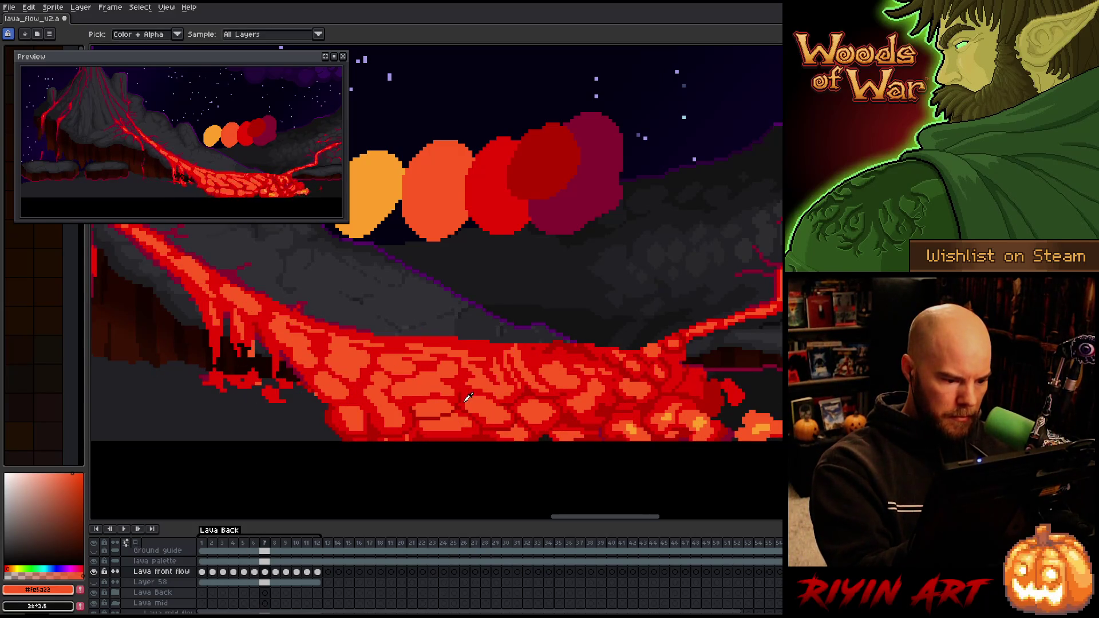
alt+click(461, 400)
key(Left)
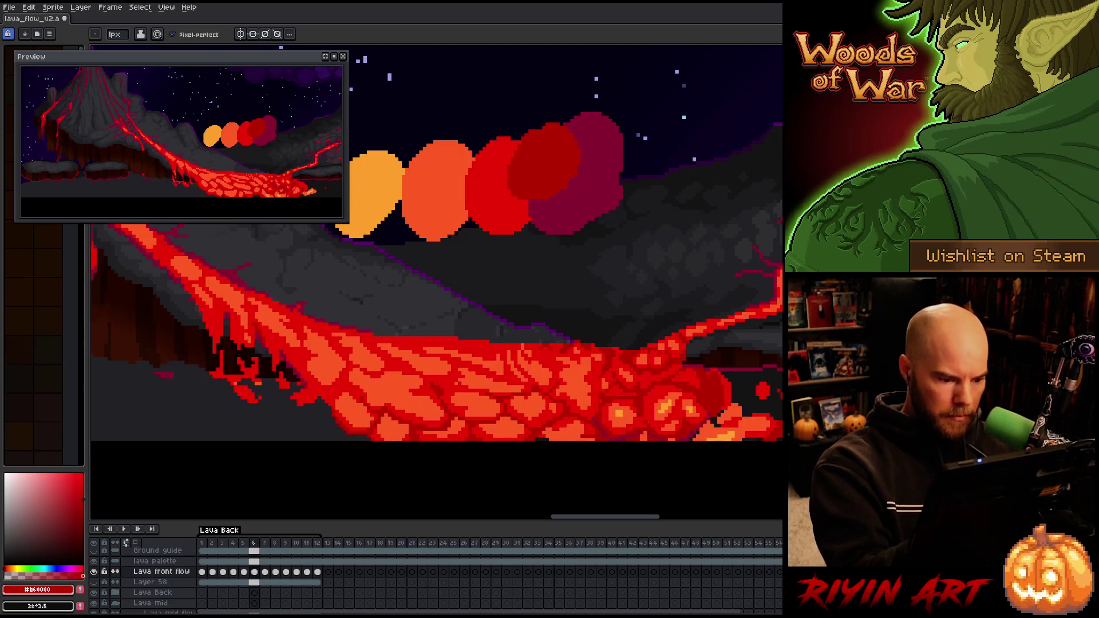
key(Right)
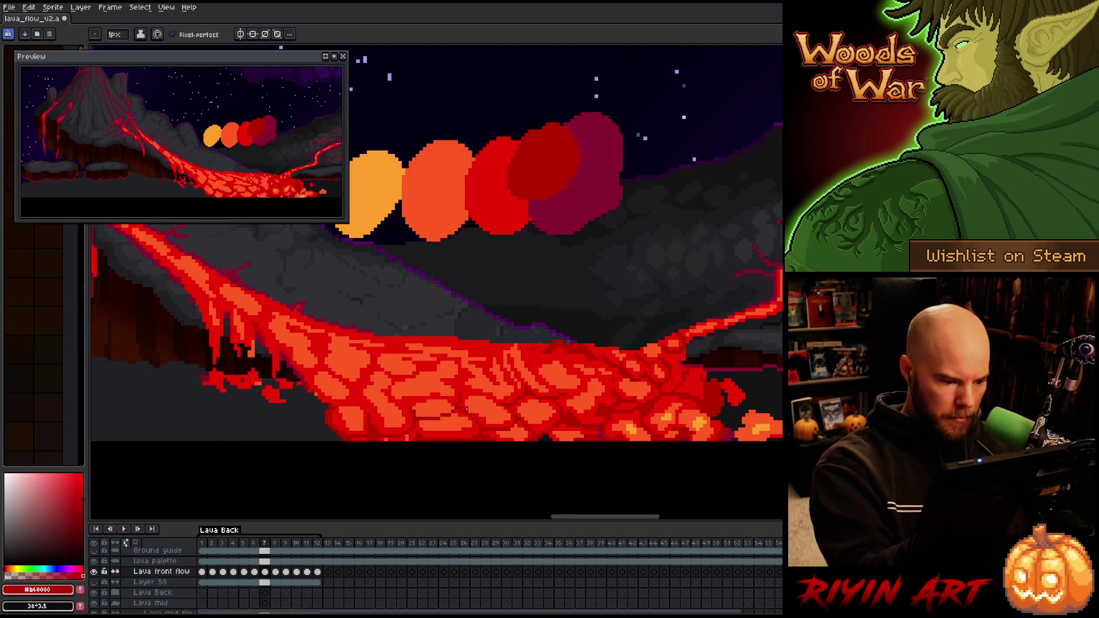
key(Left)
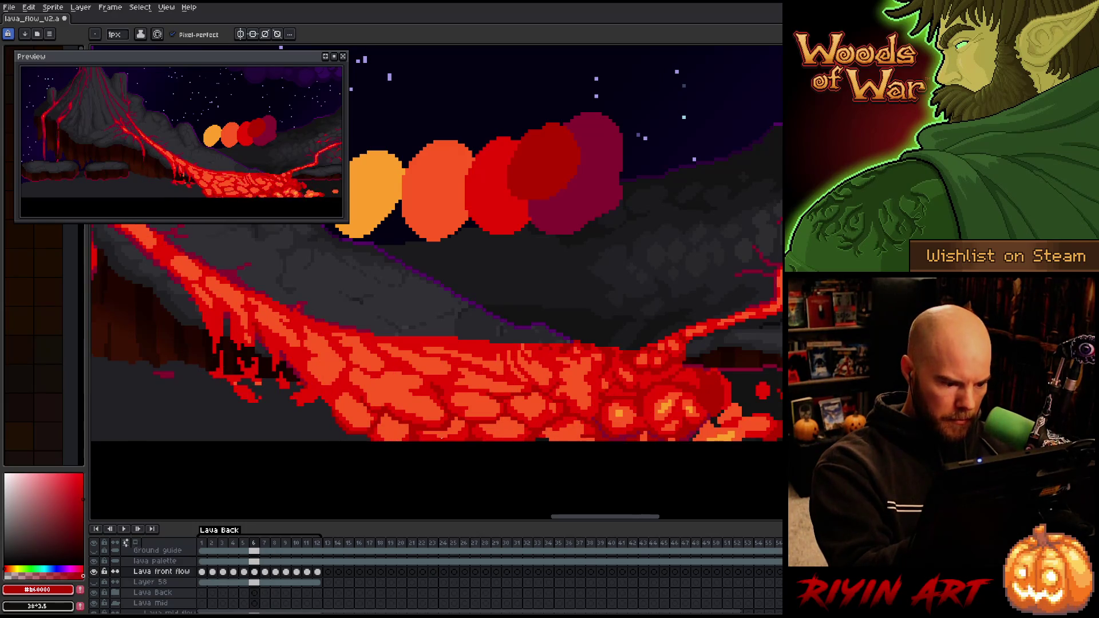
key(Right)
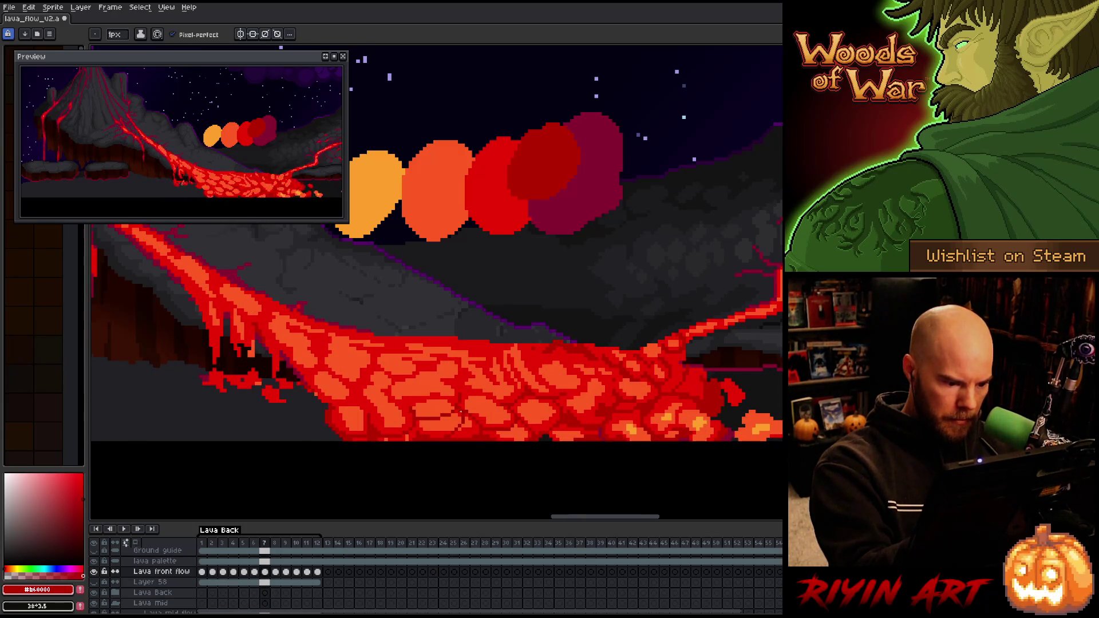
Sample red and orange lava shades, try a dark red line, undo it, and return to frame 6
alt+click(461, 402)
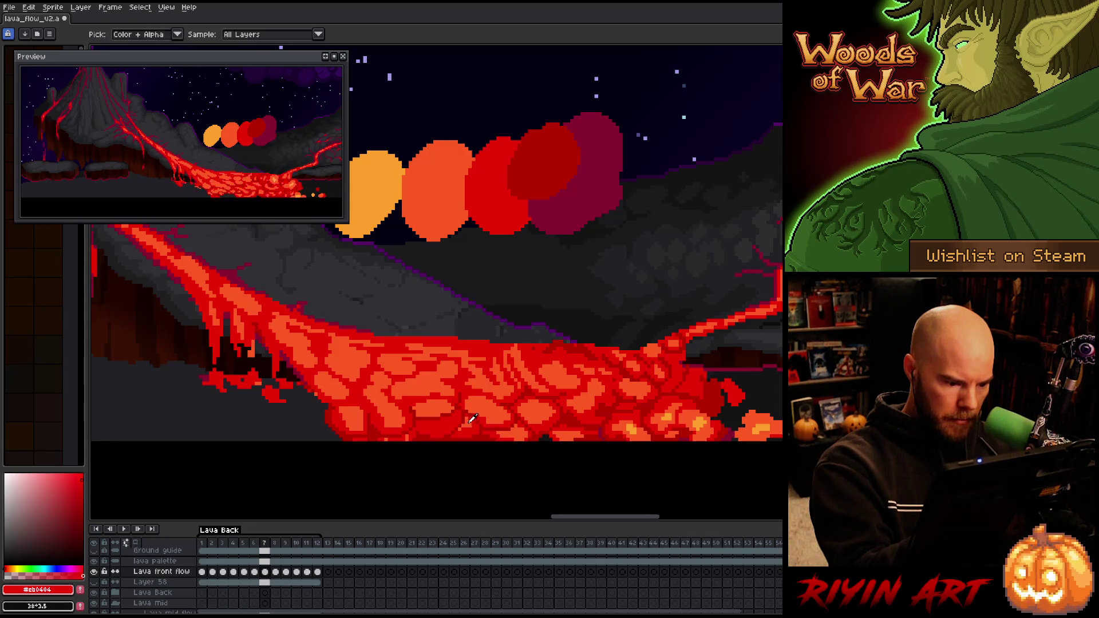
alt+click(473, 418)
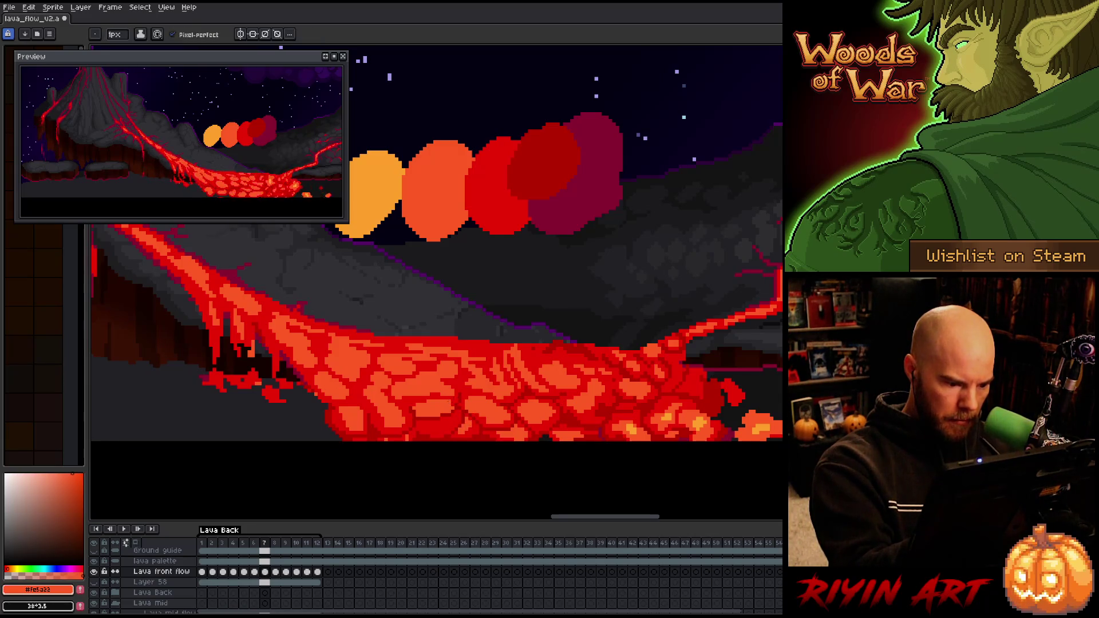
alt+click(452, 416)
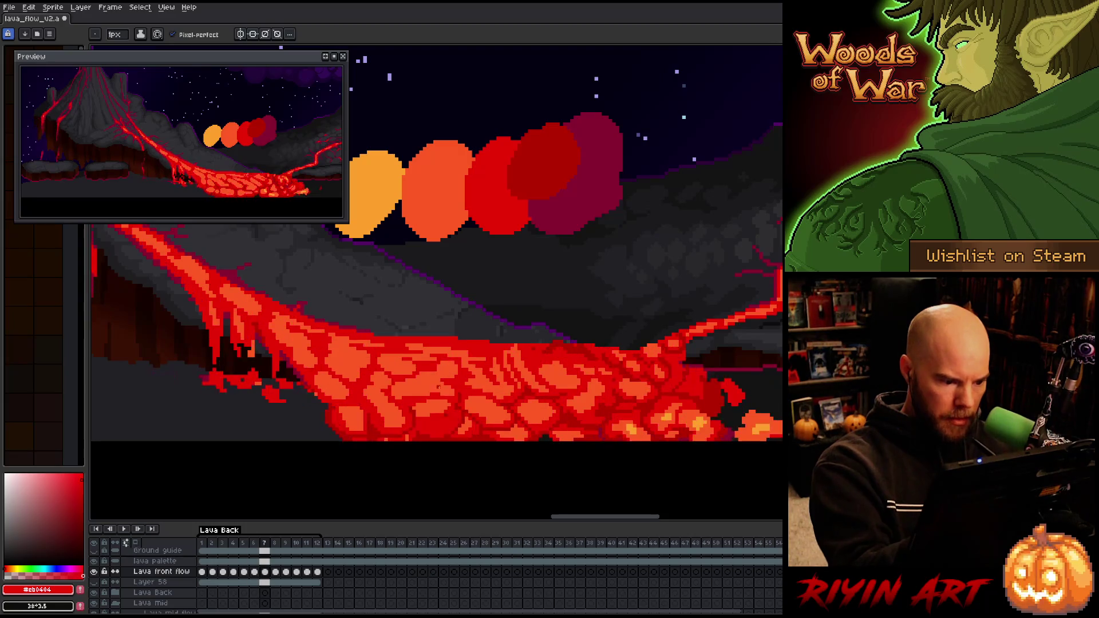
alt+click(438, 407)
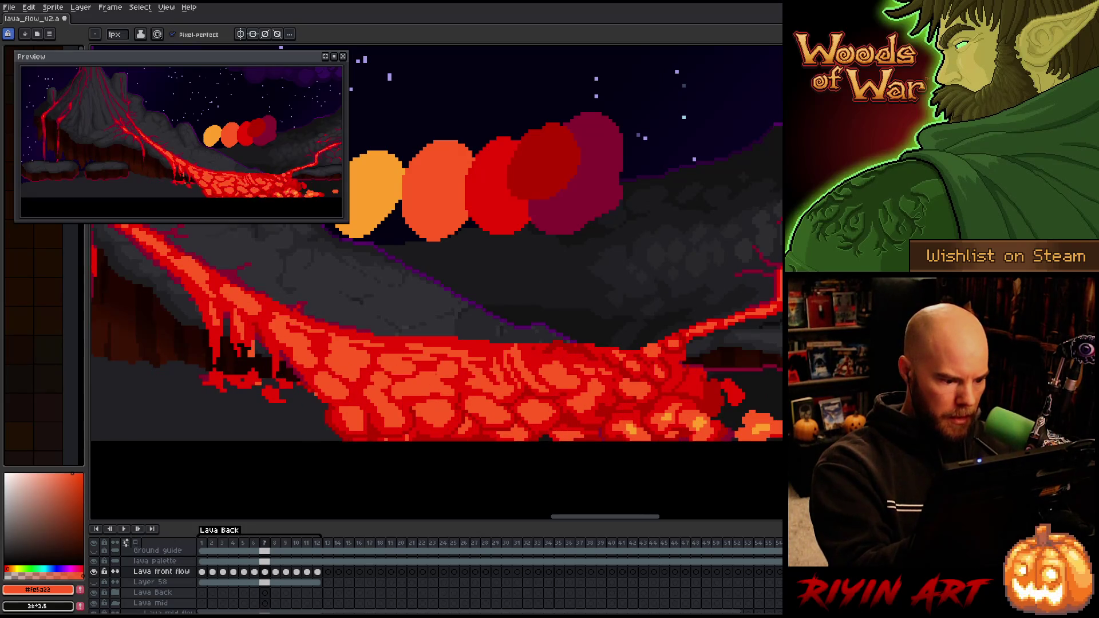
alt+click(460, 403)
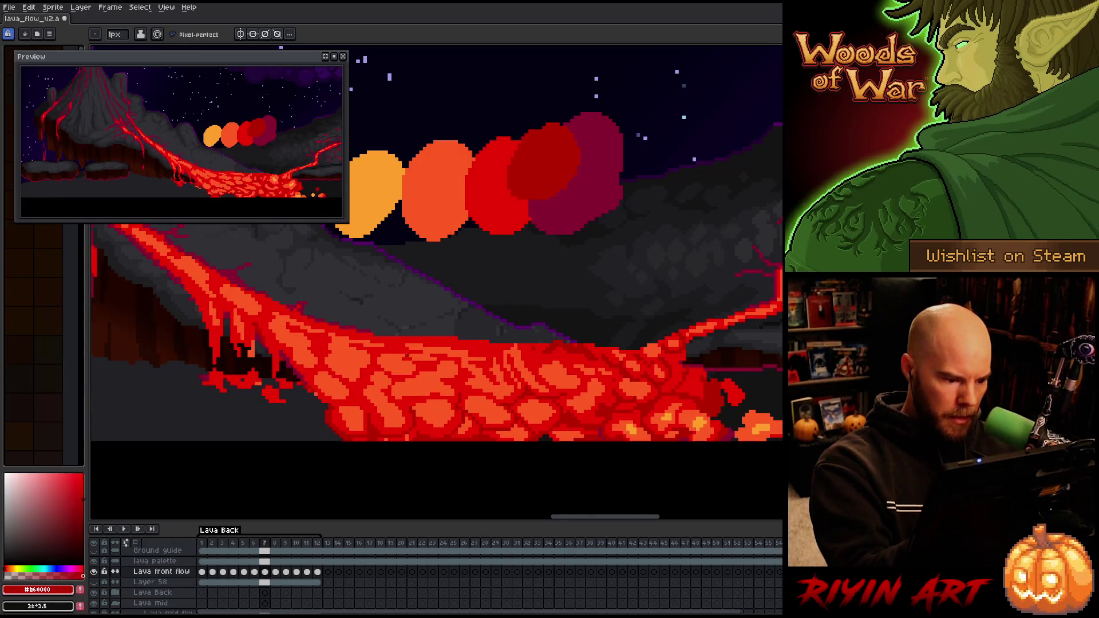
drag(418, 398, 455, 398)
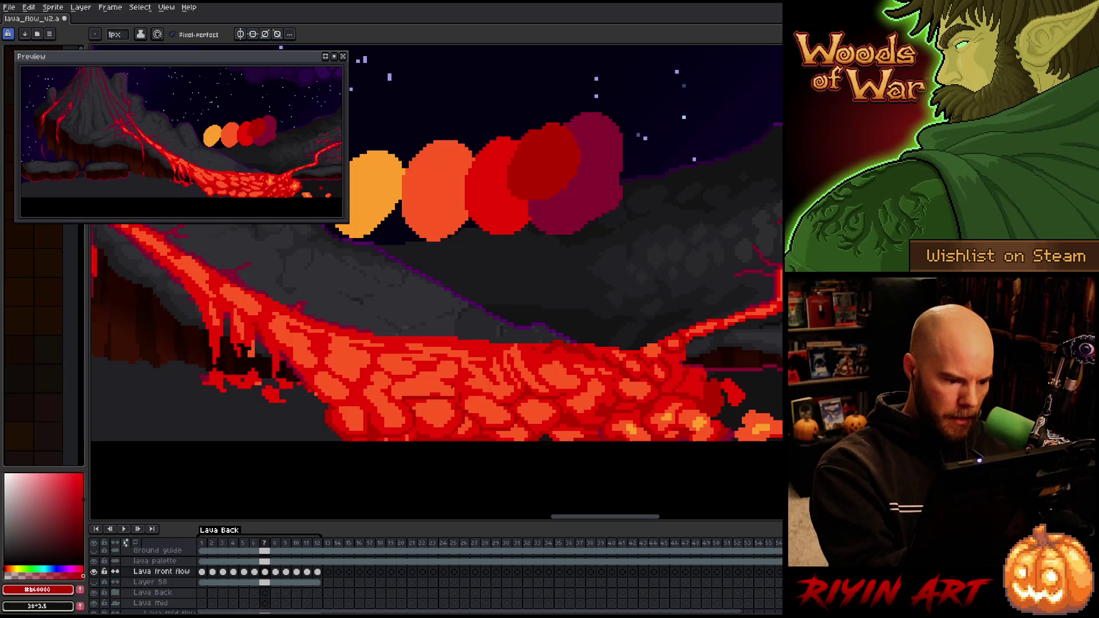
key(ctrl+z)
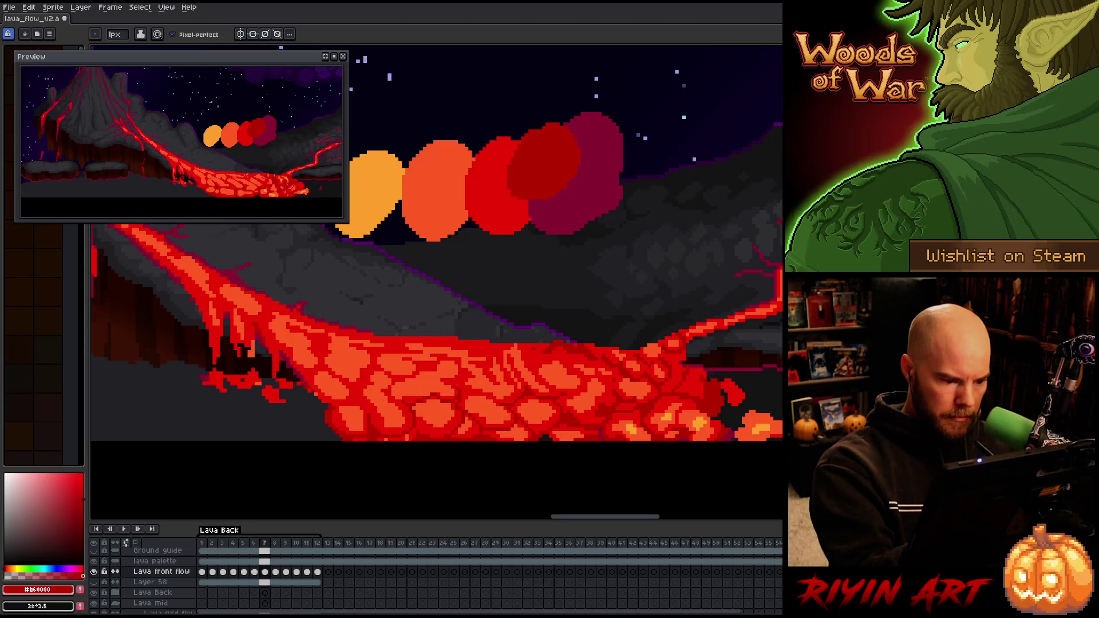
key(comma)
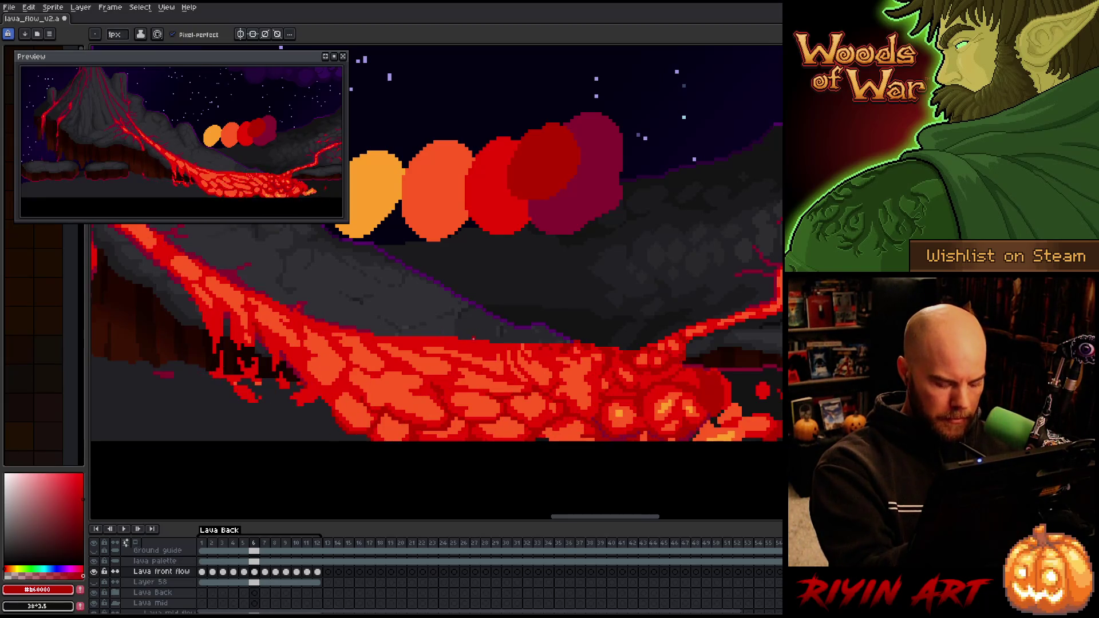
Flip around frame 7 toward frame 8 and sample the orange and red lava colours
key(period)
key(comma)
key(period)
key(period)
key(comma)
key(period)
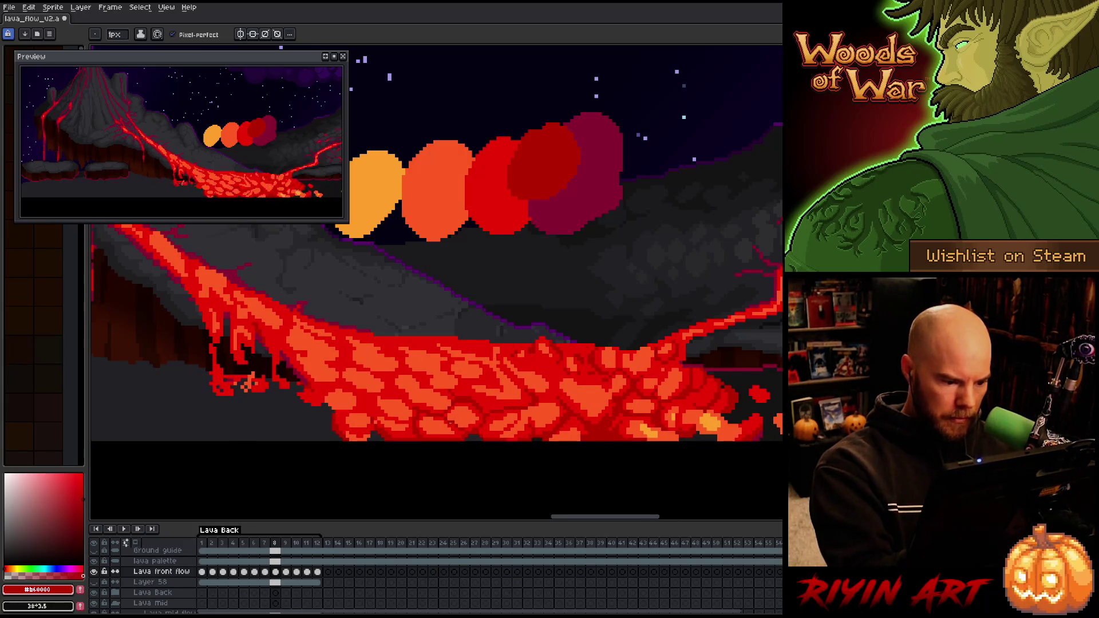
alt+click(461, 390)
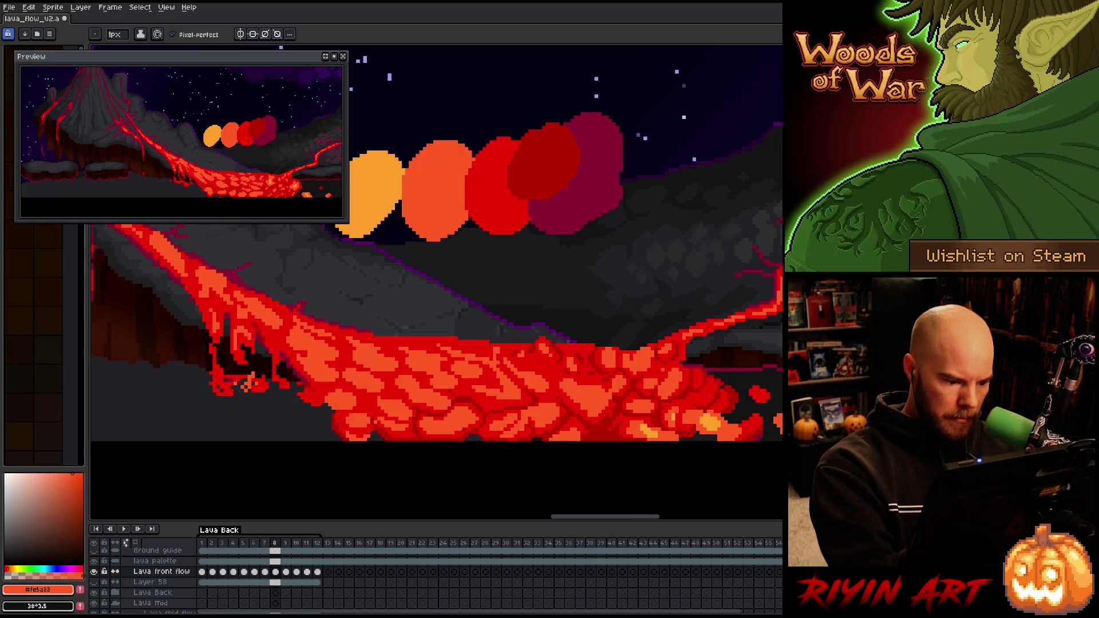
alt+click(458, 394)
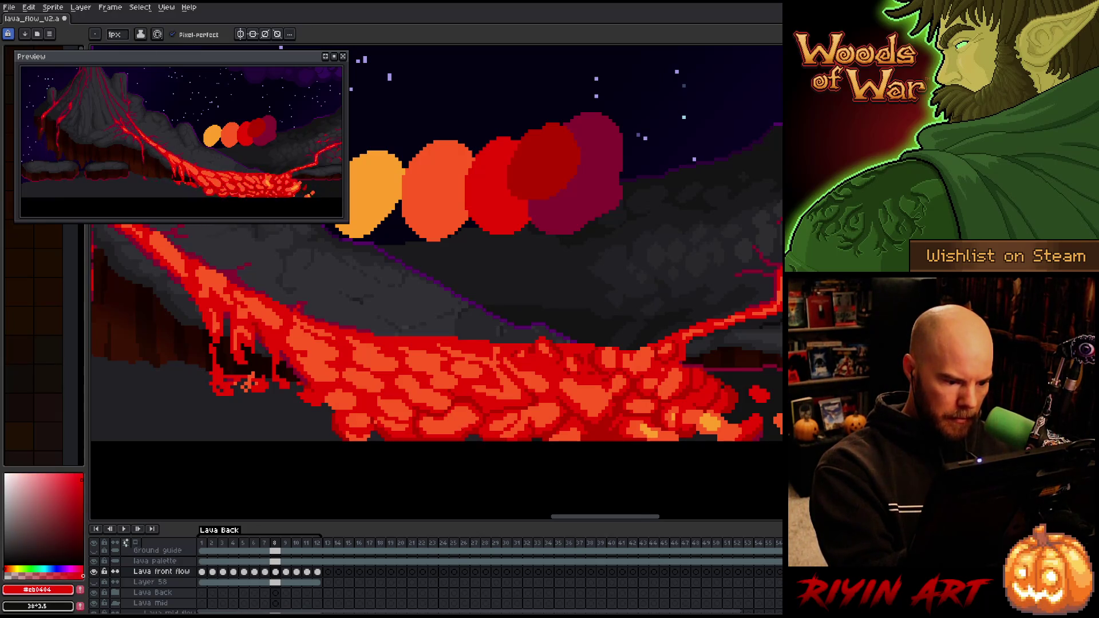
Flip repeatedly between frames 8 and 9 to compare the lava, ending on frame 8
key(period)
key(comma)
key(period)
key(comma)
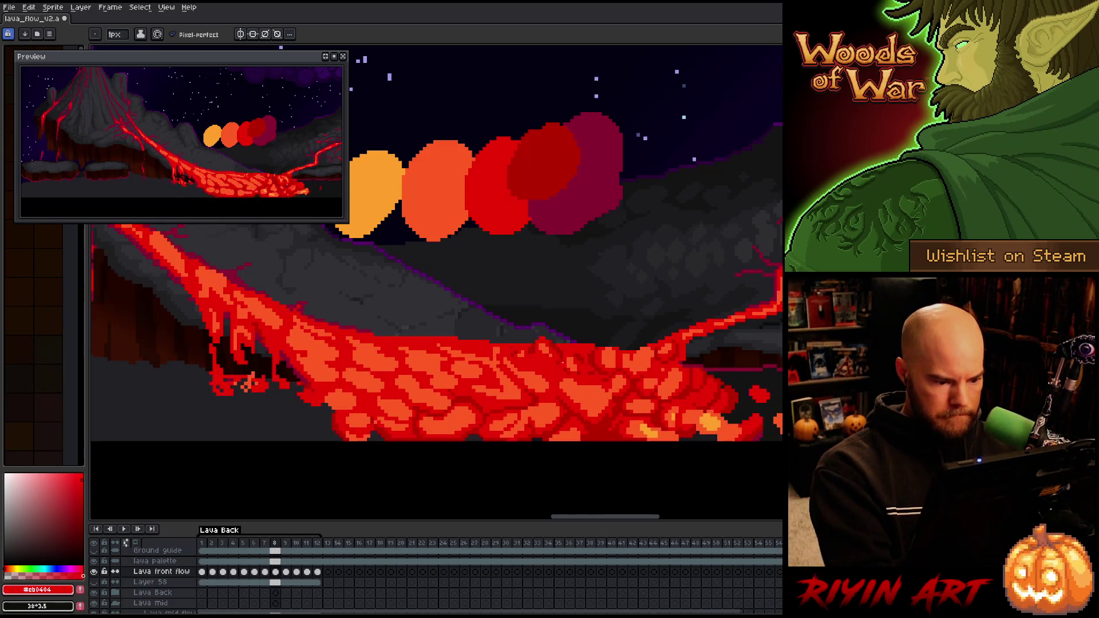
key(period)
key(comma)
key(period)
key(alt)
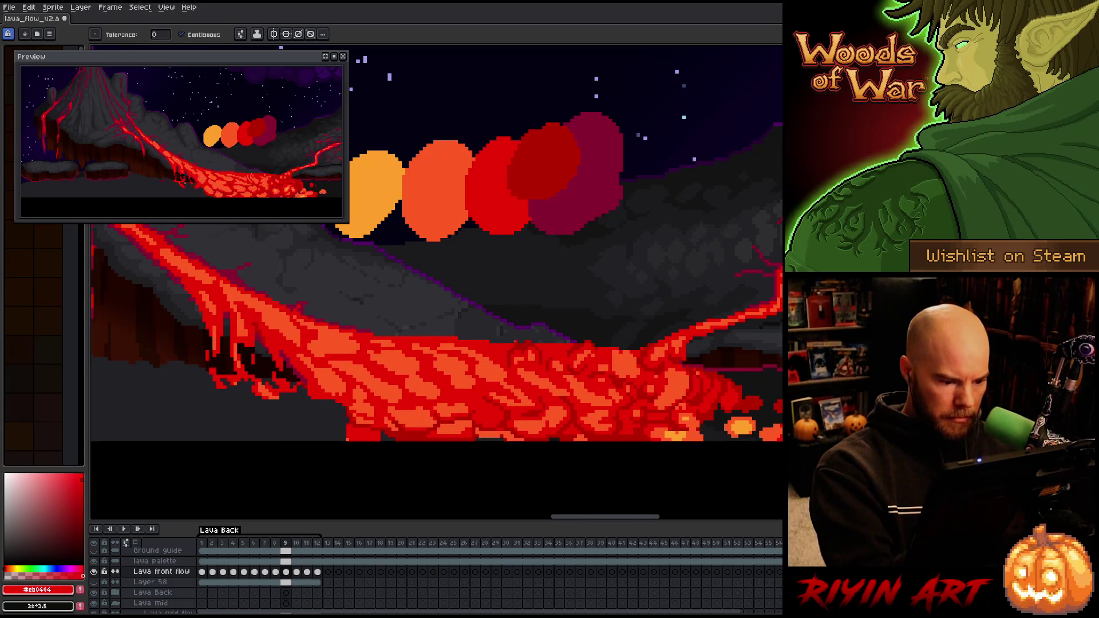
key(comma)
key(period)
key(comma)
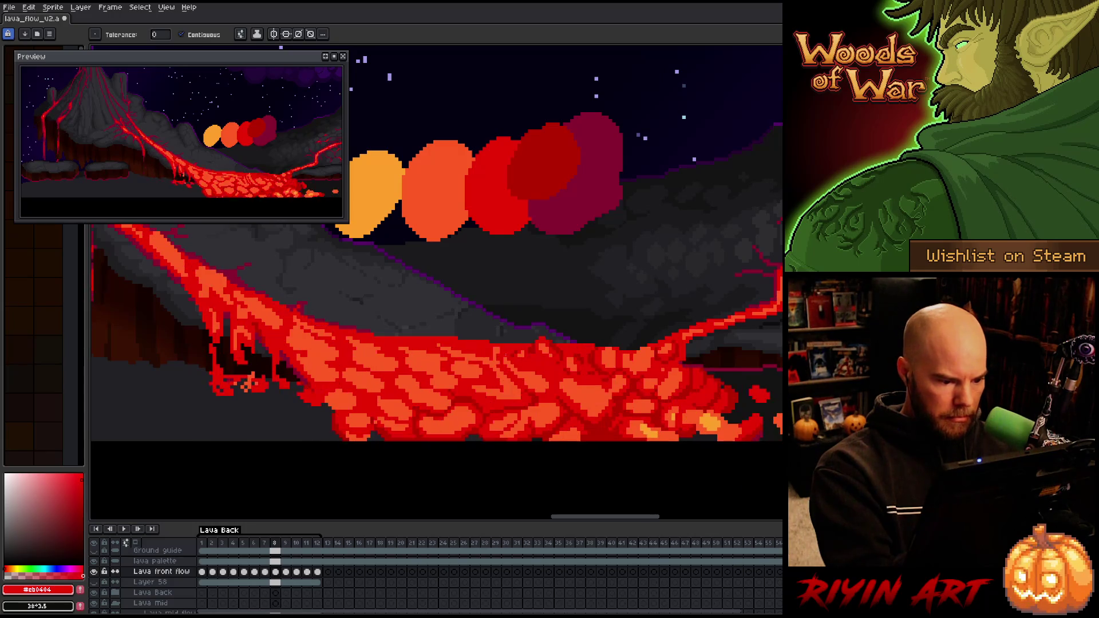
key(period)
key(comma)
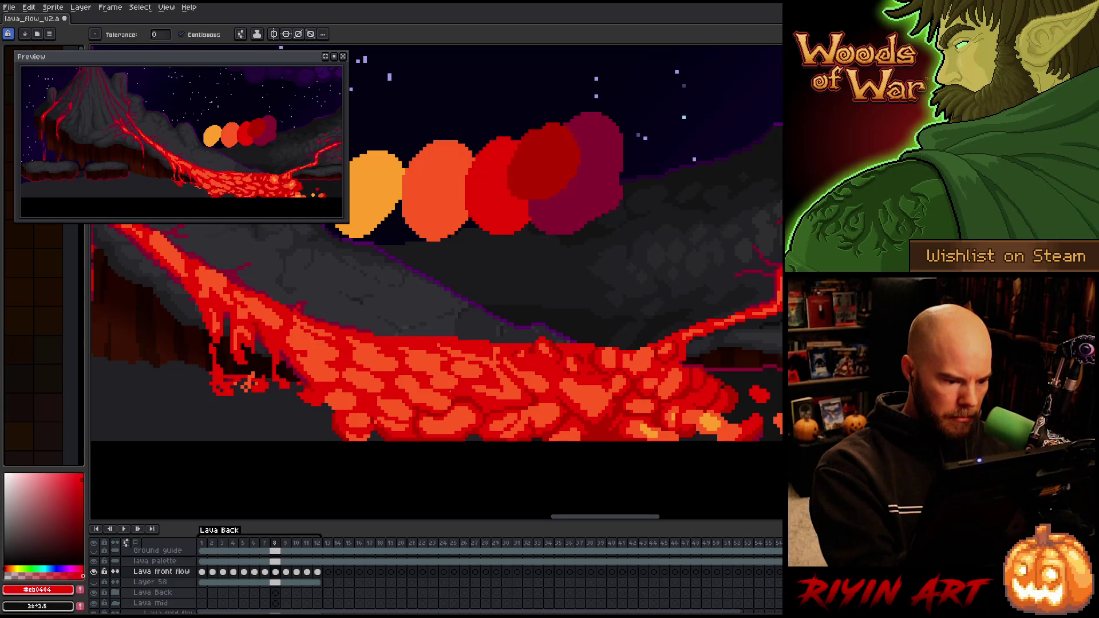
Switch back to the pixel-perfect pencil and save the lava animation file
key(b)
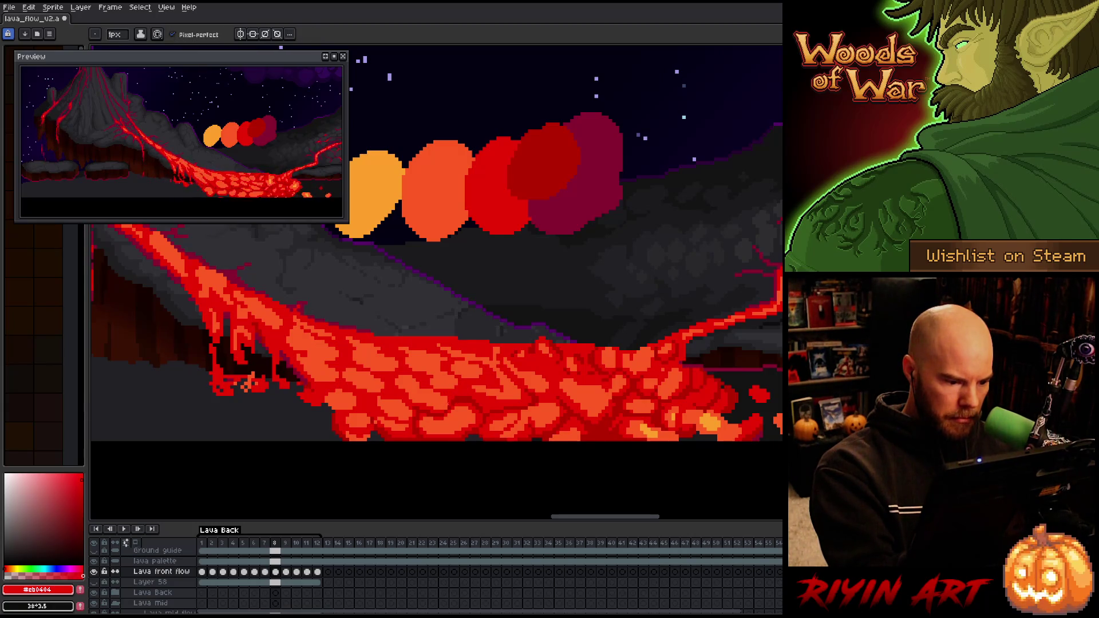
key(ctrl+s)
key(period)
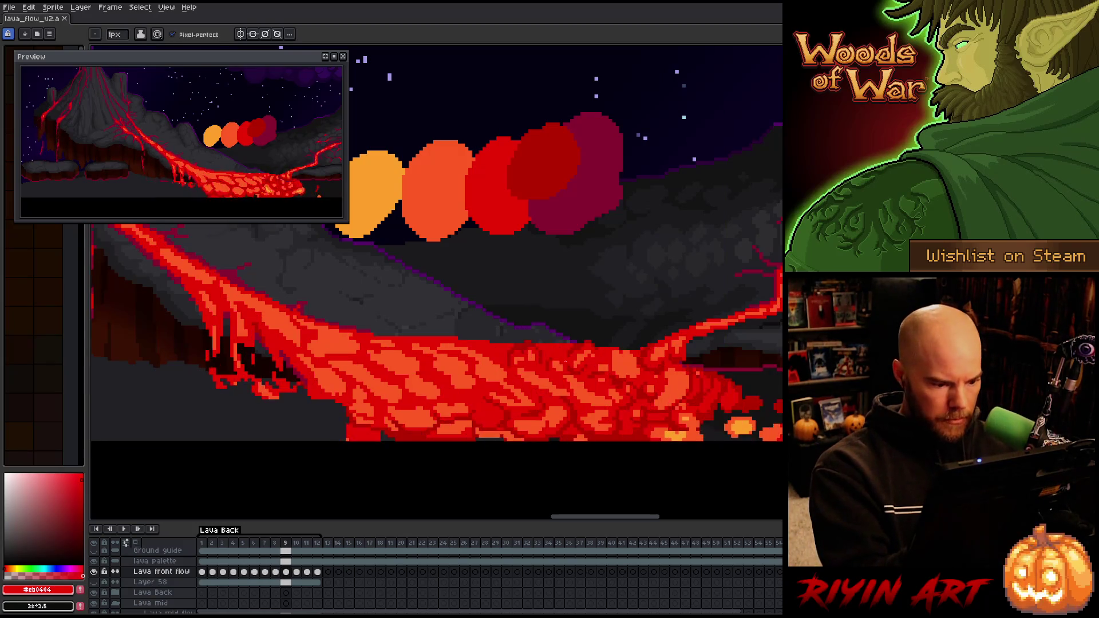
key(comma)
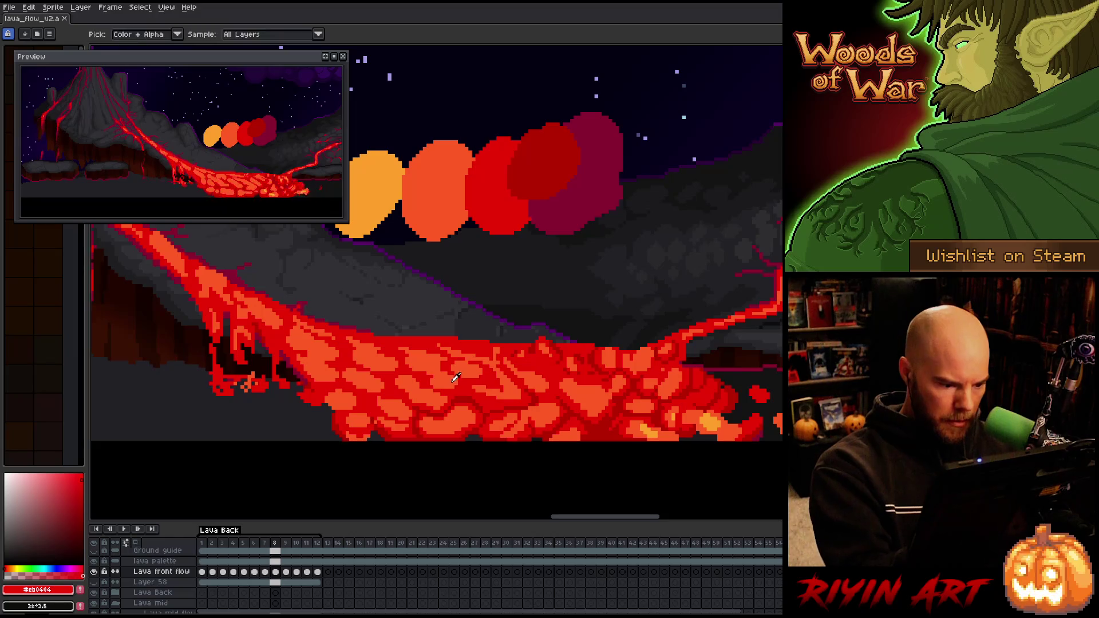
Sample orange and red lava colours from the canvas while stepping through the next frames
alt+click(401, 366)
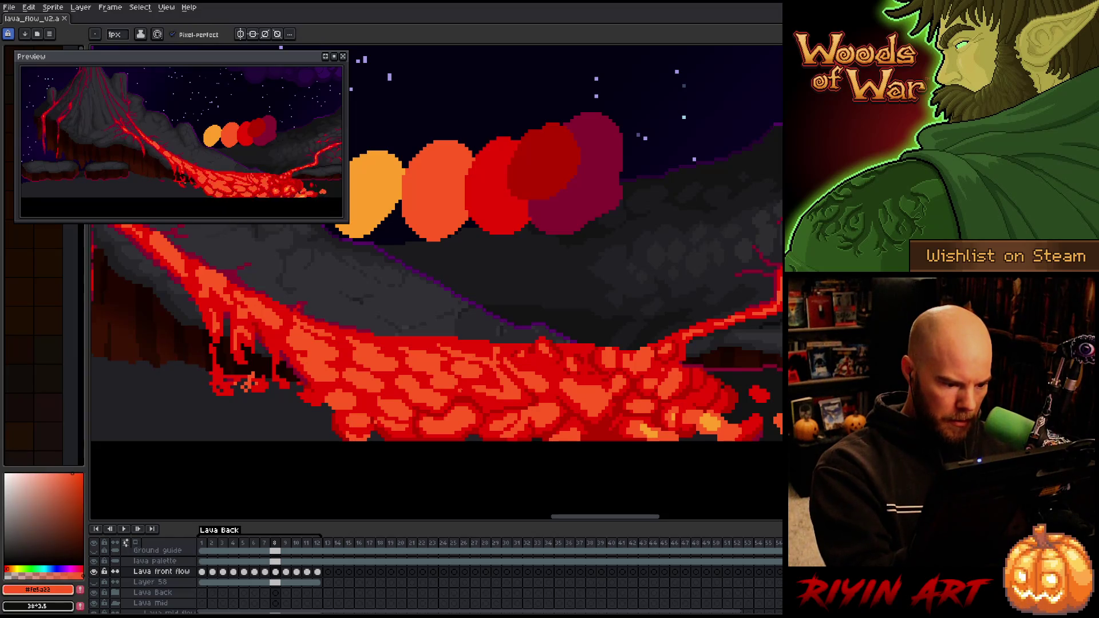
alt+click(464, 395)
alt+click(461, 391)
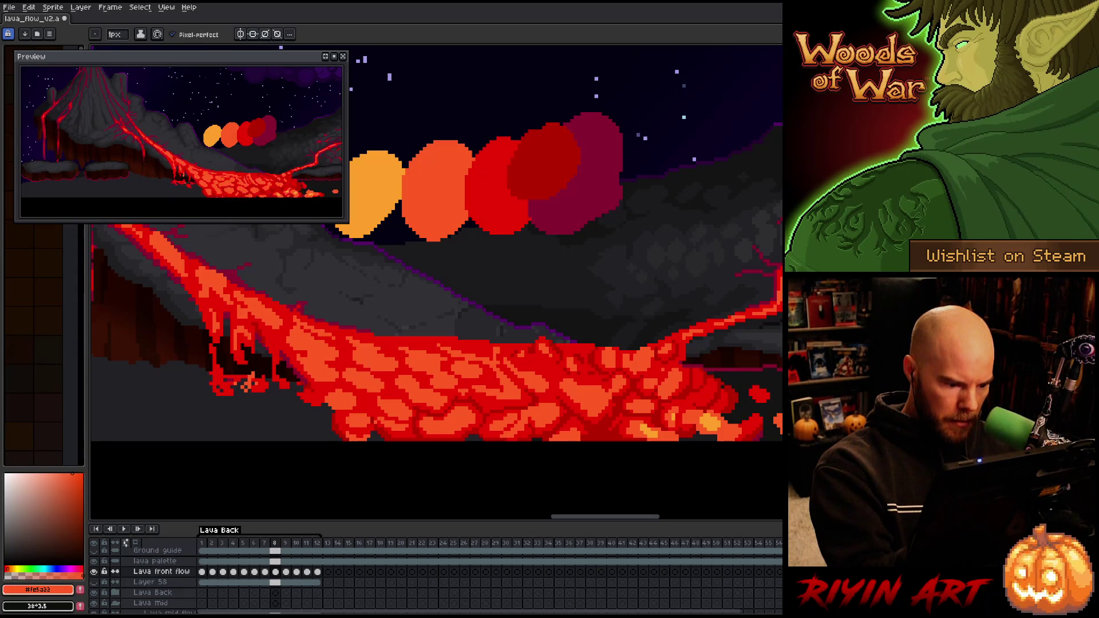
key(Right)
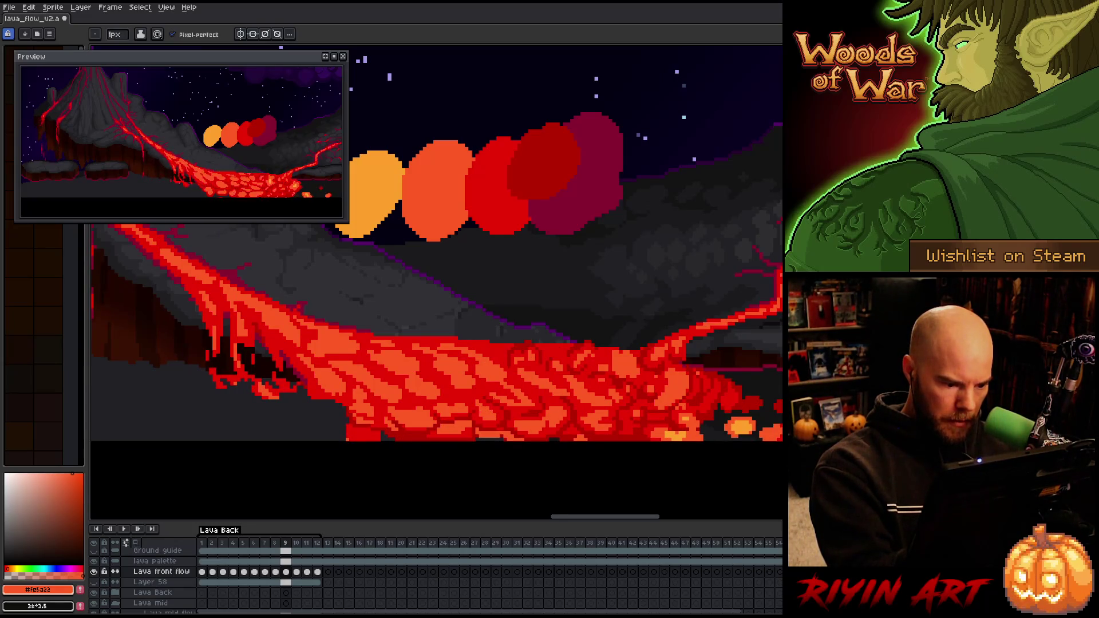
key(Right)
key(Left)
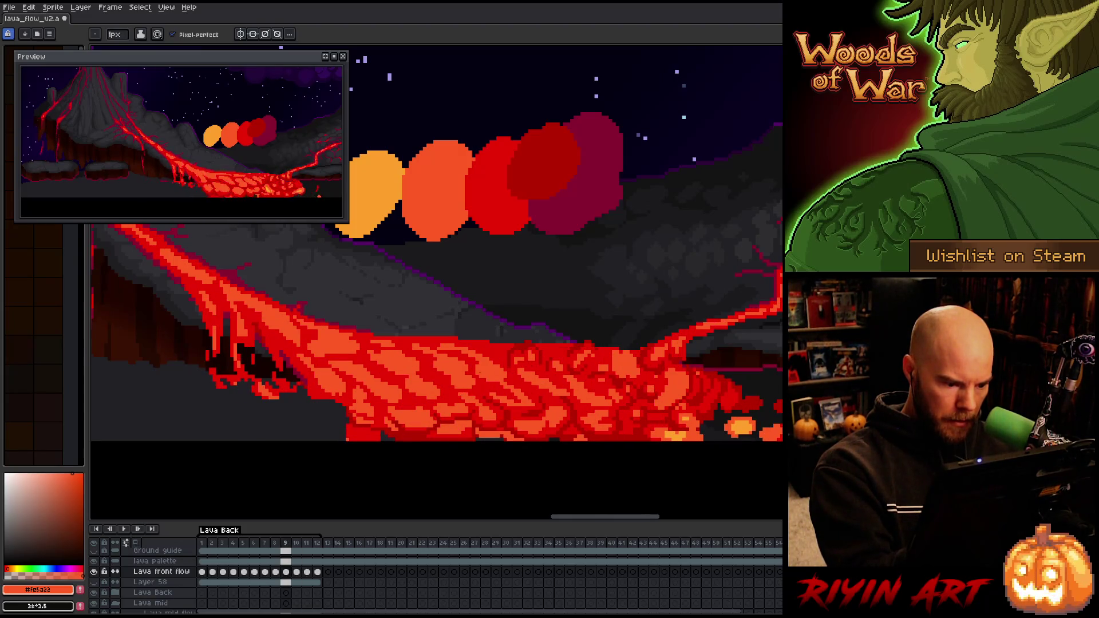
key(Right)
alt+click(480, 411)
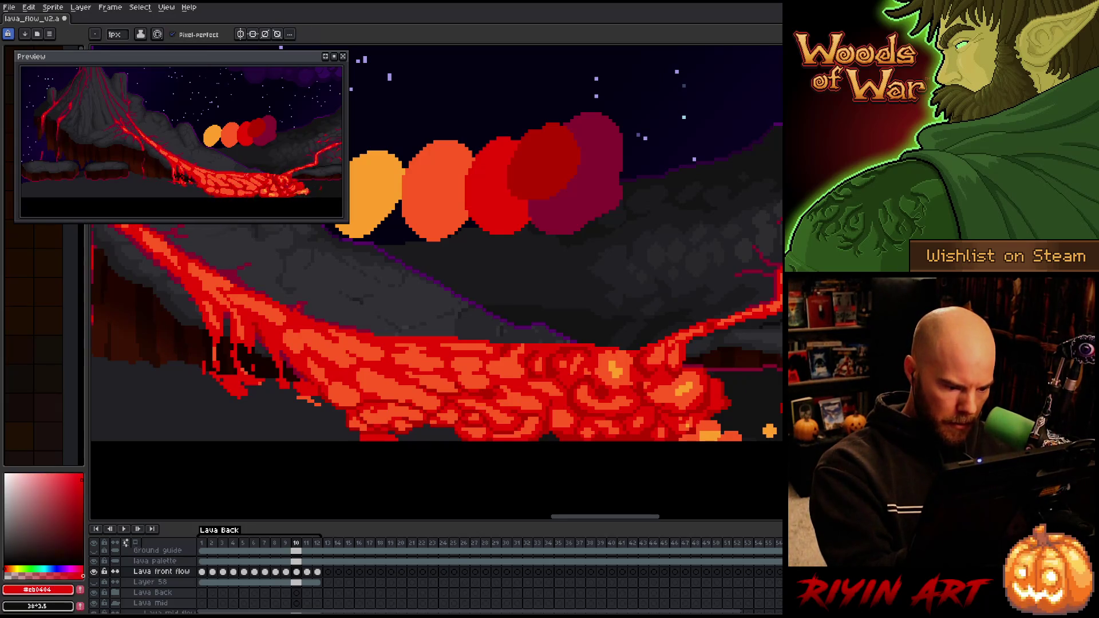
key(i)
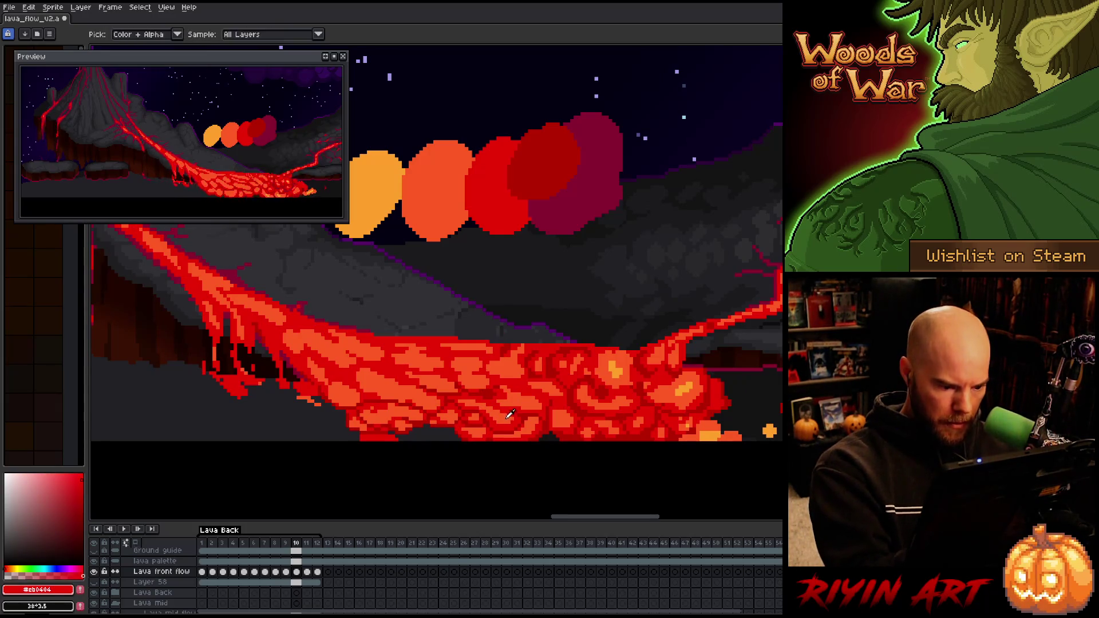
alt+click(510, 415)
Flip through the later frames to compare the lava, wrapping around to the first frame
key(Right)
key(Left)
key(Right)
key(Left)
key(Right)
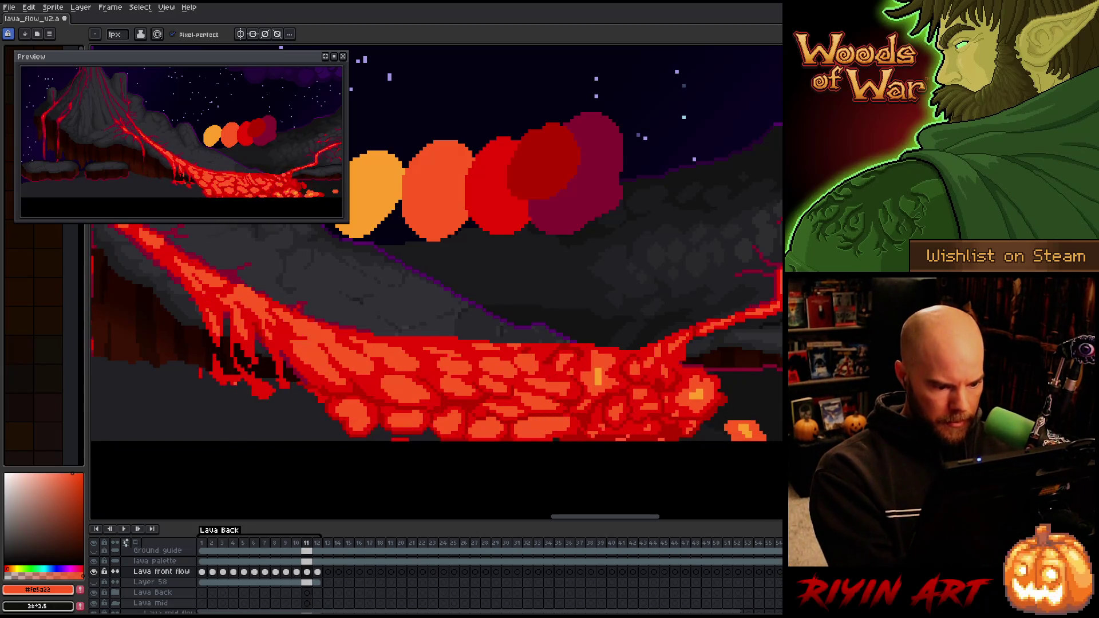
key(Right)
key(Left)
key(Right)
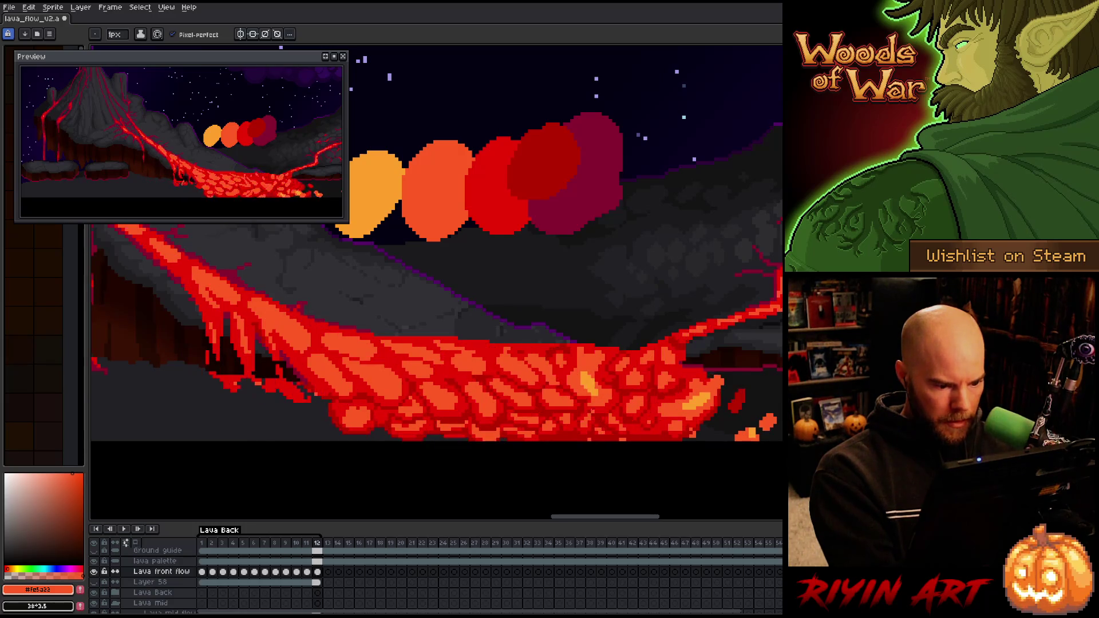
key(Right)
key(Left)
key(Right)
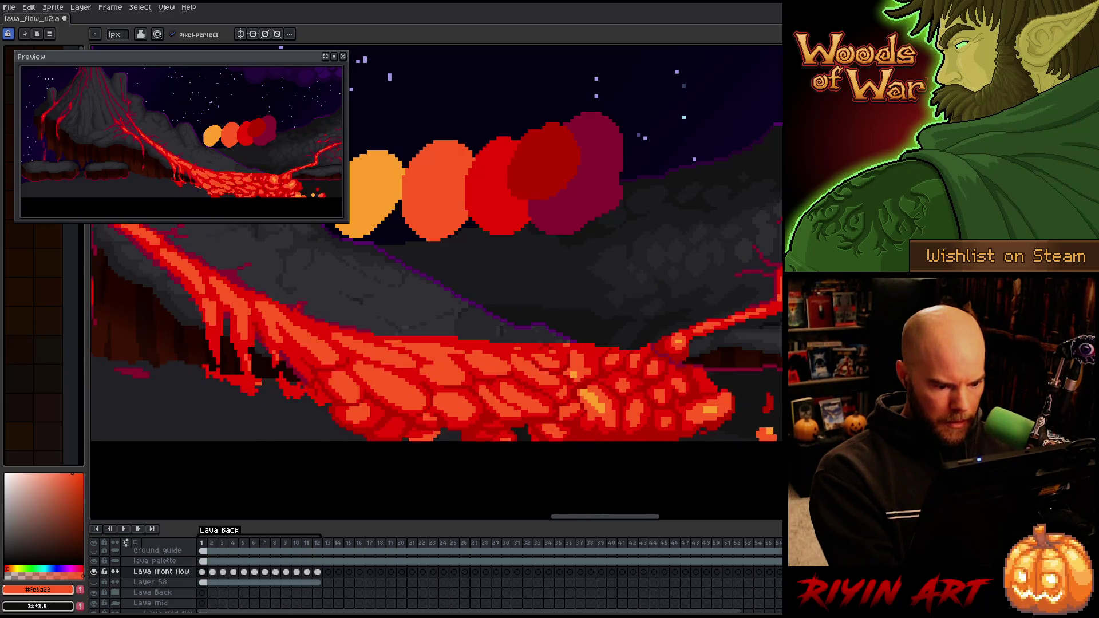
Sample red, darker red and orange lava colours, then play the lava flow animation
alt+click(495, 189)
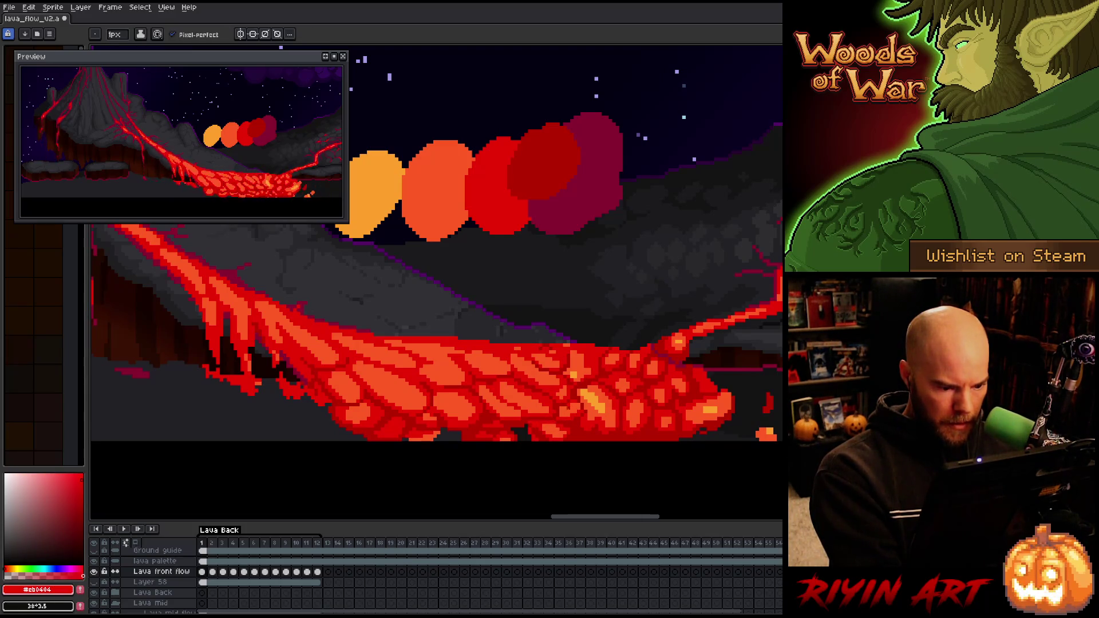
alt+click(567, 421)
alt+click(564, 410)
alt+click(556, 422)
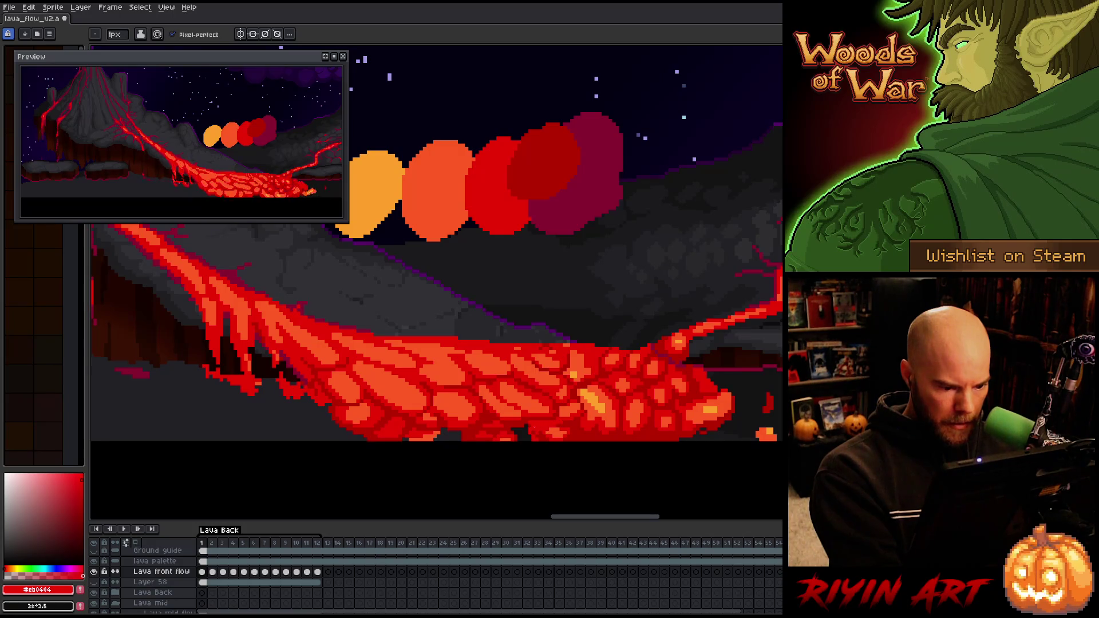
alt+click(550, 428)
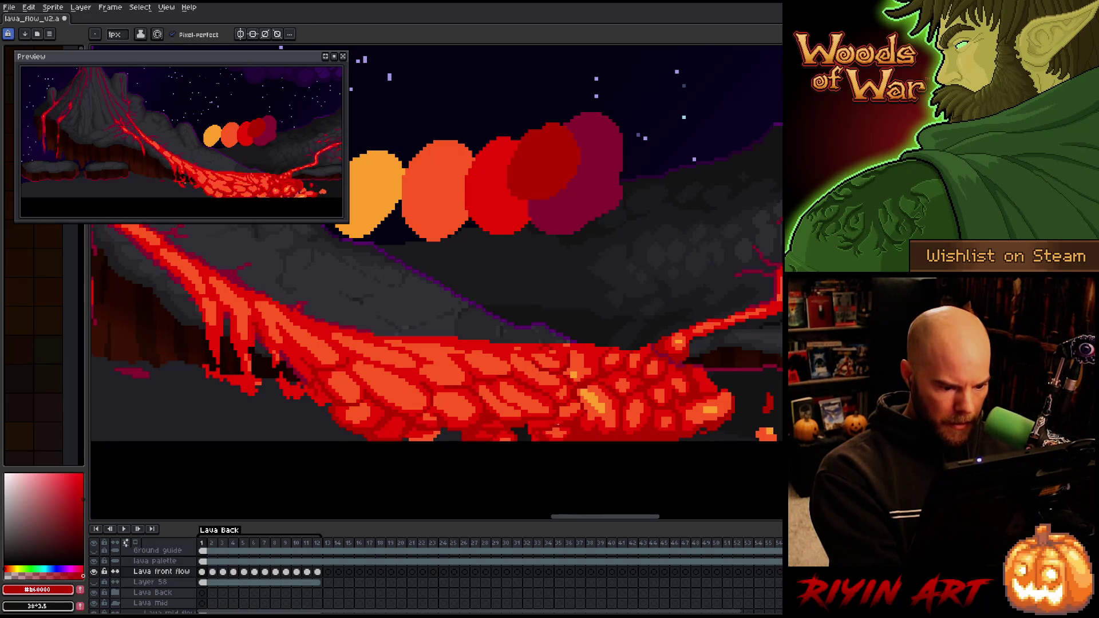
alt+click(544, 421)
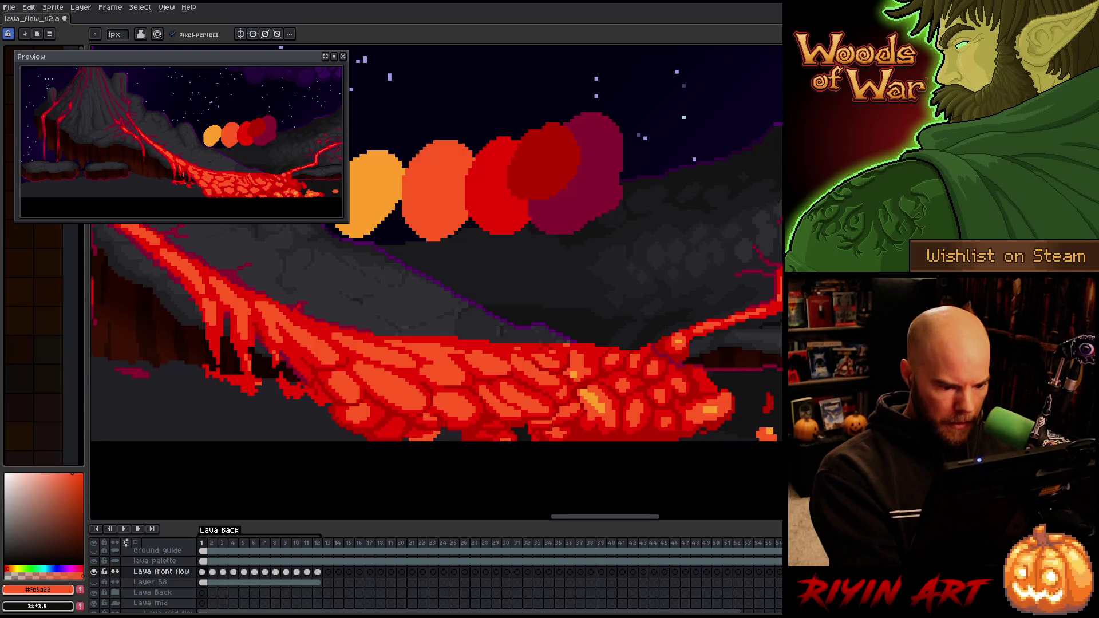
key(Return)
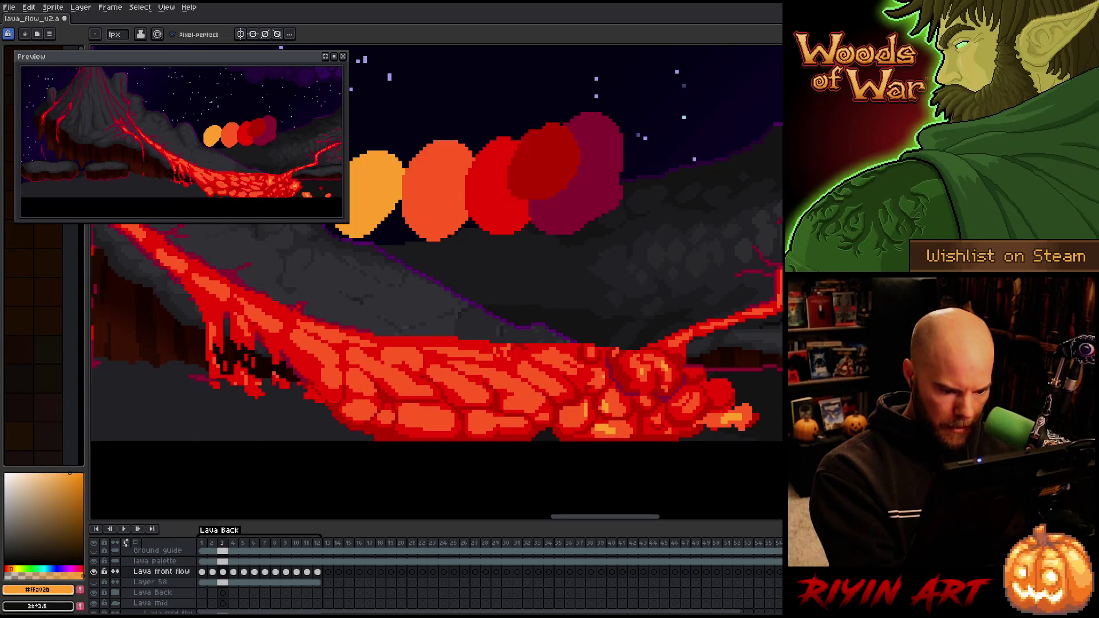
Swap between the red-orange and bright orange lava colours and step between neighbouring frames
key(x)
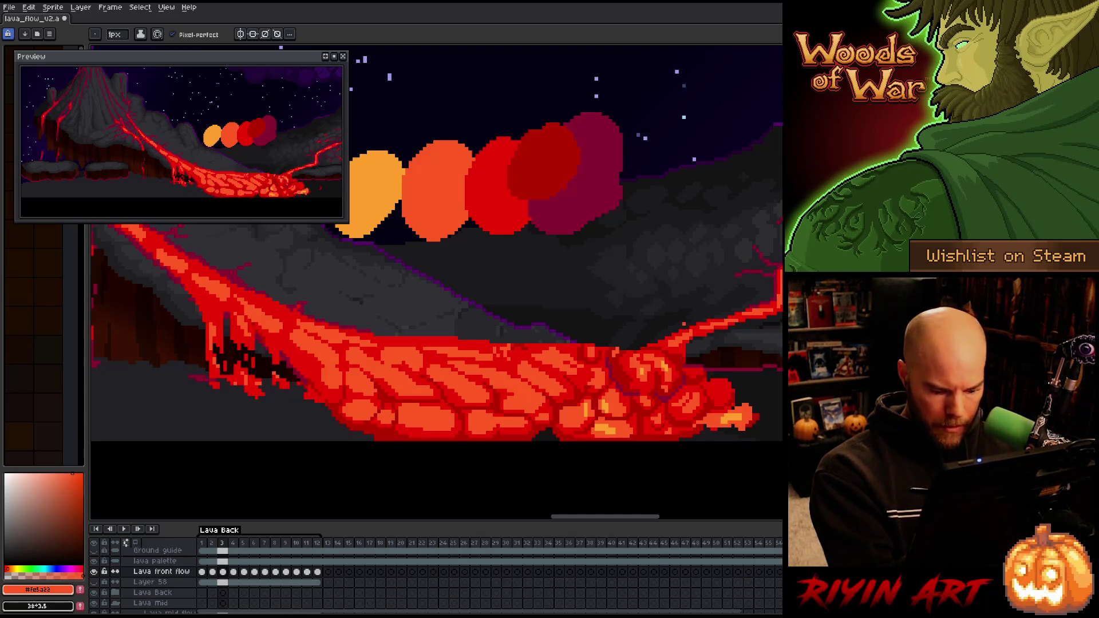
key(x)
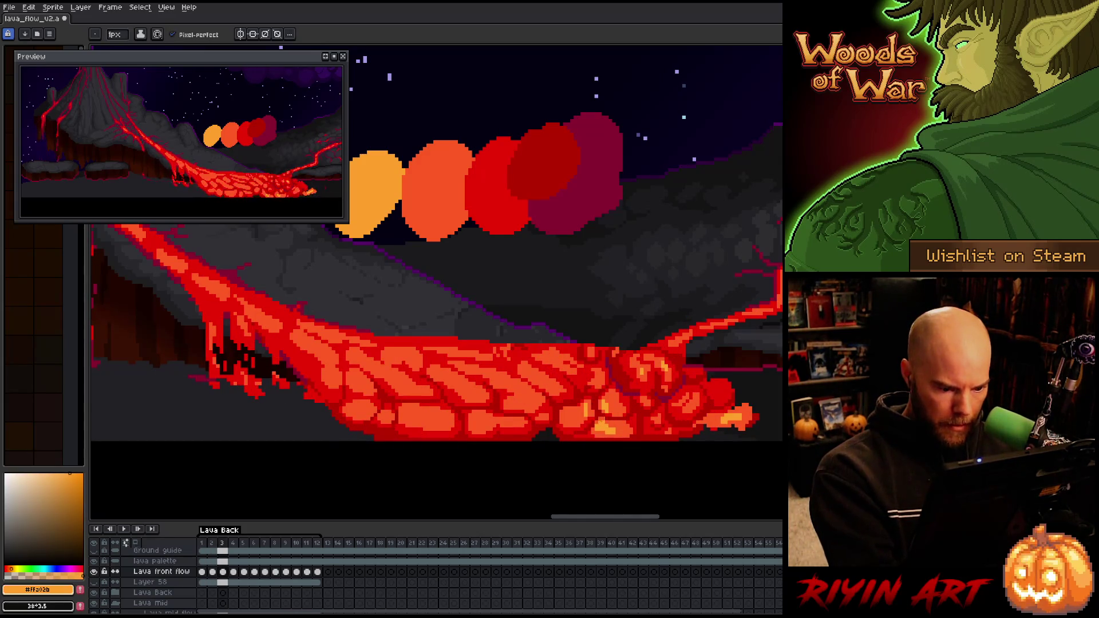
key(x)
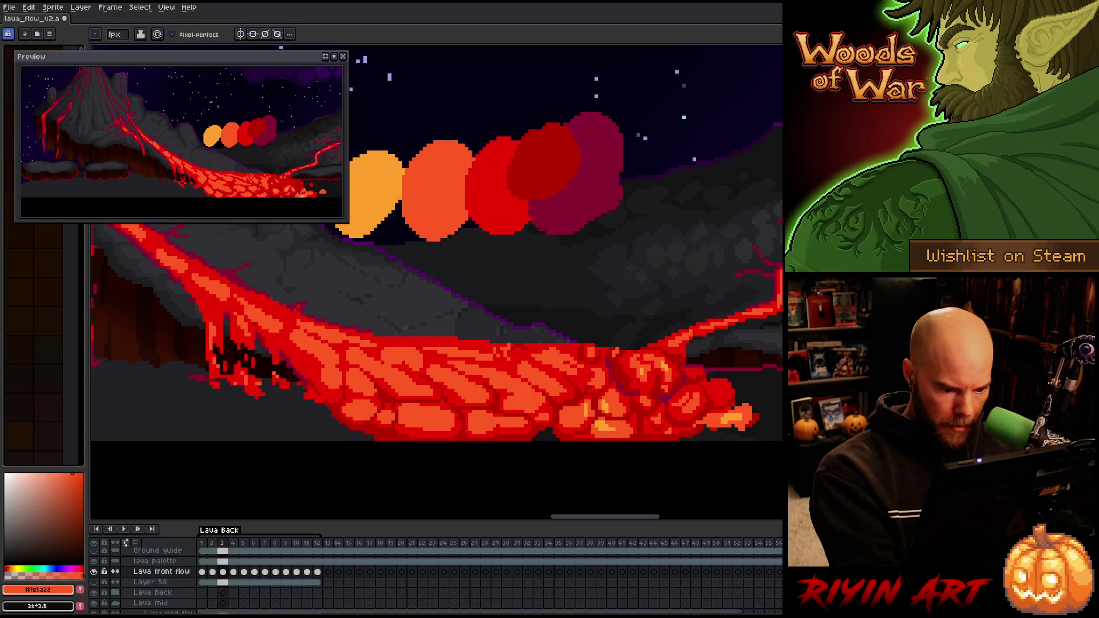
key(x)
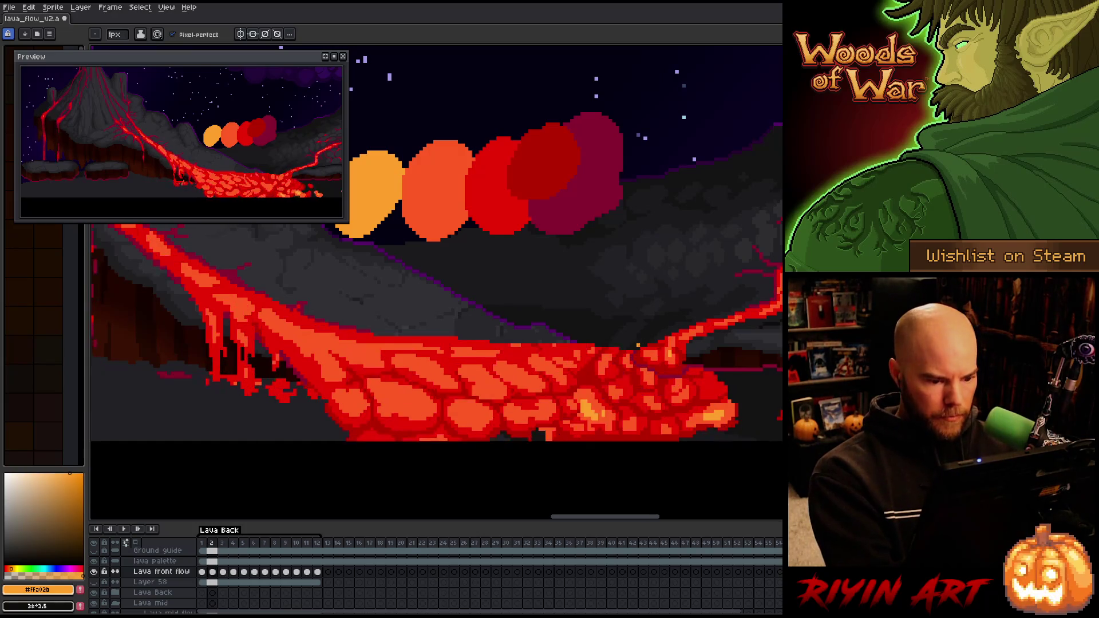
key(Left)
key(Right)
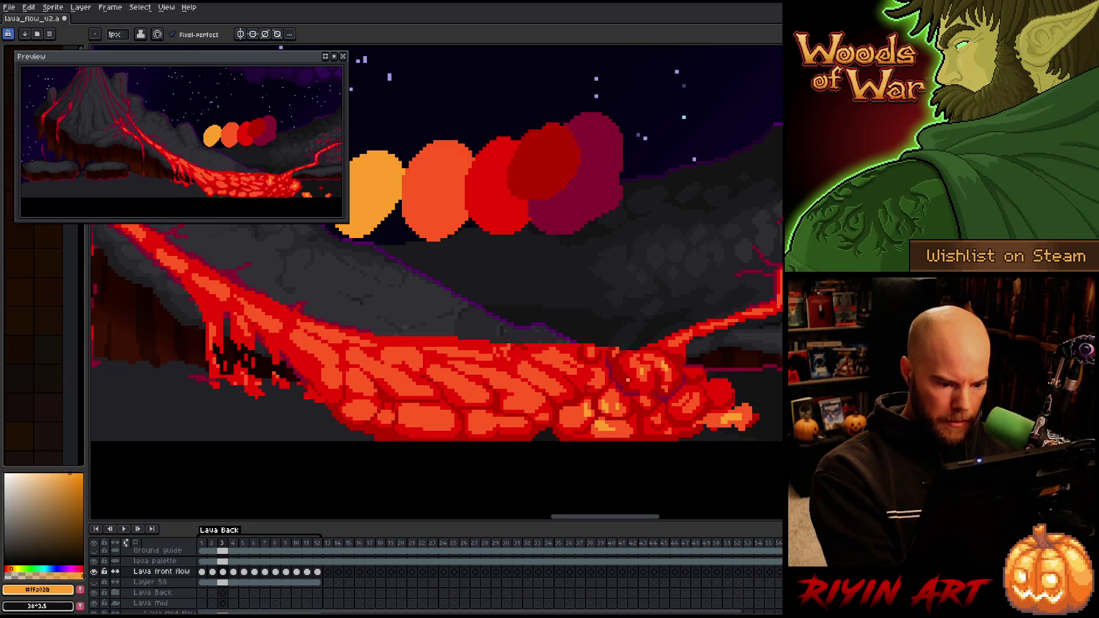
key(Right)
key(Right)
key(Right)
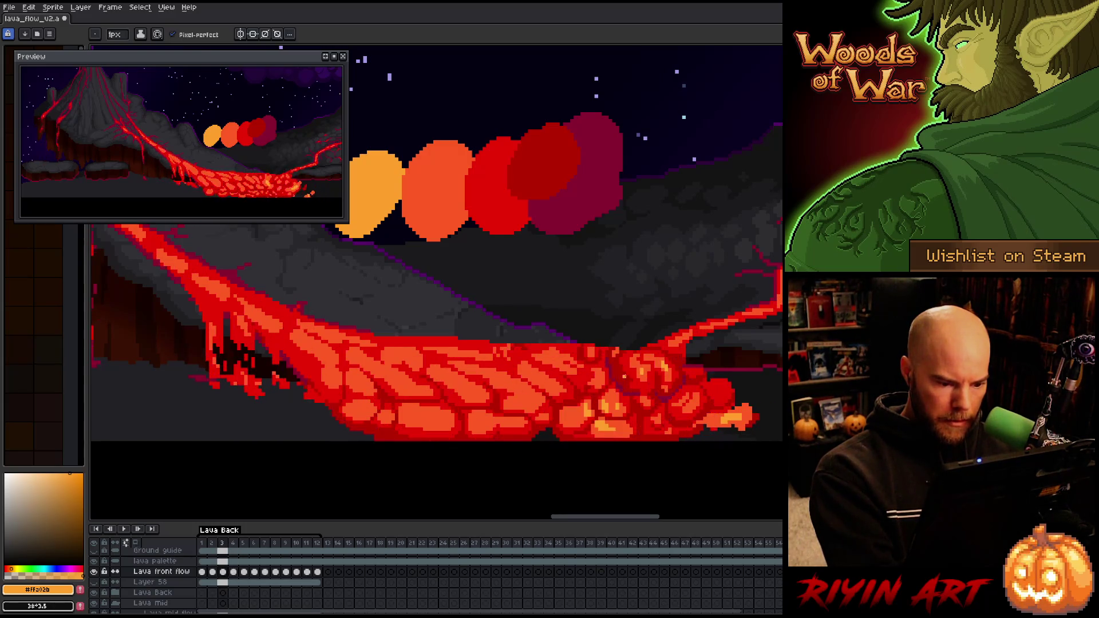
Toggle the lava colours again, flip frames to compare the lava, and save the file
key(alt)
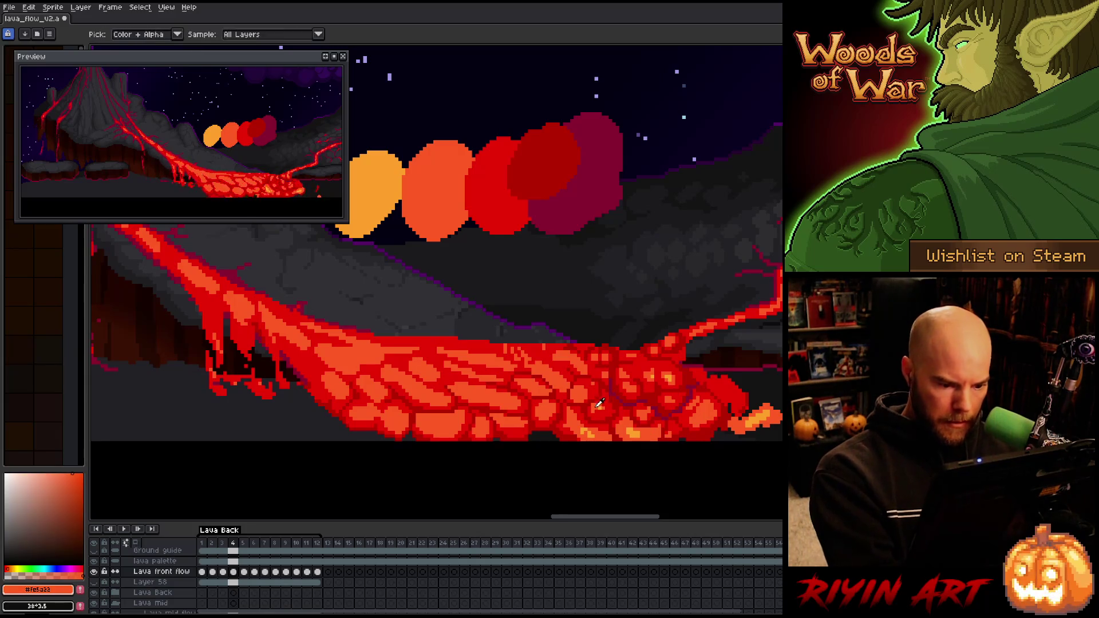
key(alt)
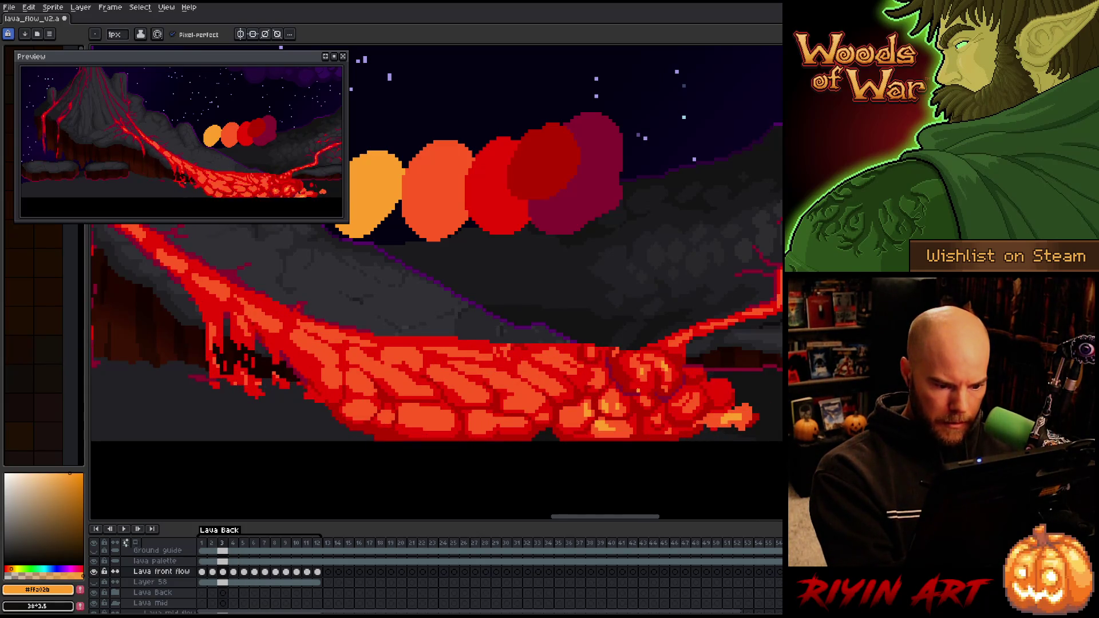
key(Right)
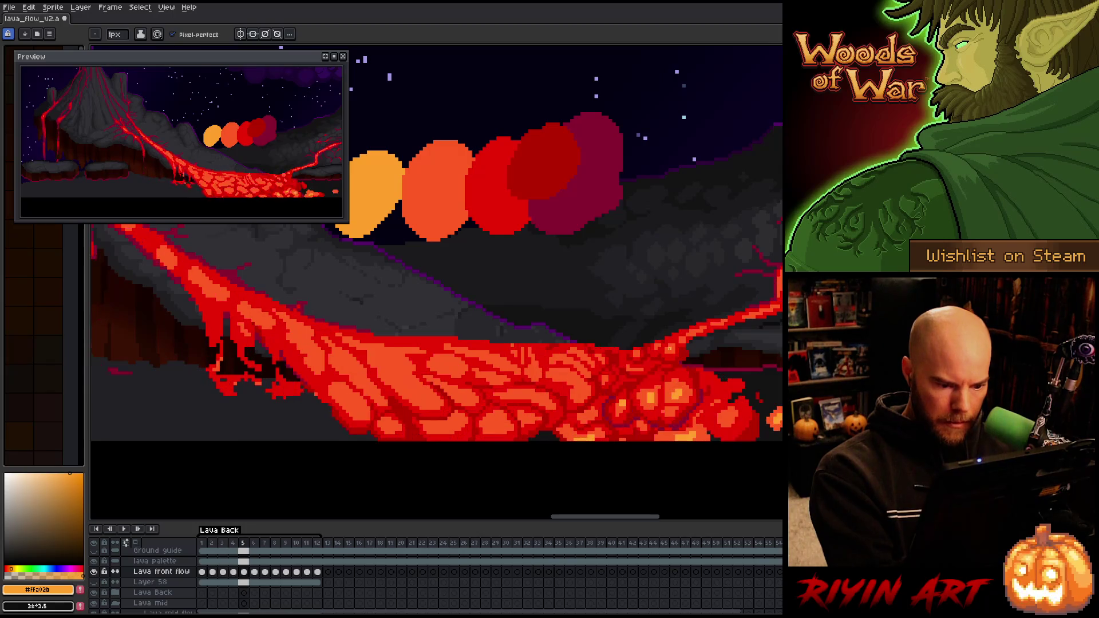
key(Right)
key(Left)
key(Right)
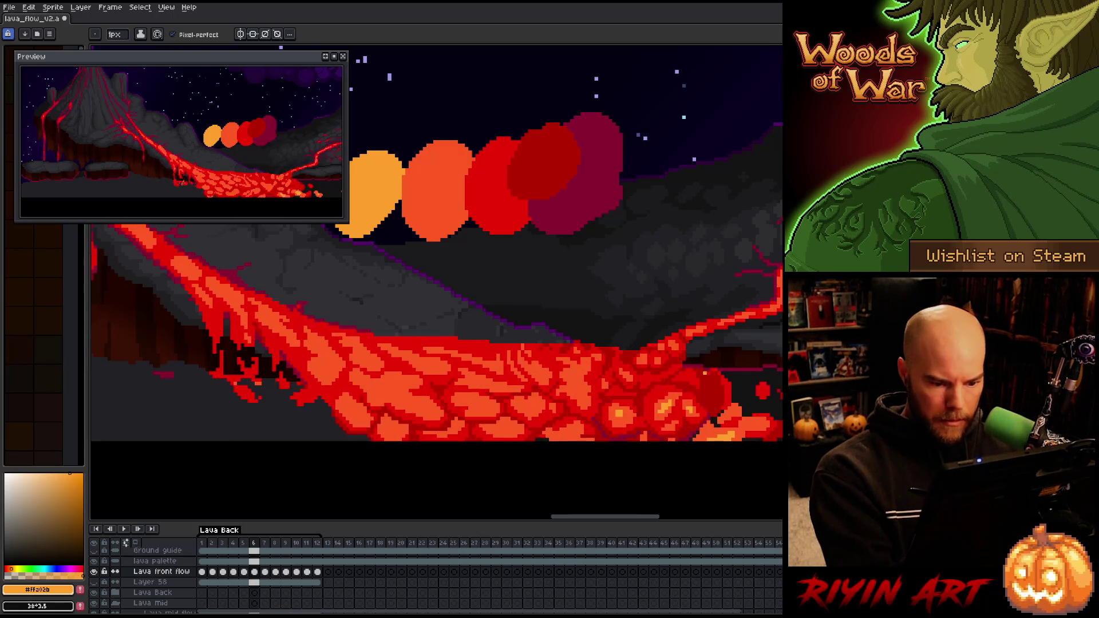
key(ctrl+s)
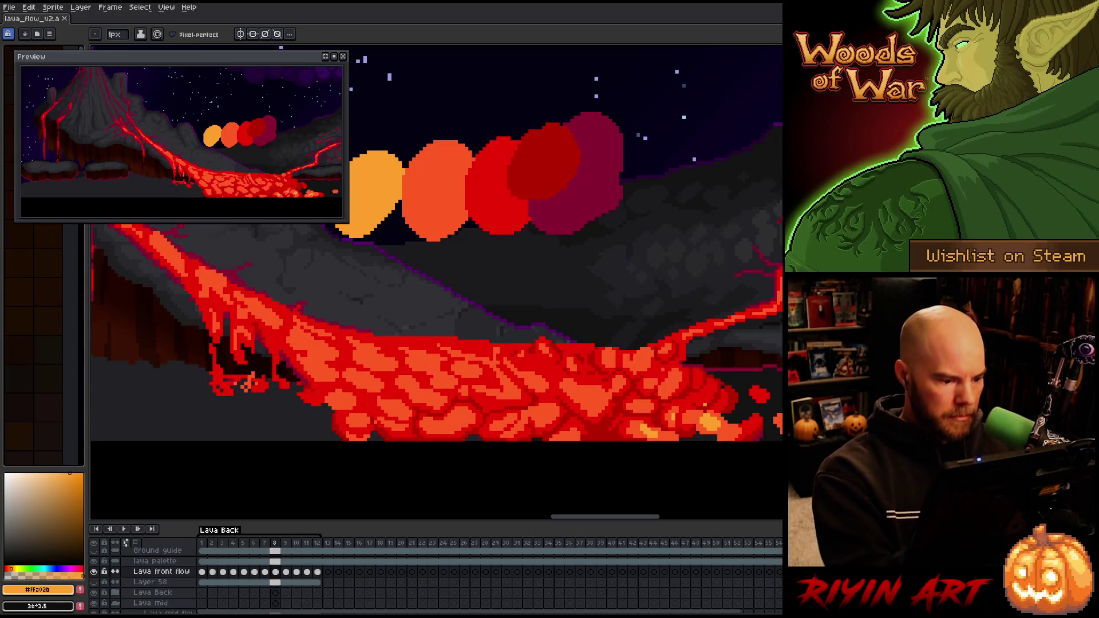
Paint darker red into a lava cell, re-sampling the darker red, red and orange shades
alt+click(430, 412)
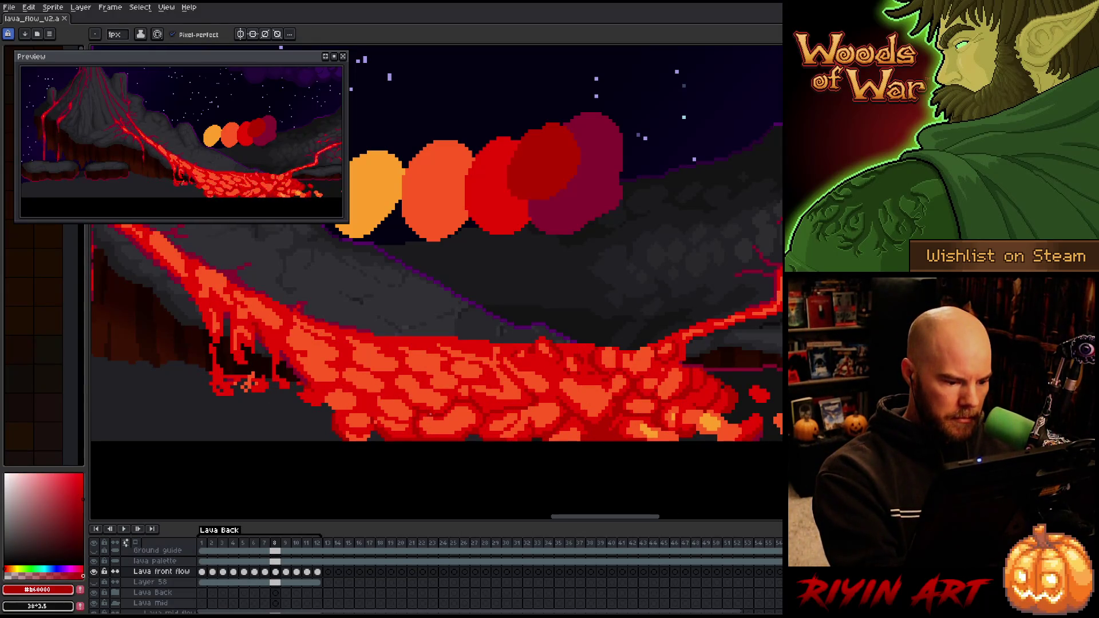
alt+click(409, 428)
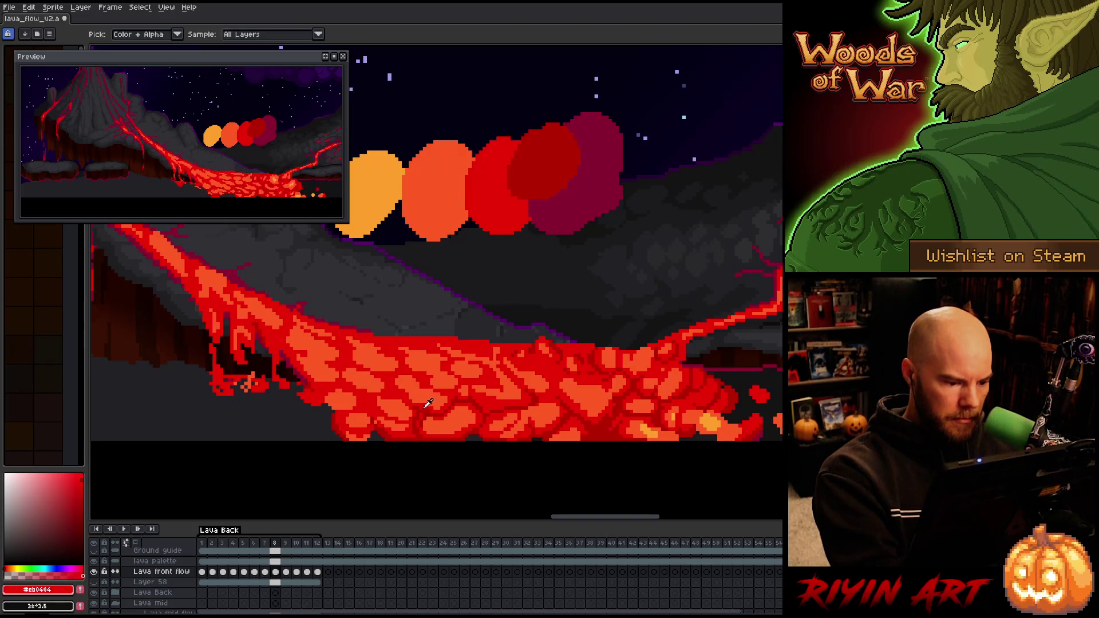
drag(395, 425, 382, 423)
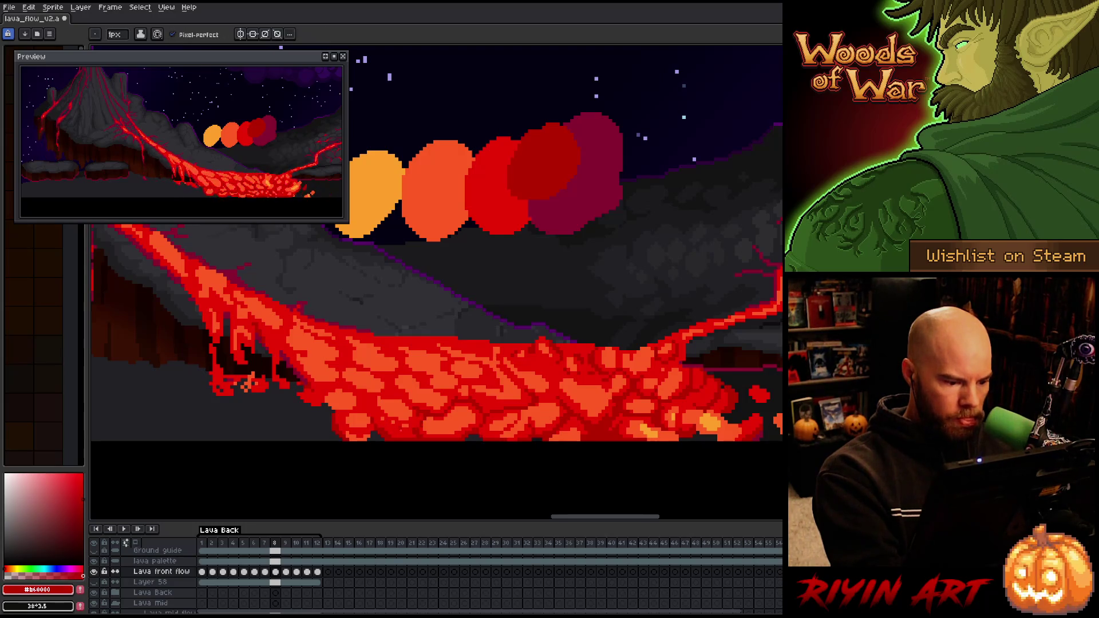
alt+click(416, 416)
alt+click(415, 419)
alt+click(413, 414)
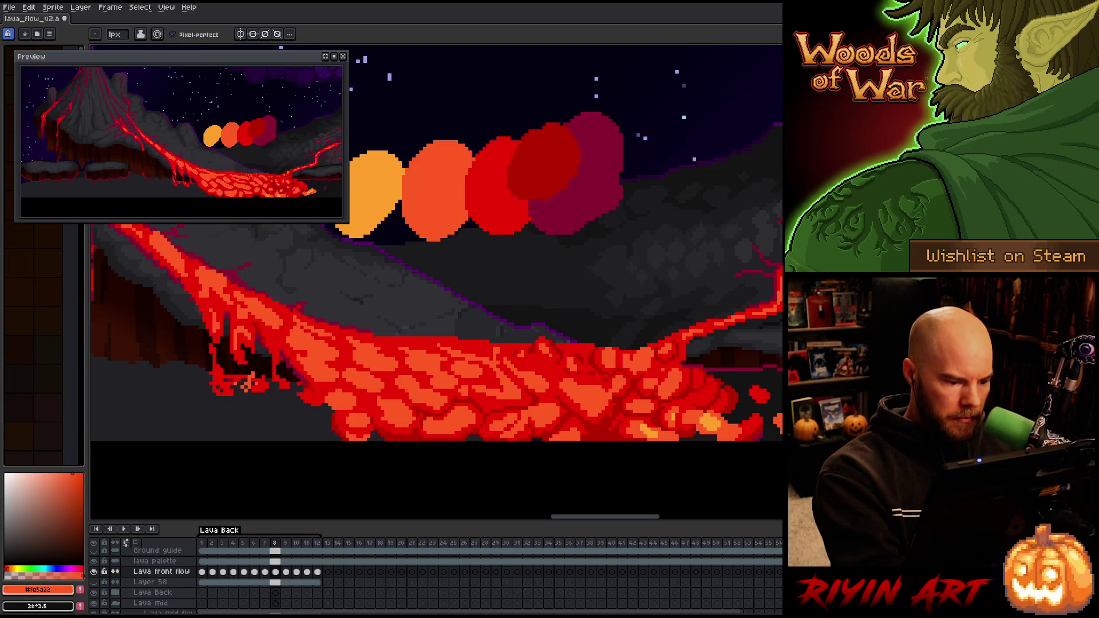
alt+click(416, 415)
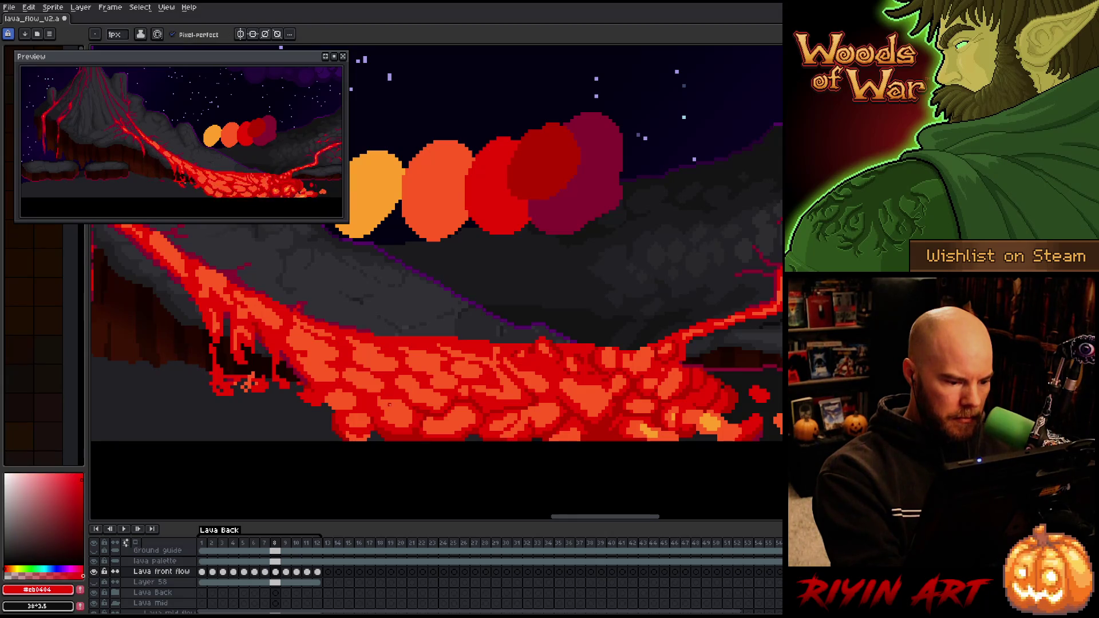
alt+click(413, 413)
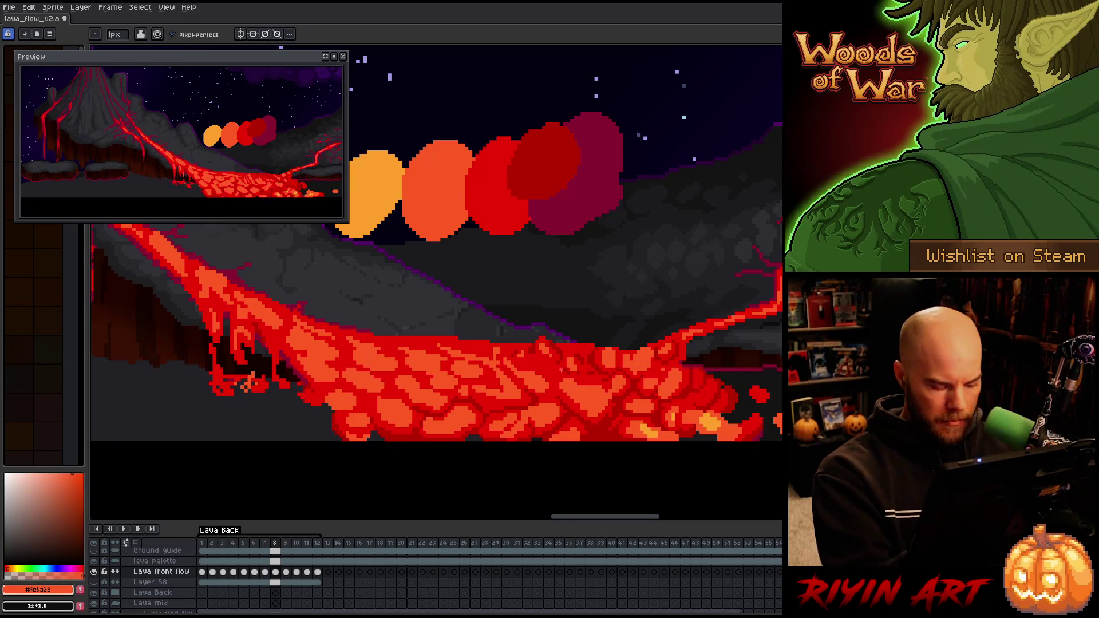
Compare frames 8 and 9, settling on frame 9, and pick dark red #cb0404 from the lava
key(comma)
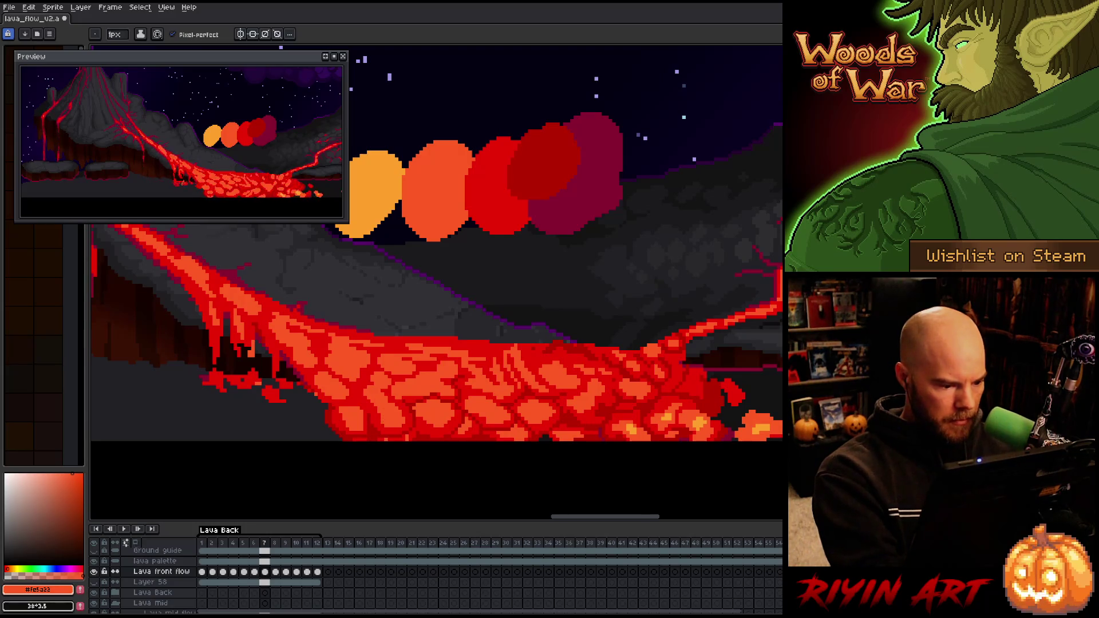
key(period)
key(period)
key(comma)
key(period)
click(436, 403)
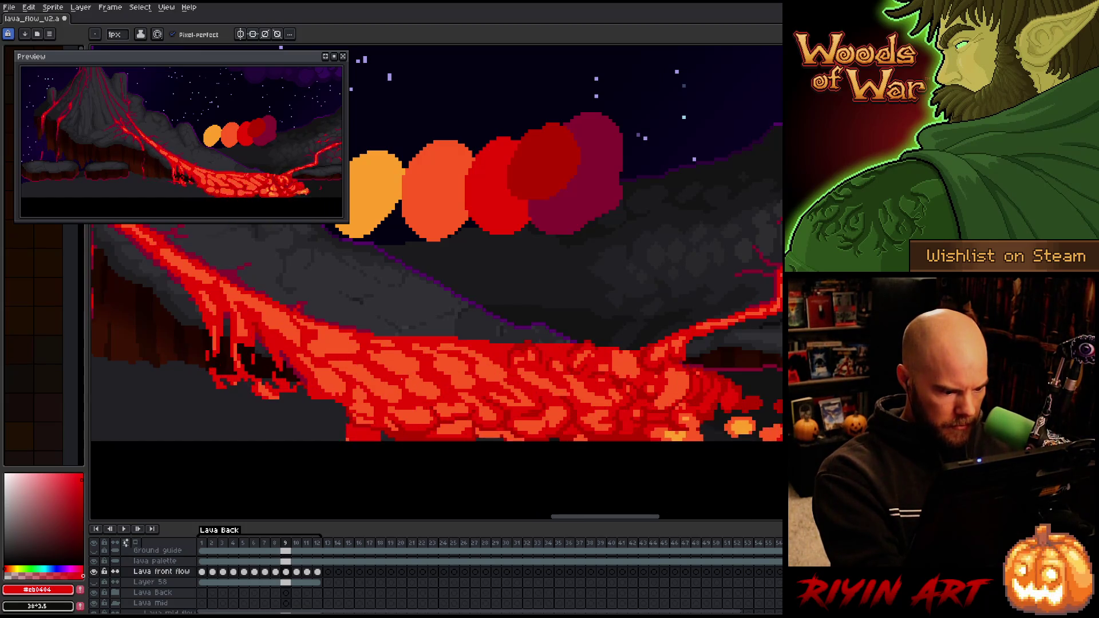
key(g)
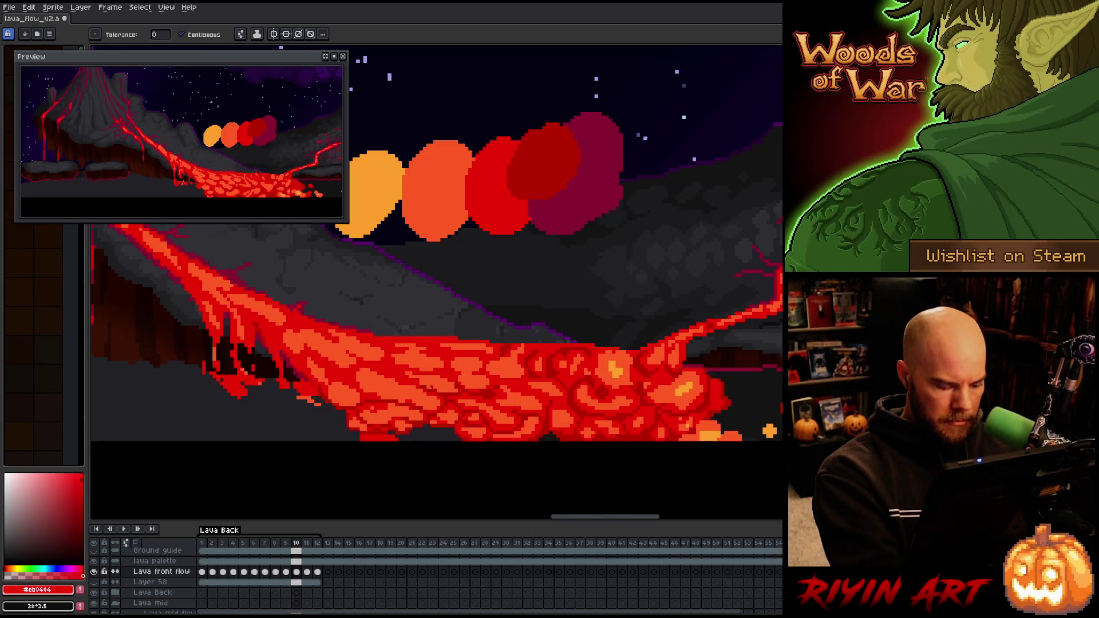
Return to the pencil, adjust brush size, save, and darken frame 10's lower lava pixels
key(b)
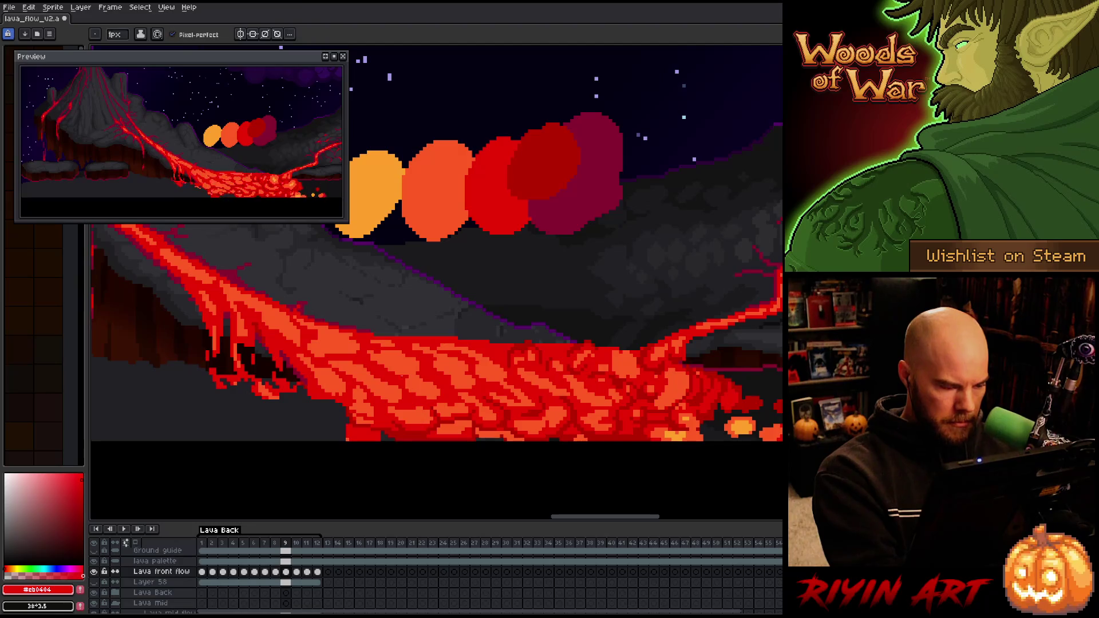
click(115, 34)
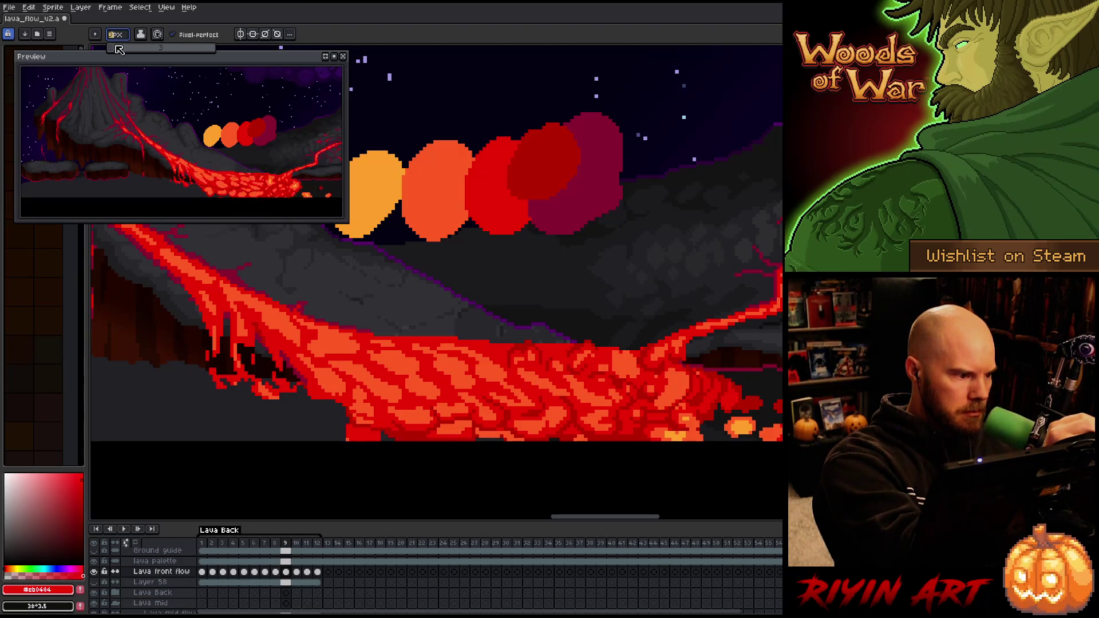
key(ctrl+s)
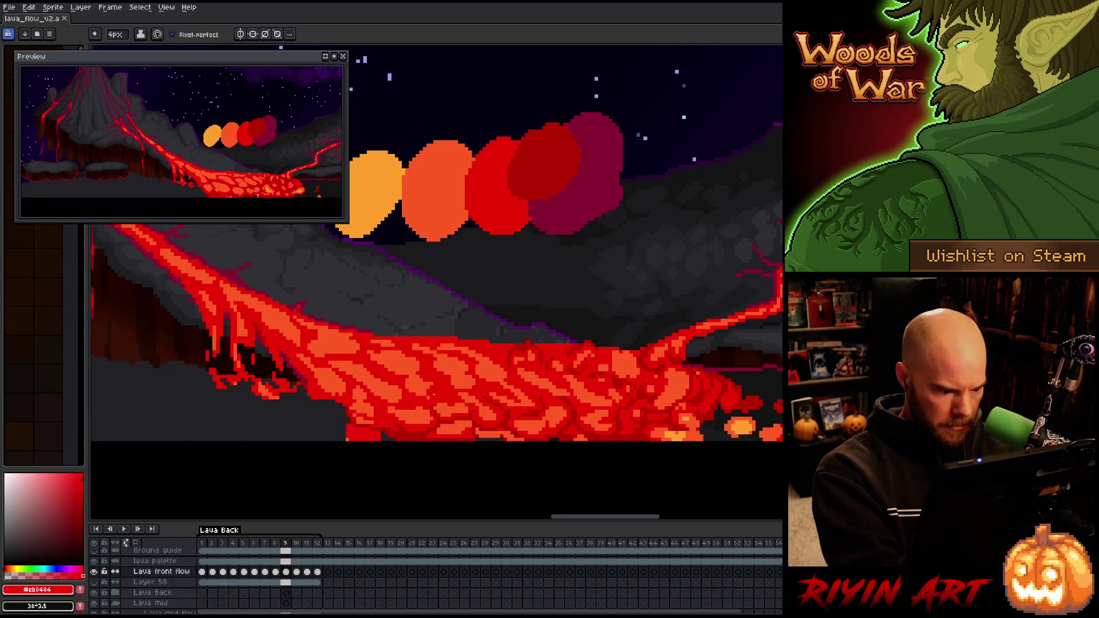
key(Right)
click(402, 411)
click(430, 419)
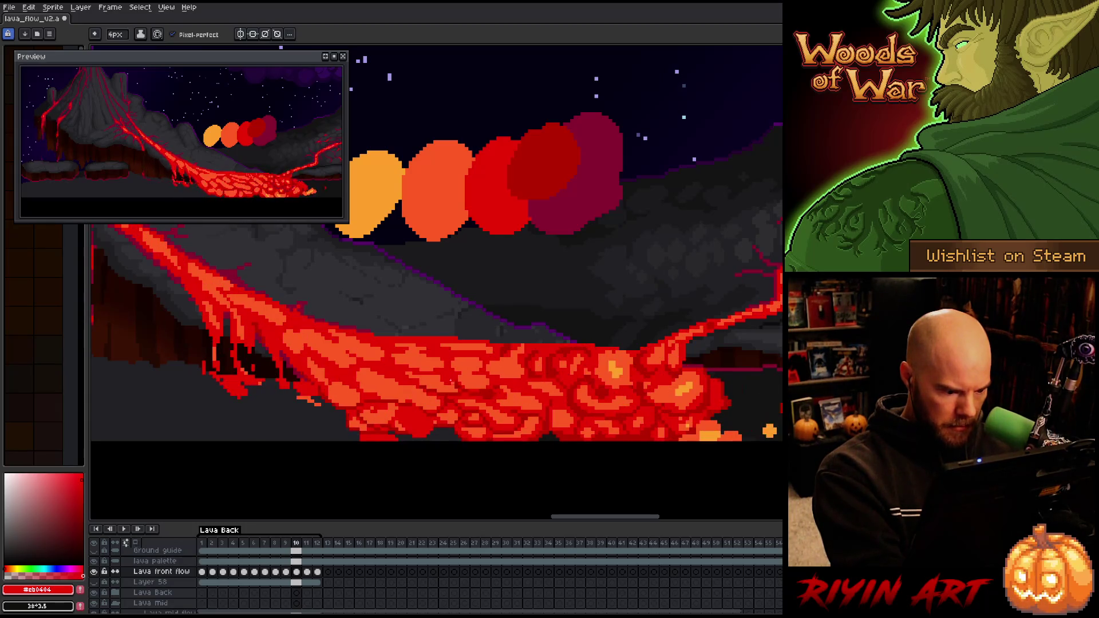
key(Left)
key(Right)
Pick #fe5a22, #cb0404 and #b60000 and darken a few lava pixels on frame 10
alt+click(461, 372)
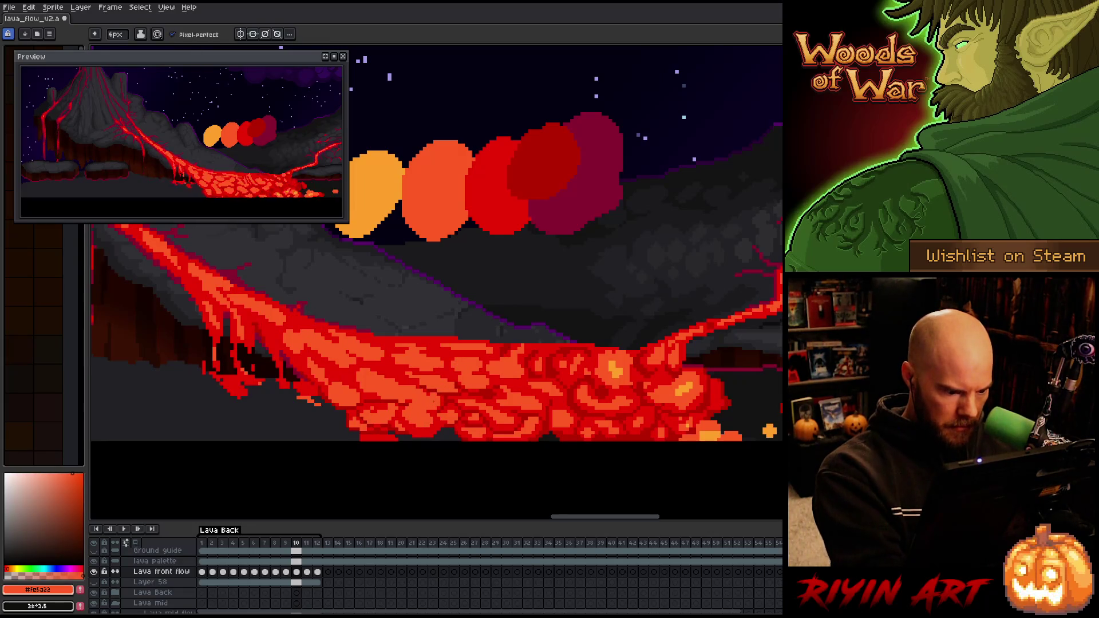
alt+click(438, 420)
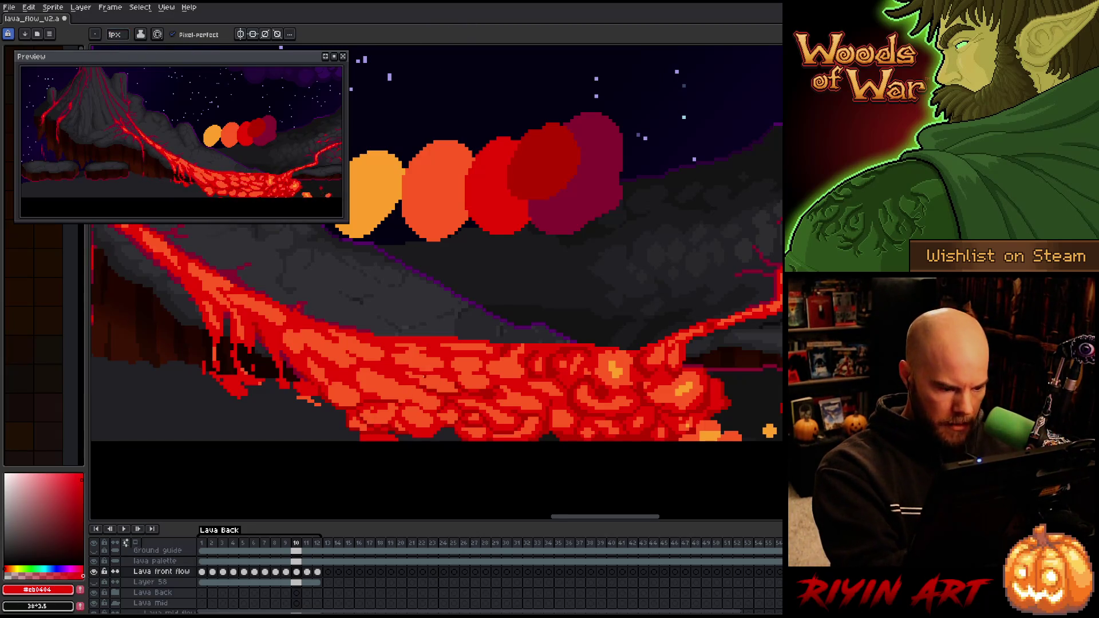
alt+click(399, 423)
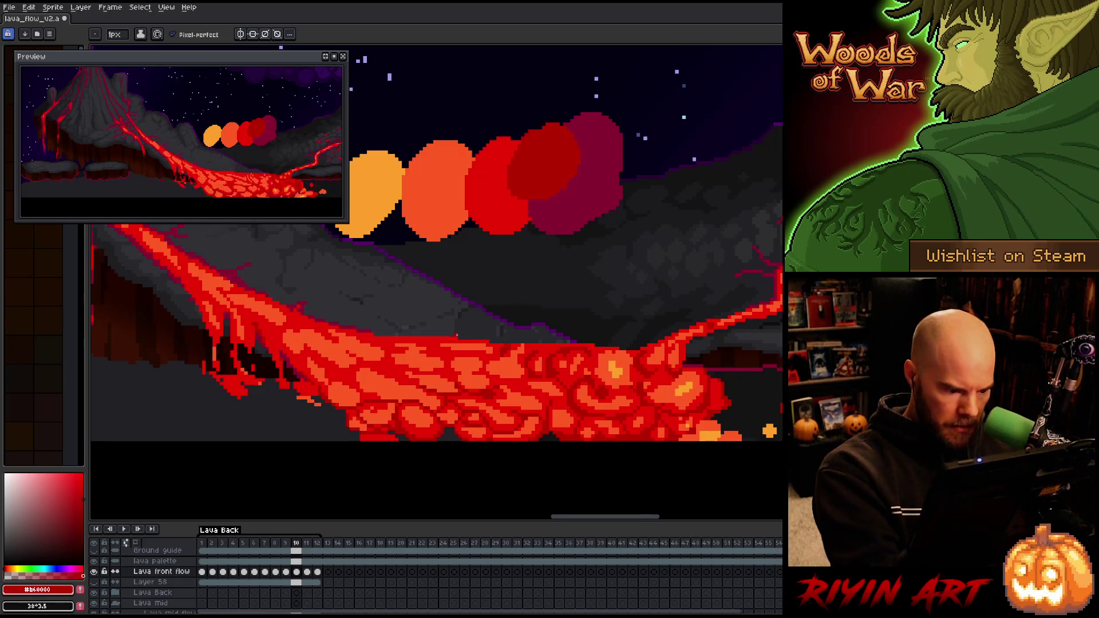
key(comma)
key(period)
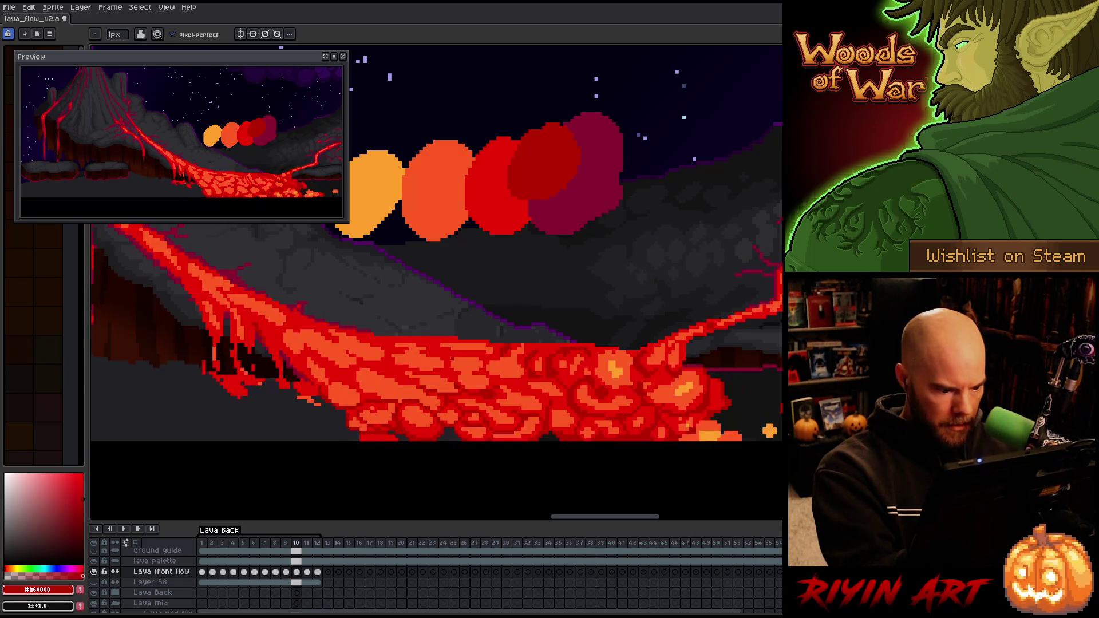
alt+click(411, 403)
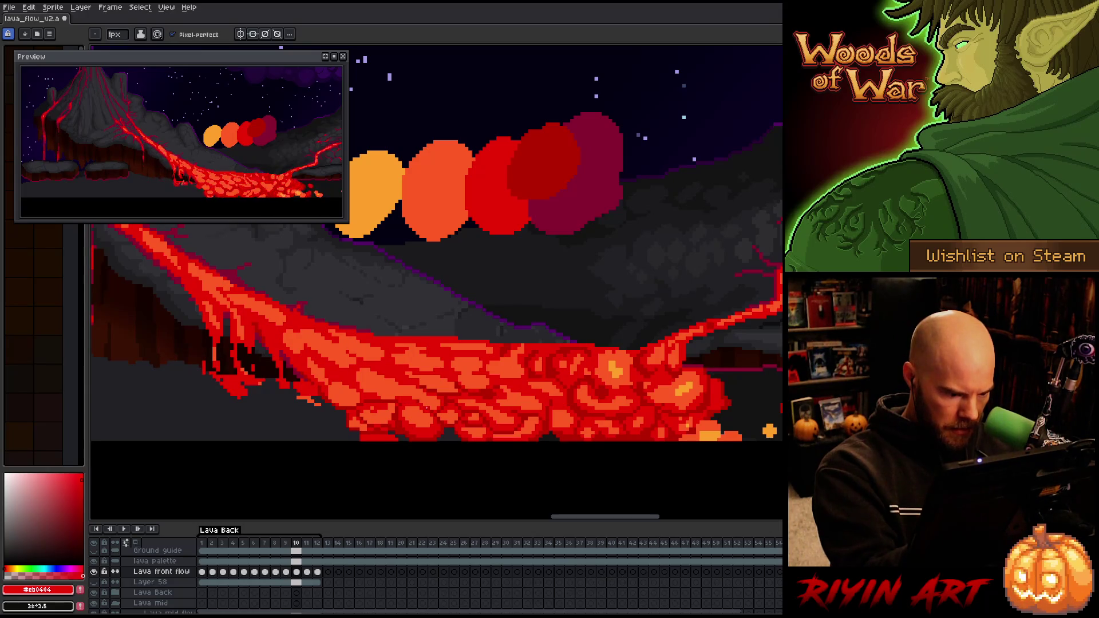
click(437, 406)
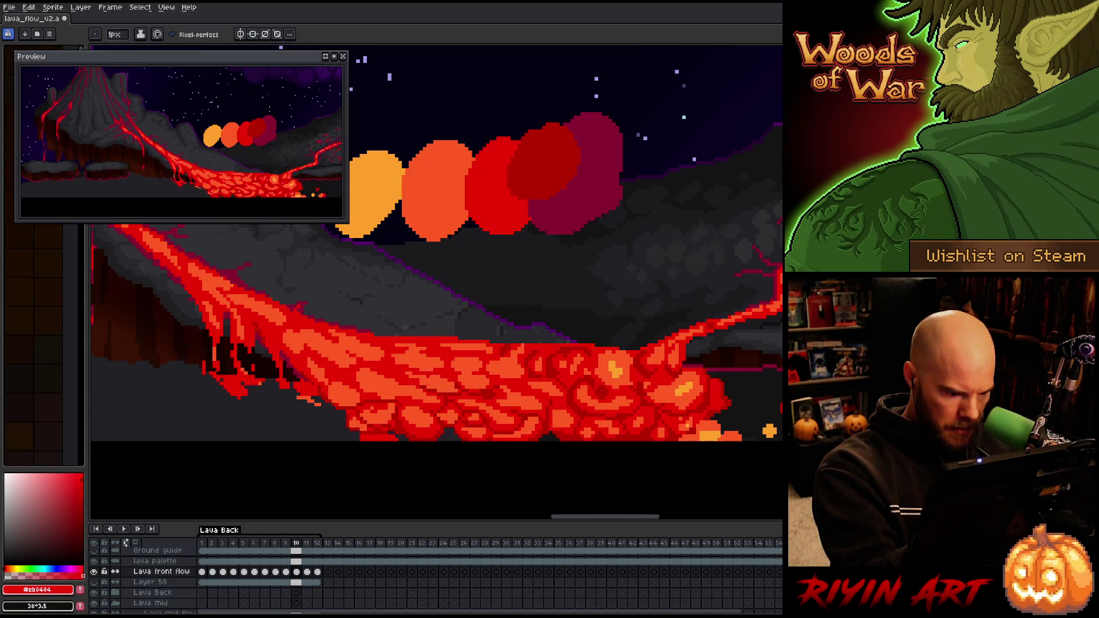
Flip between frames 9 and 10 to check the lava motion, then advance to frame 11
key(comma)
key(period)
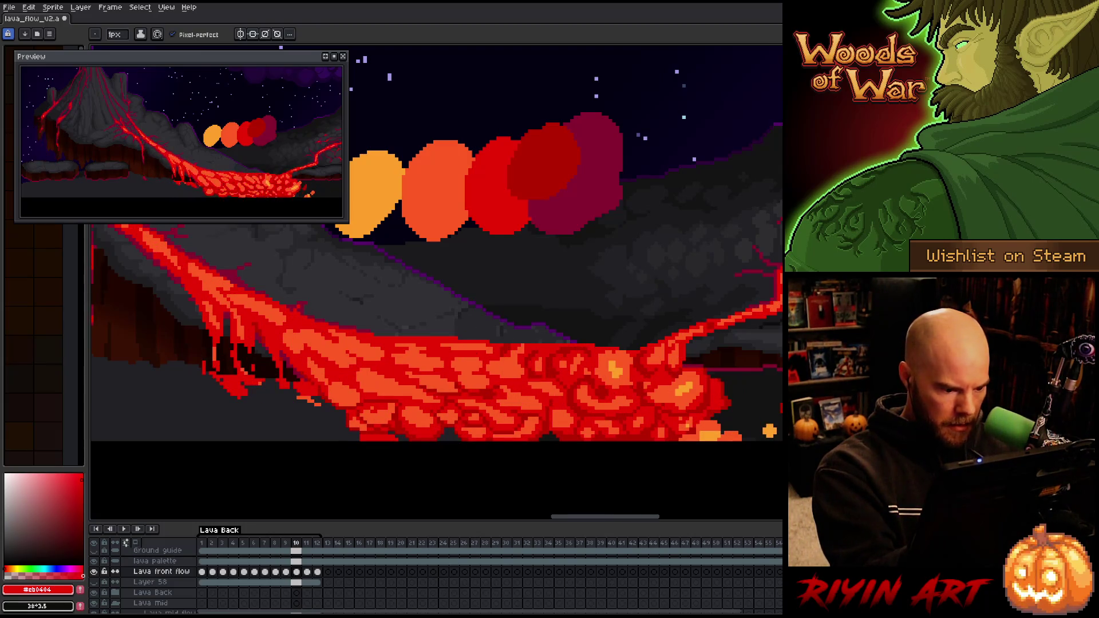
key(comma)
key(period)
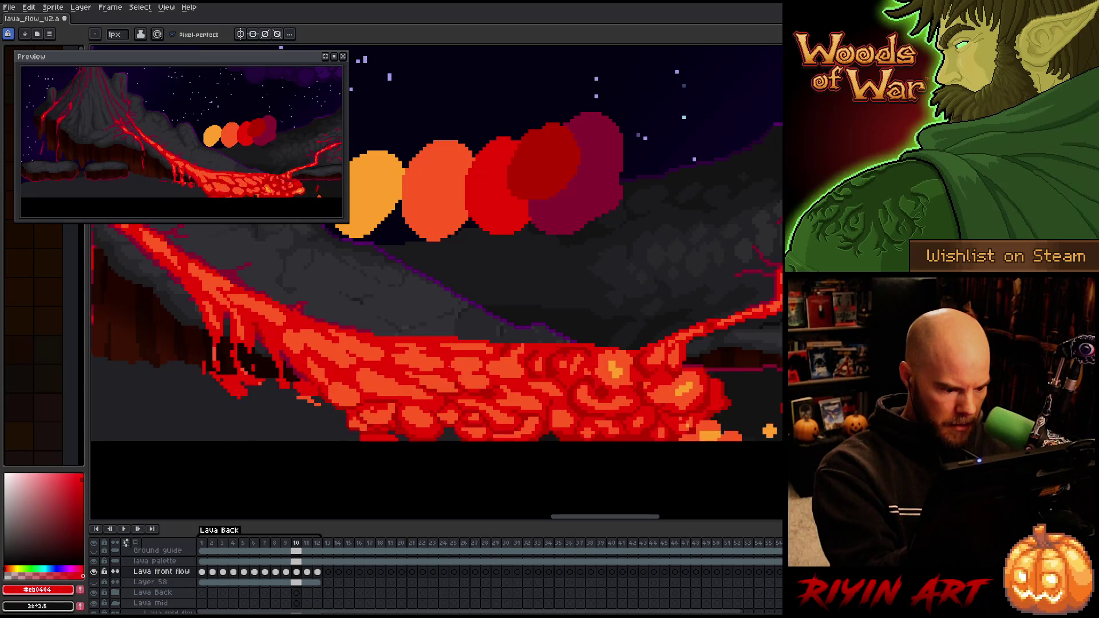
key(period)
key(comma)
key(period)
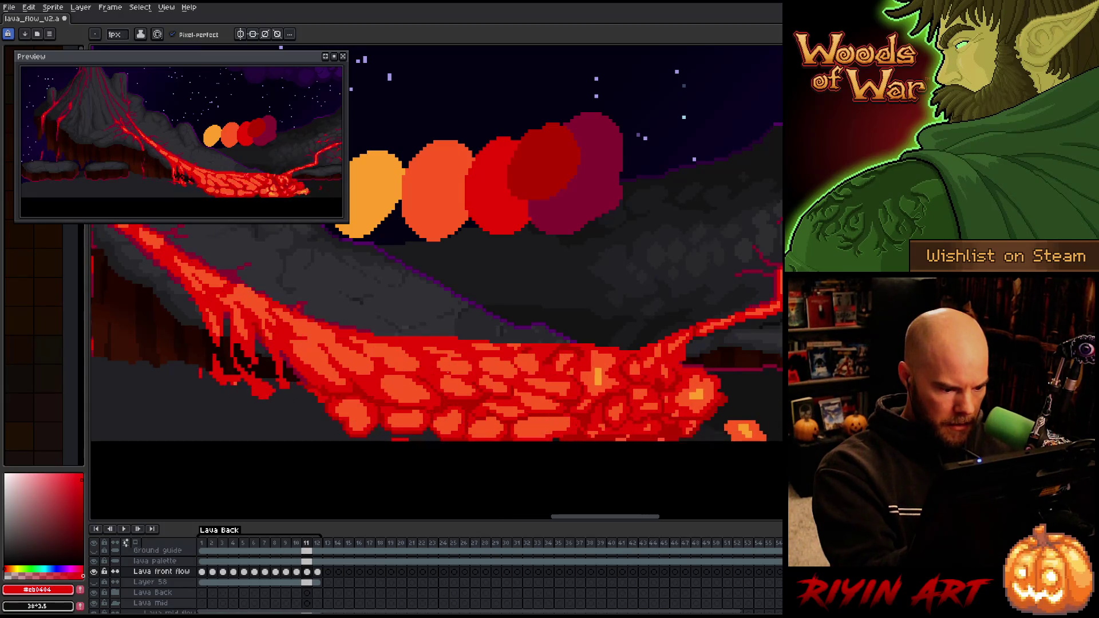
key(alt)
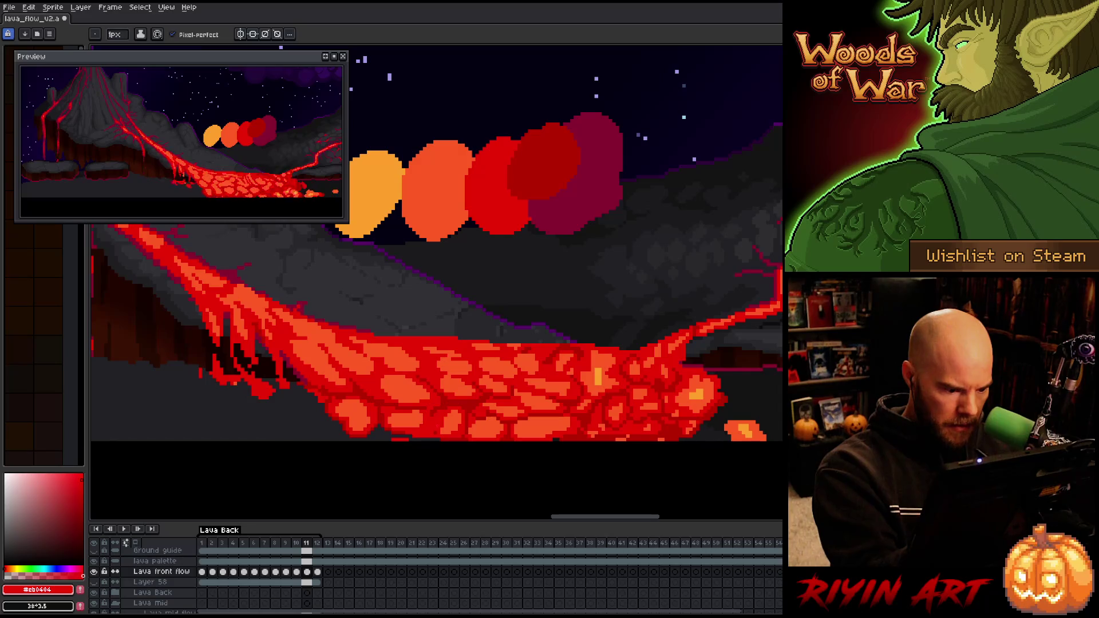
Alternate between deeper red #b60000, orange #fe5a22 and dark red #cb0404 across the lava cells
alt+click(448, 407)
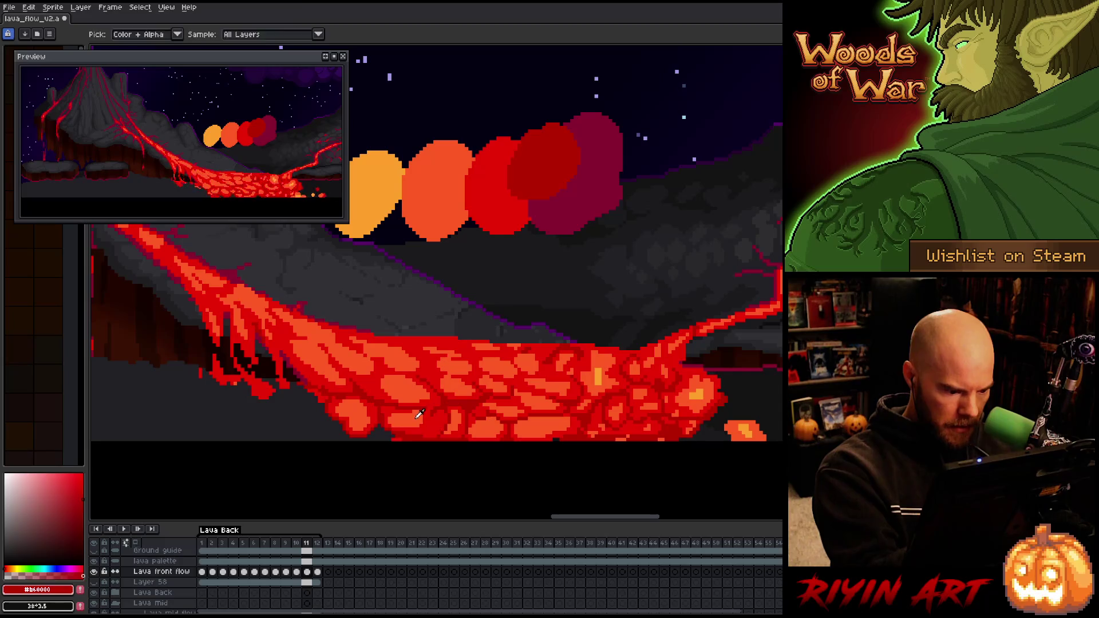
alt+click(434, 422)
alt+click(435, 418)
alt+click(430, 406)
alt+click(429, 419)
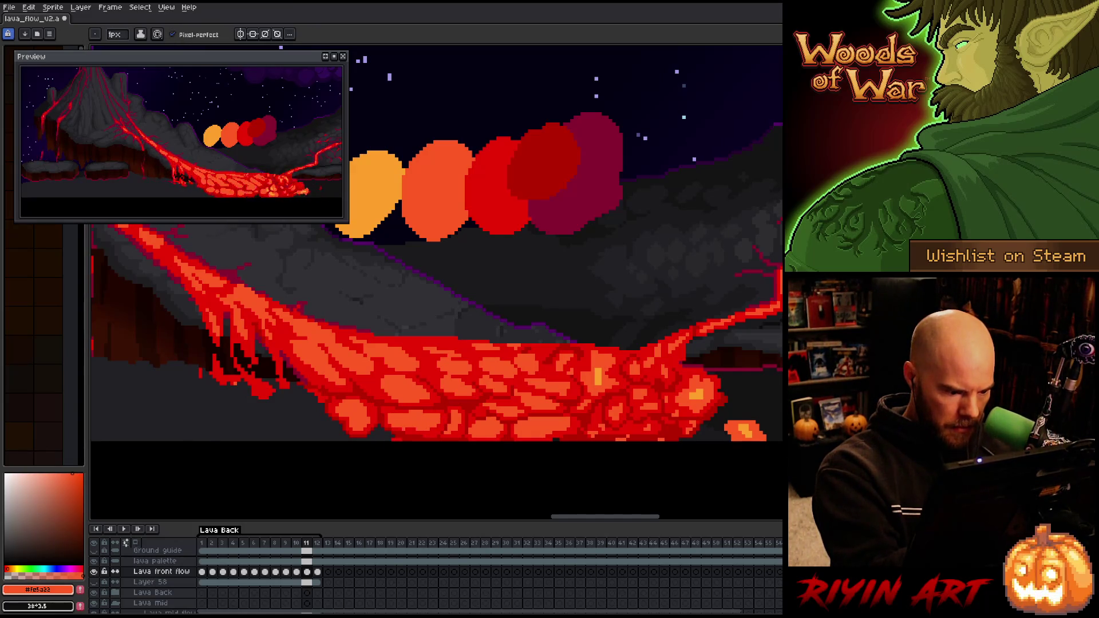
alt+click(395, 421)
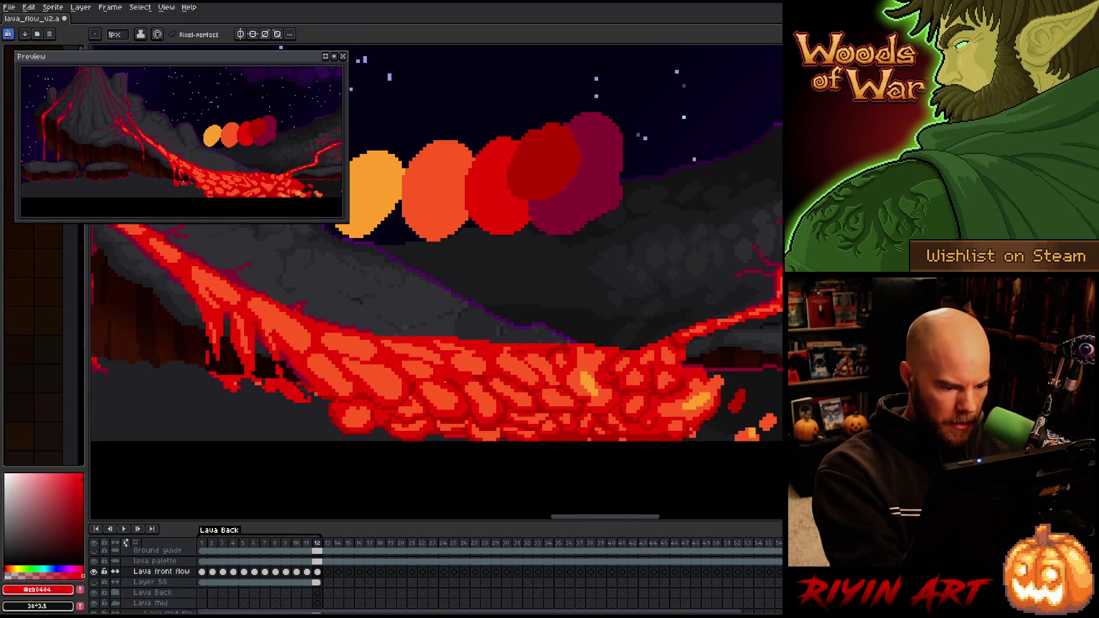
alt+click(446, 425)
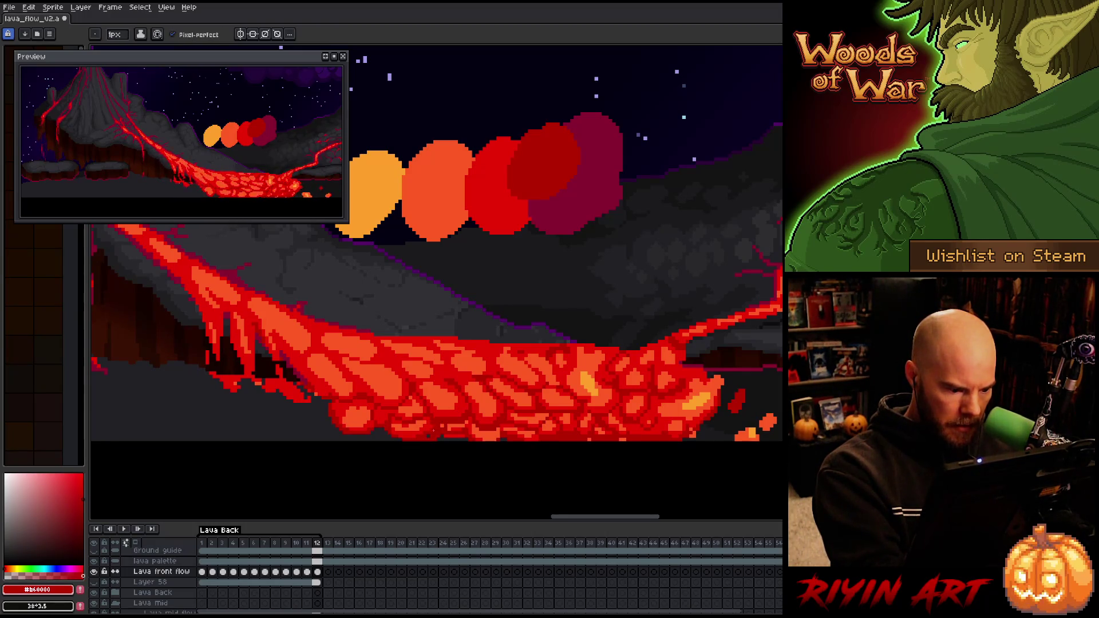
alt+click(438, 424)
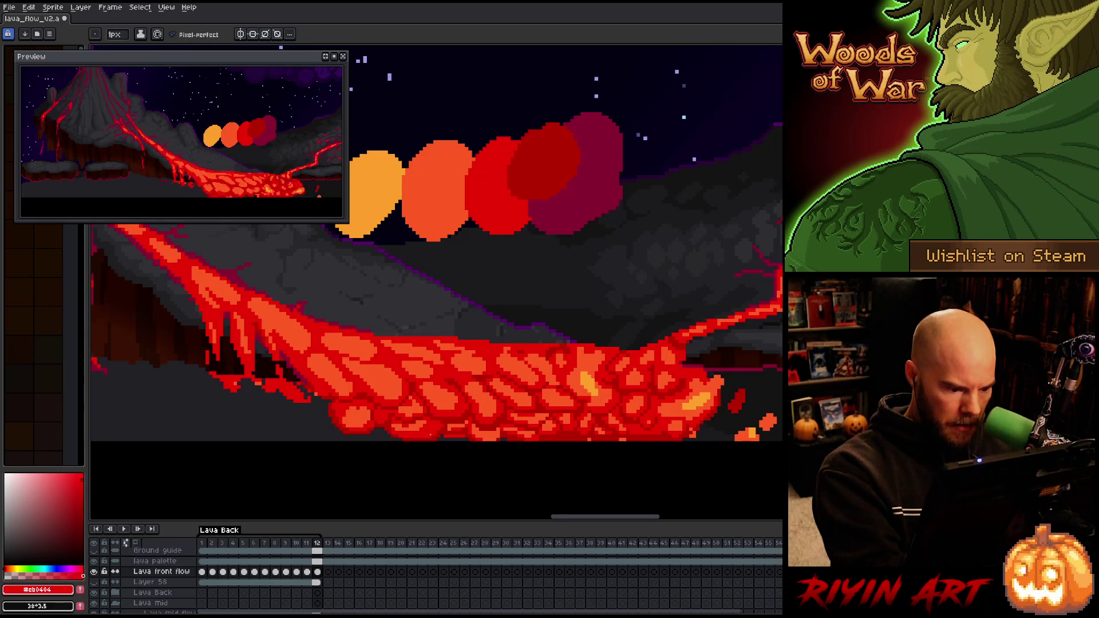
alt+click(430, 426)
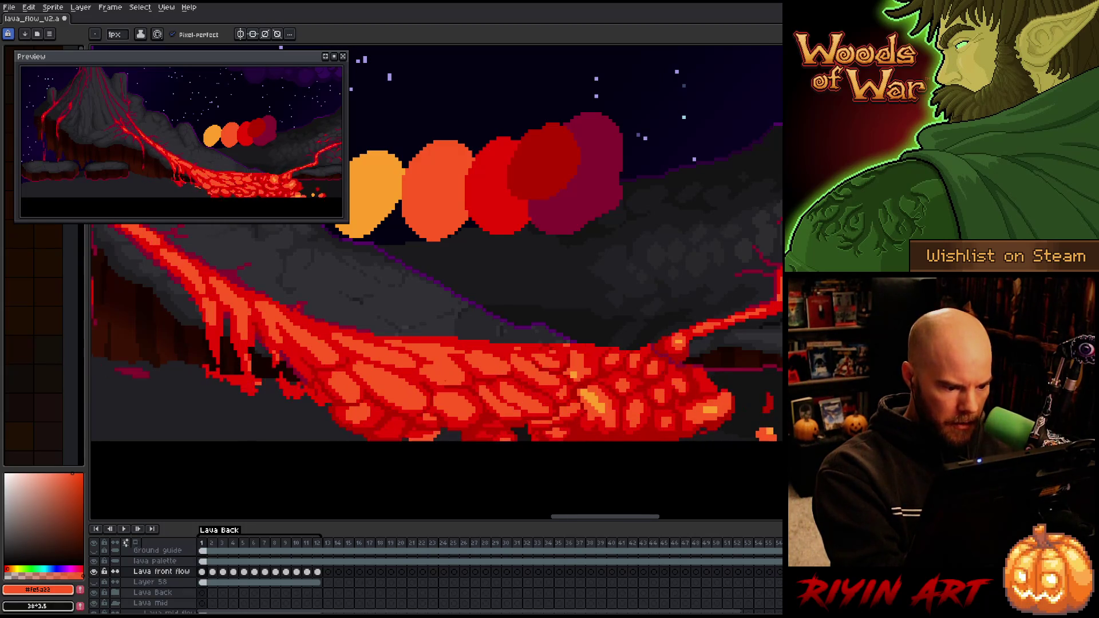
Repaint frame 1's lava cells by sampling deeper red #b60000, dark red #cb0404 and orange #fe5a22
key(i)
click(401, 422)
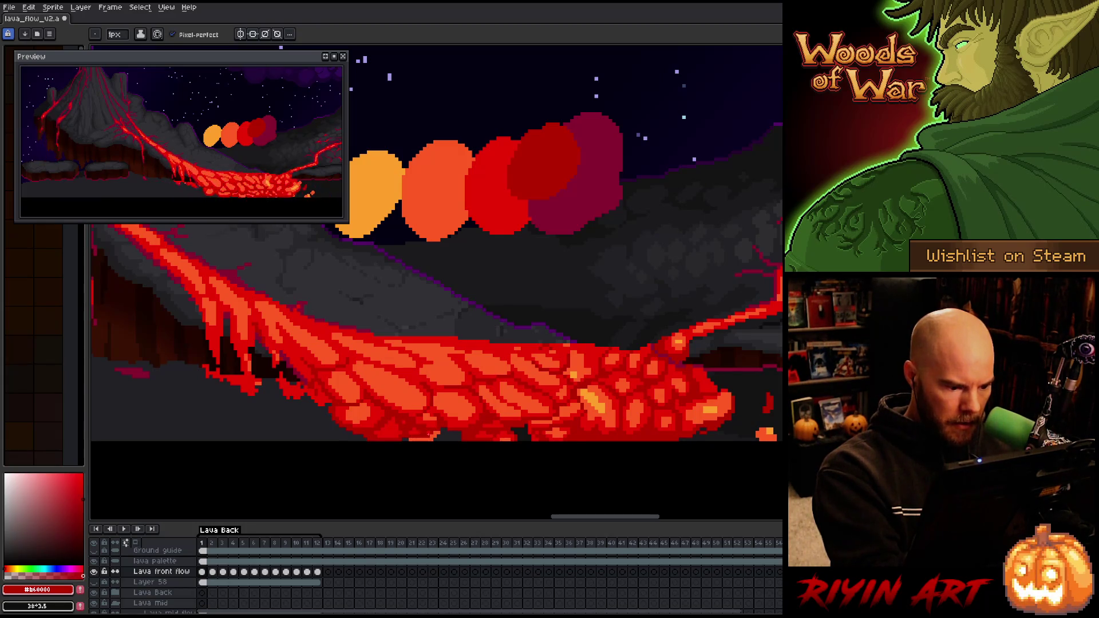
alt+click(425, 429)
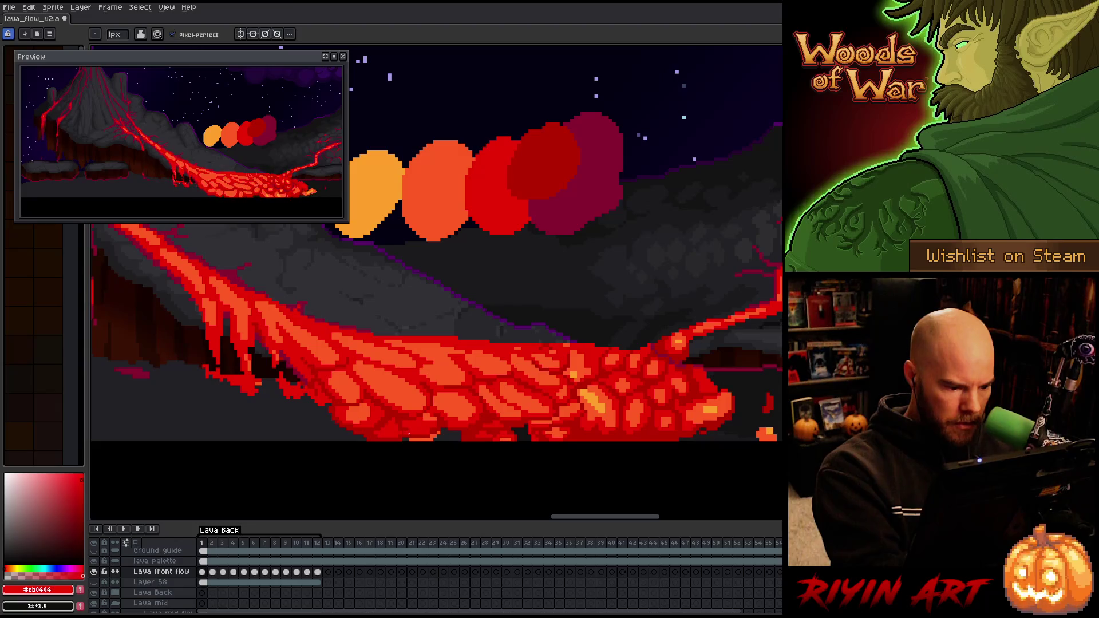
alt+click(428, 418)
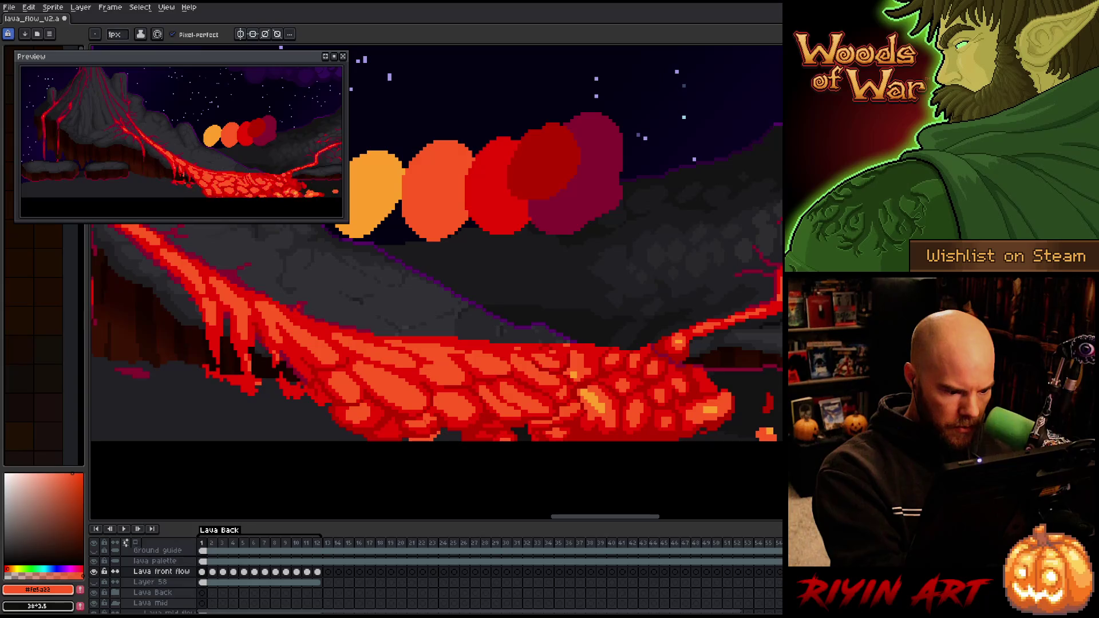
alt+click(452, 376)
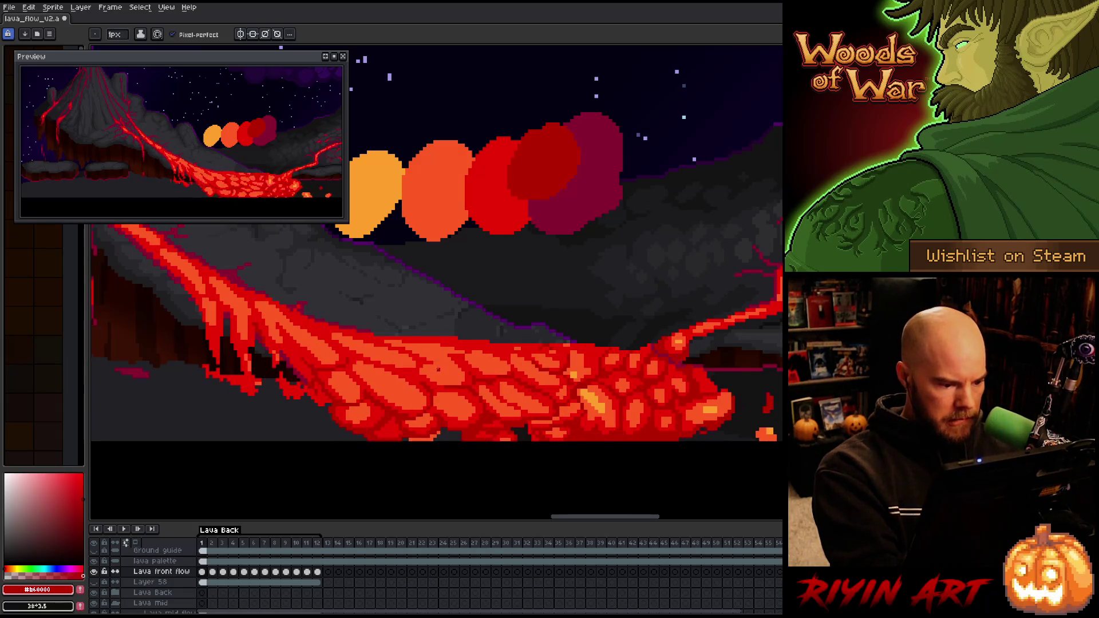
alt+click(424, 426)
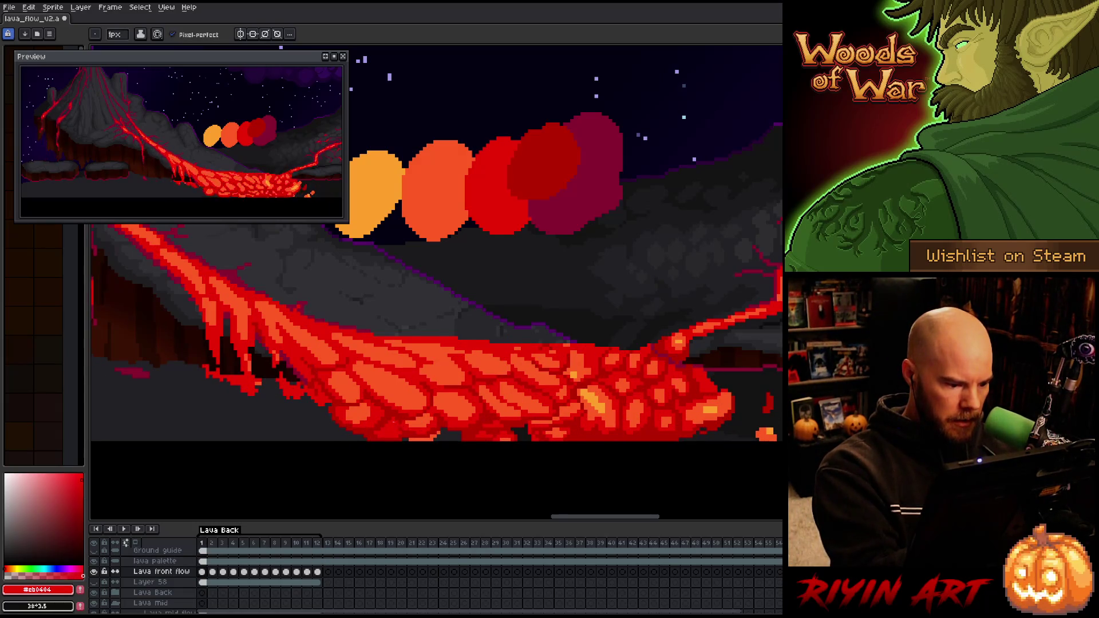
alt+click(401, 436)
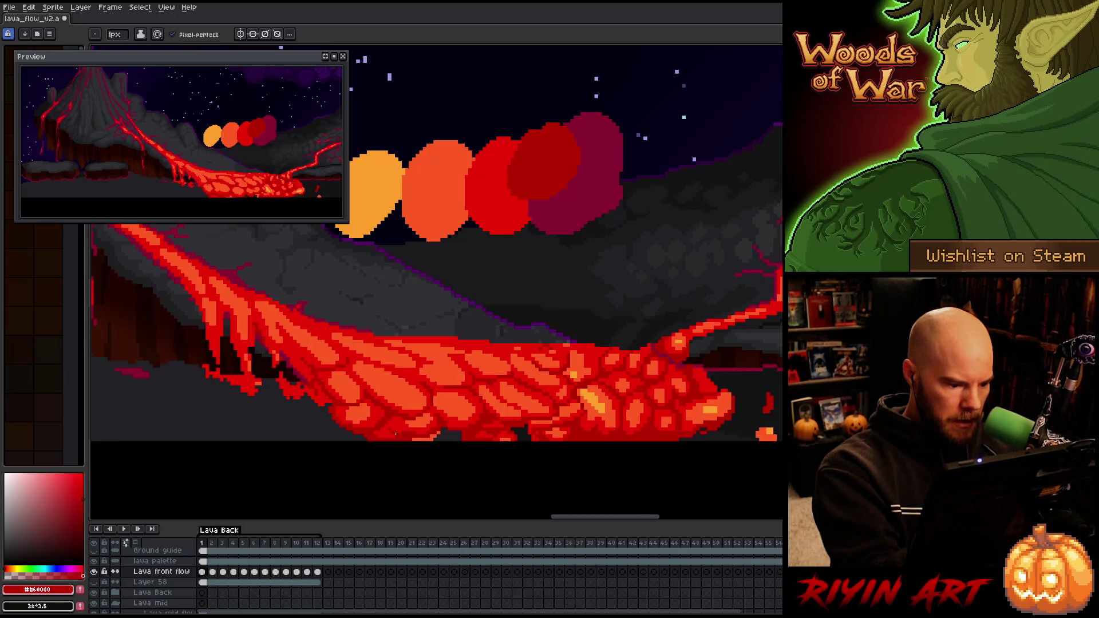
alt+click(434, 433)
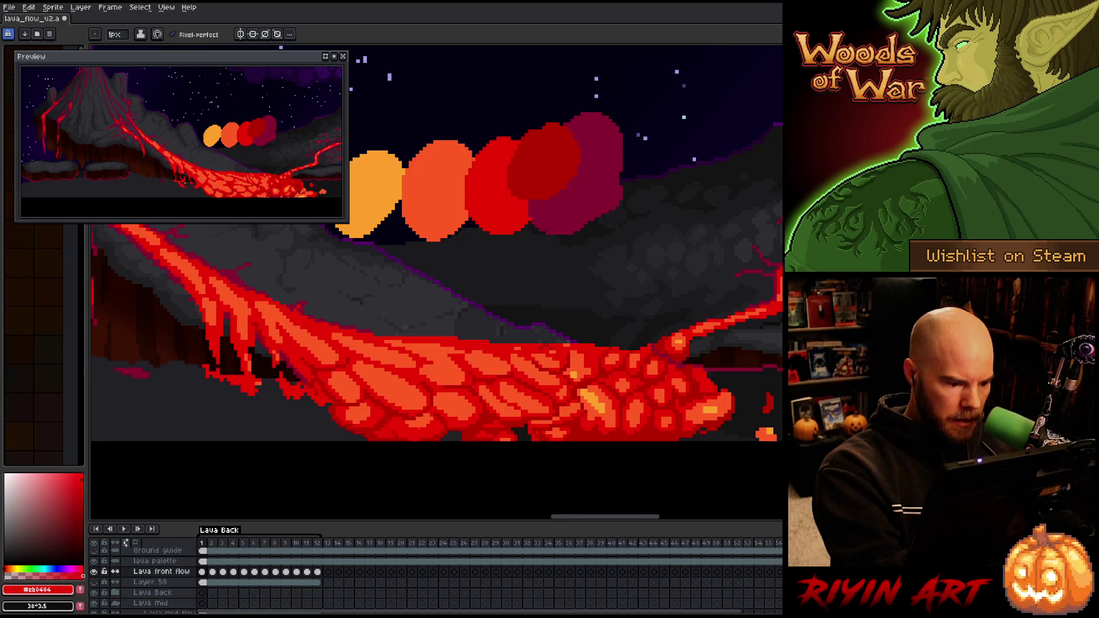
Finish touching up frame 1's lava with orange, dark red and bright red, then go to frame 2
alt+click(387, 433)
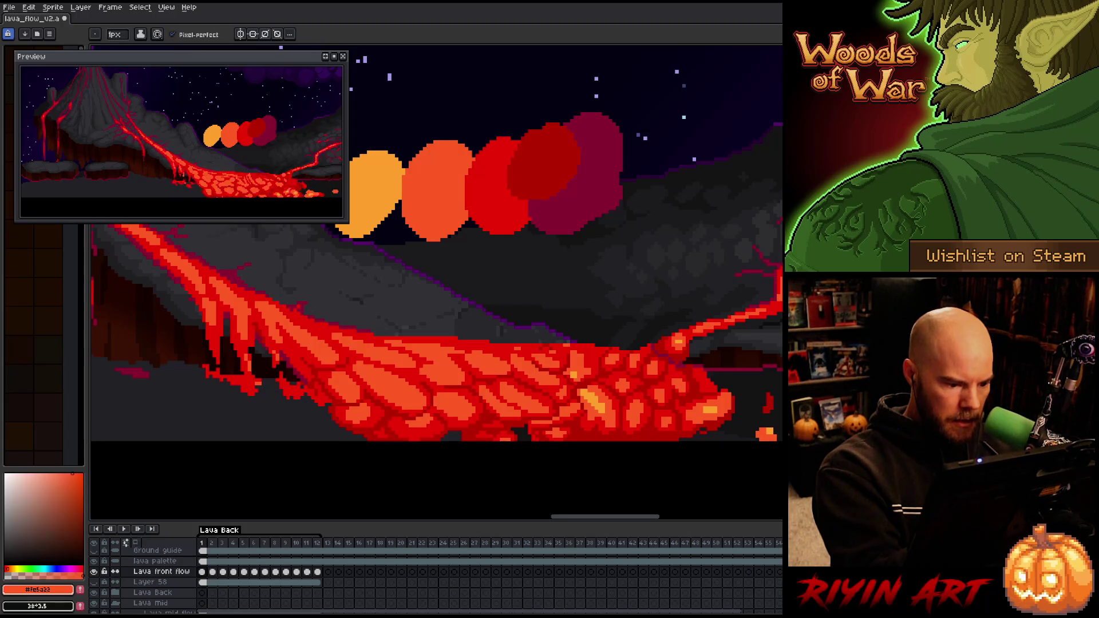
alt+click(407, 416)
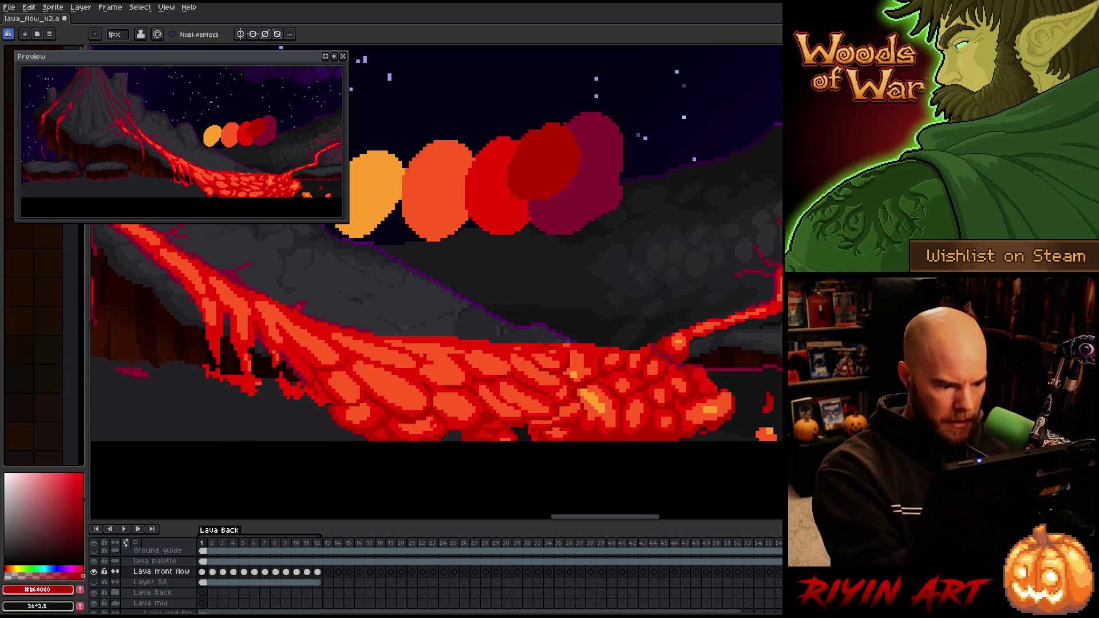
alt+click(432, 430)
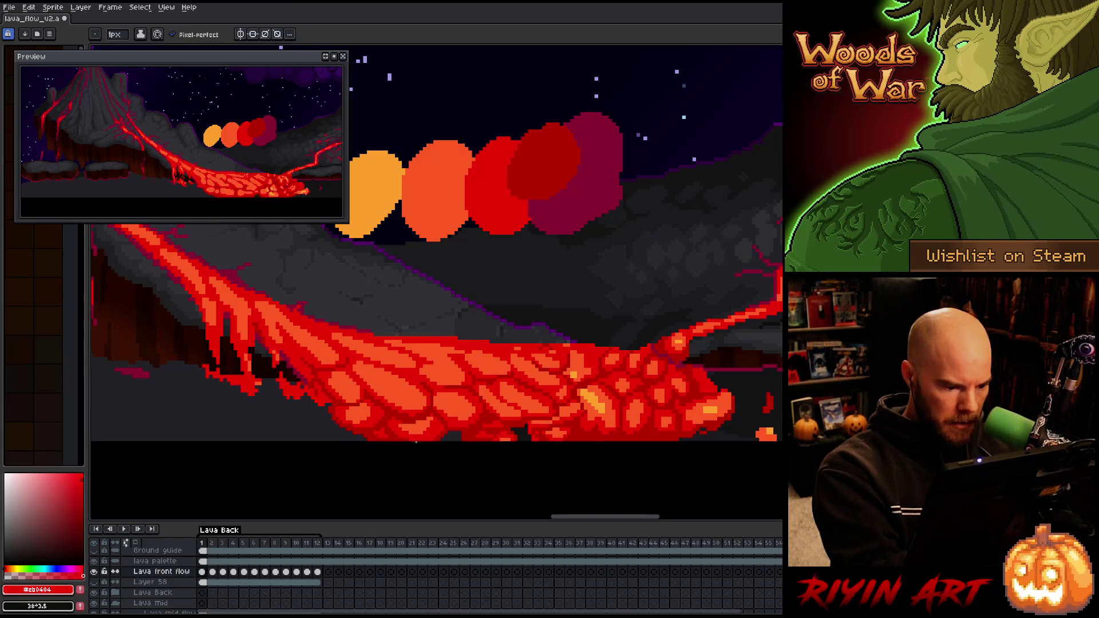
alt+click(443, 436)
alt+click(438, 436)
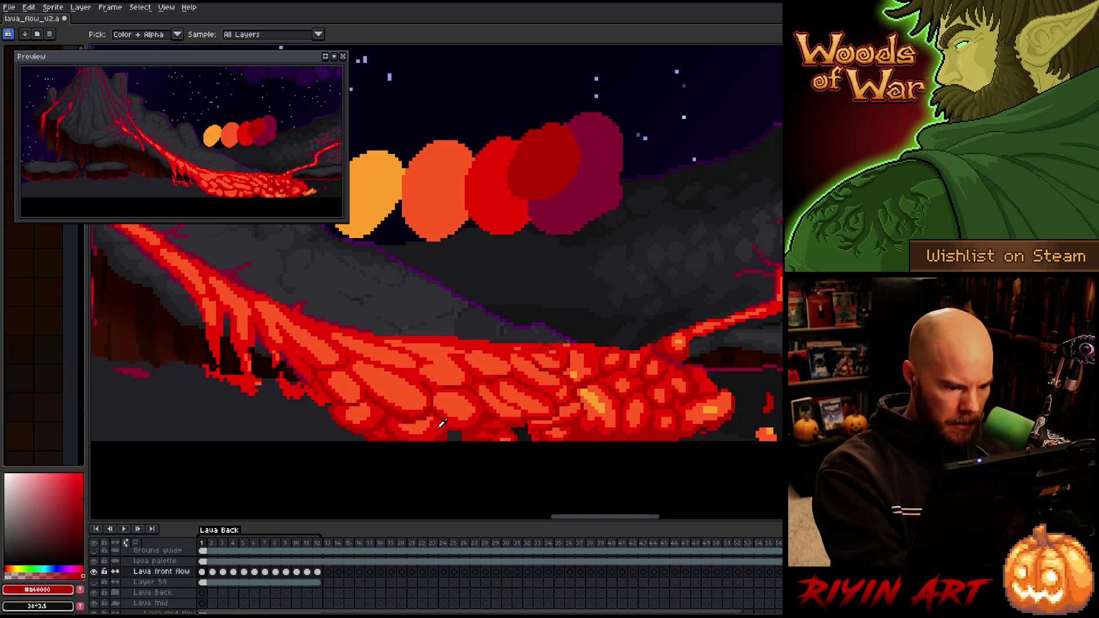
alt+click(448, 436)
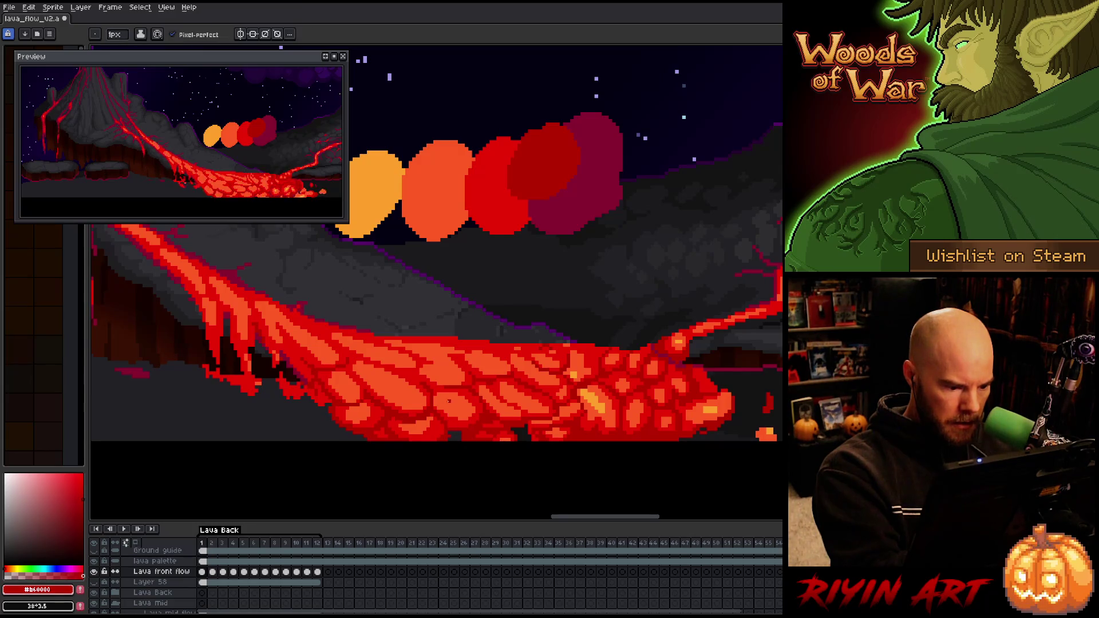
alt+click(446, 432)
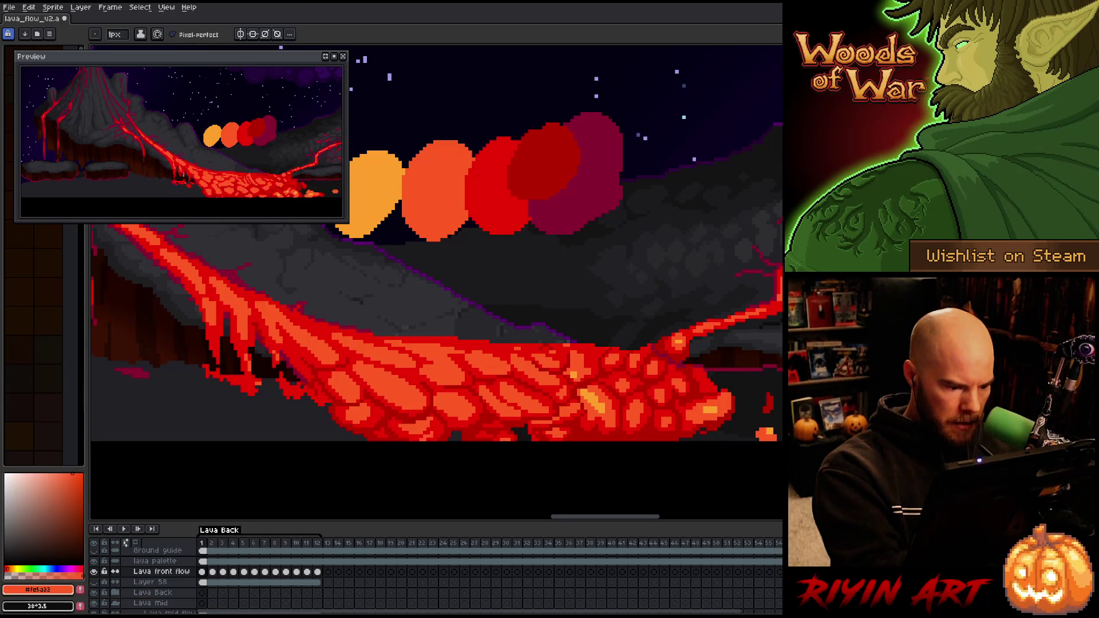
alt+click(431, 421)
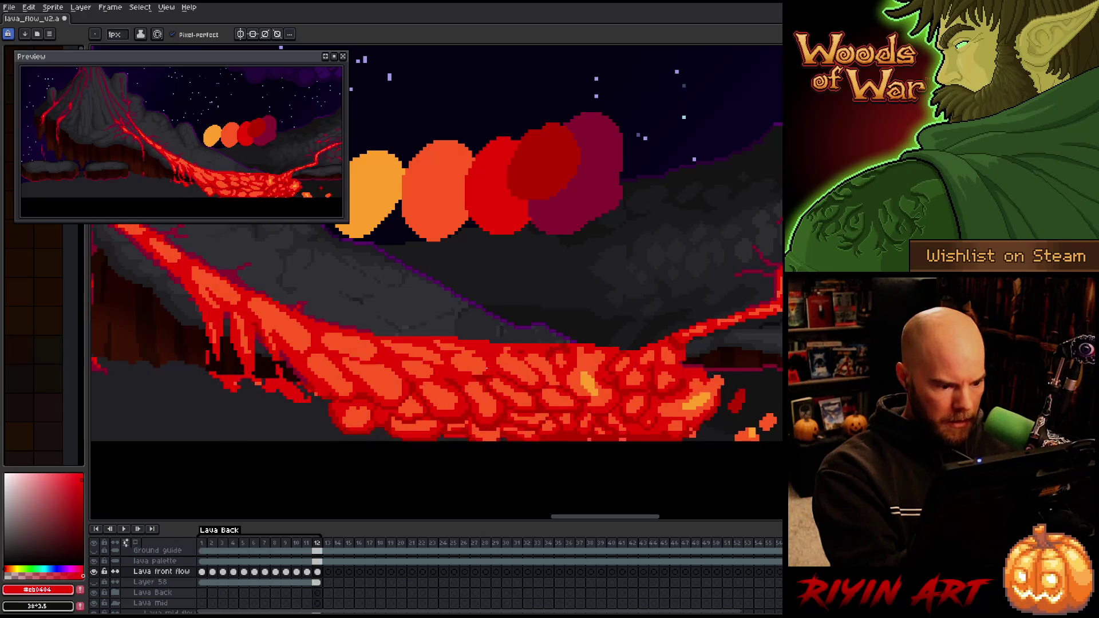
key(Right)
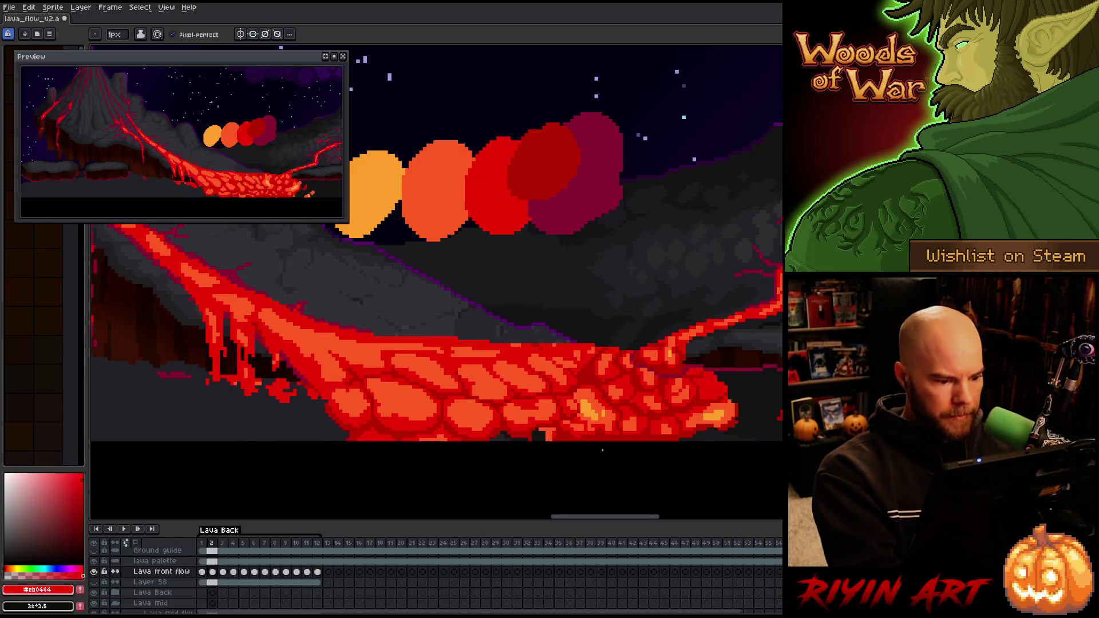
Review the lava animation by jumping to frame 5 and playing it back, then stop
key(Right)
key(Right)
key(Right)
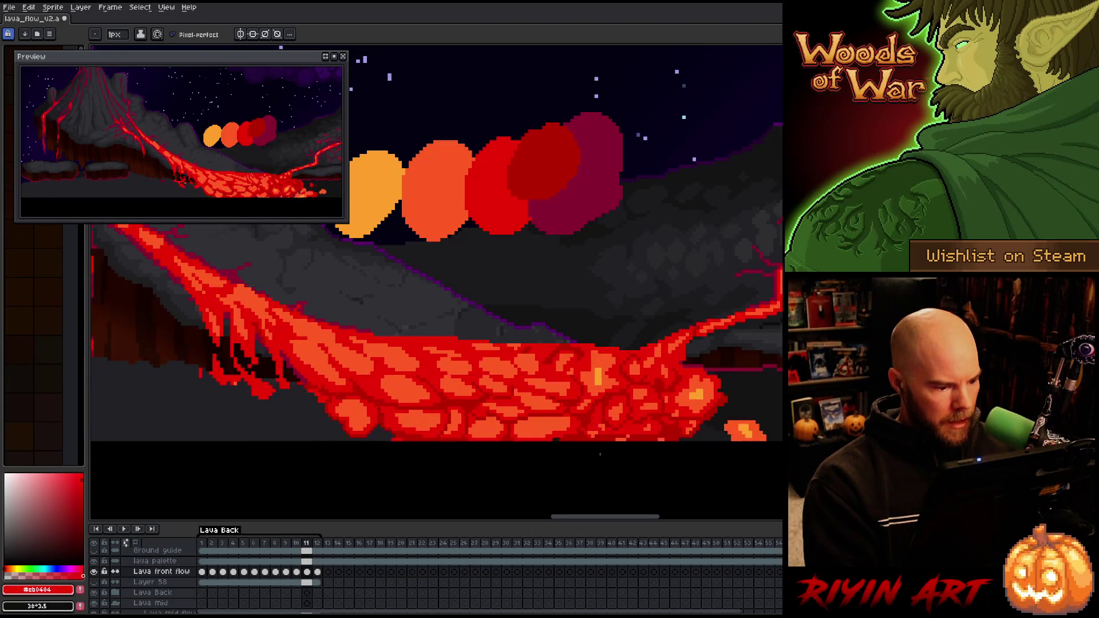
key(Return)
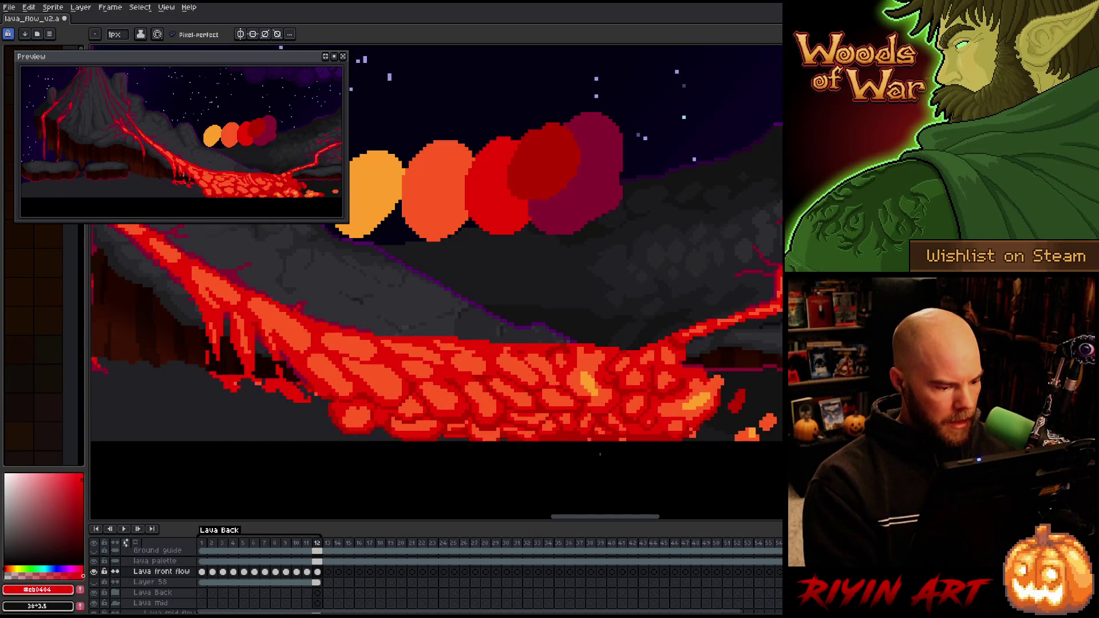
key(i)
key(b)
Paint dark red over part of frame 1's orange lava cells, with orange and bright red touch-ups
click(347, 430)
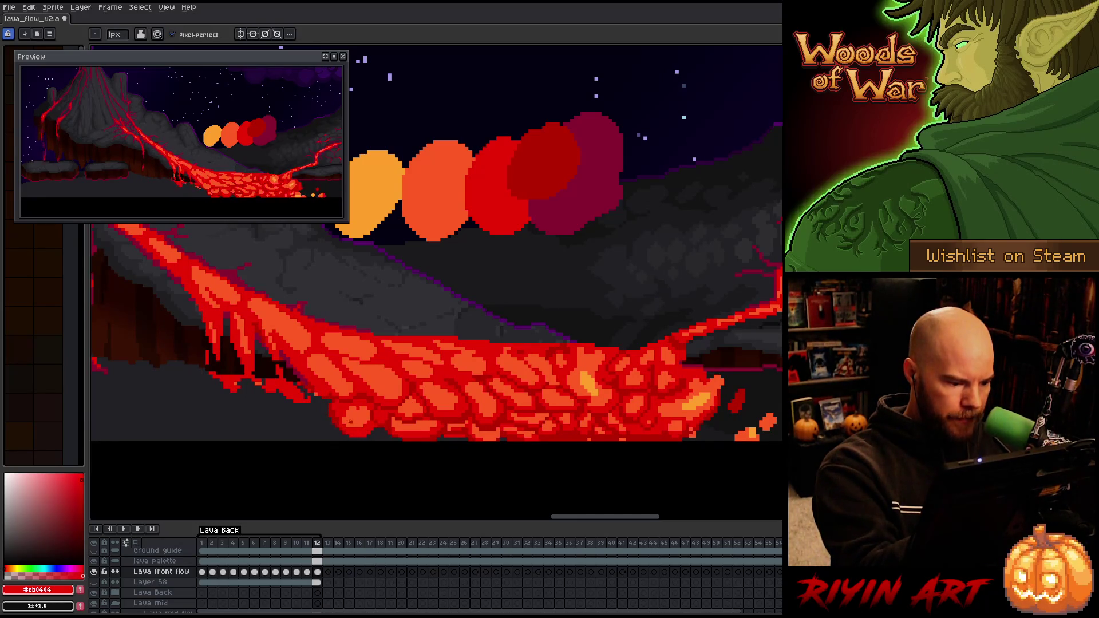
alt+click(337, 426)
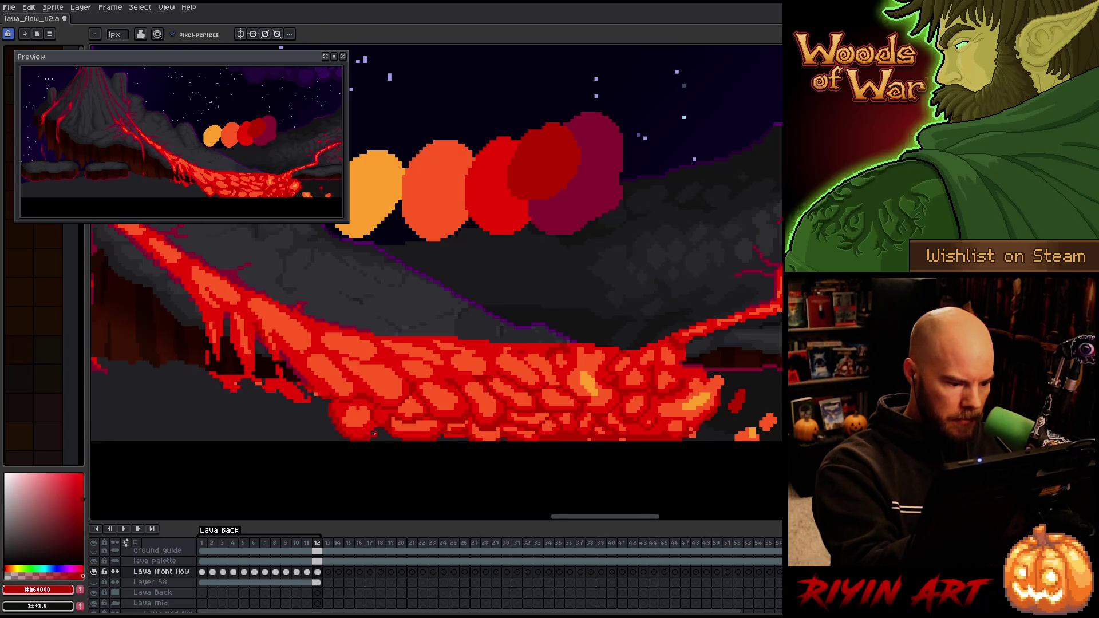
alt+click(367, 412)
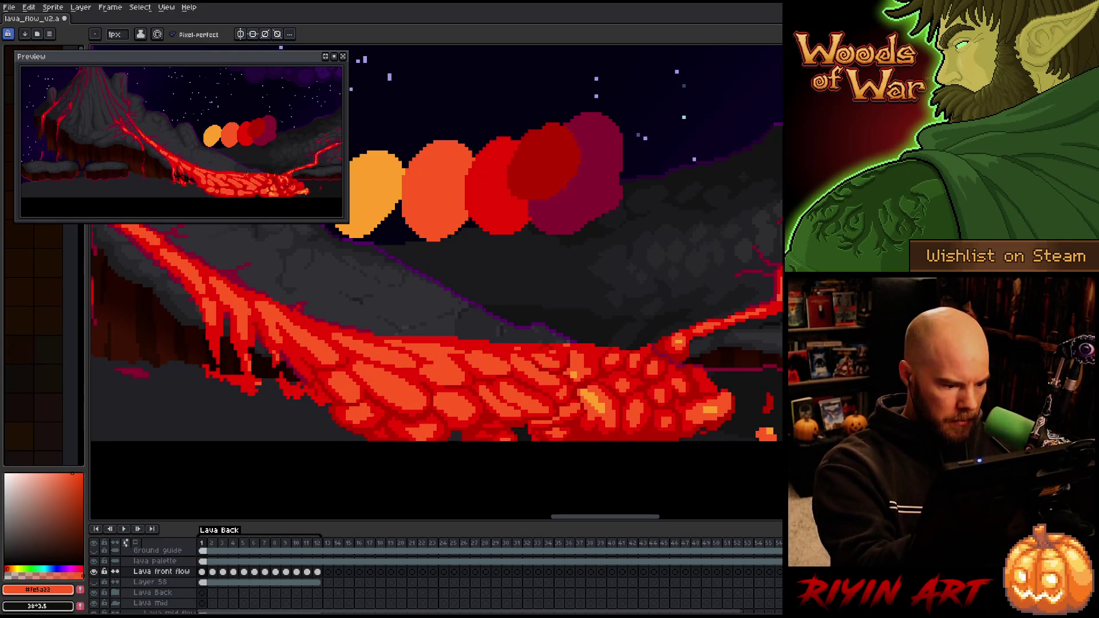
alt+click(374, 418)
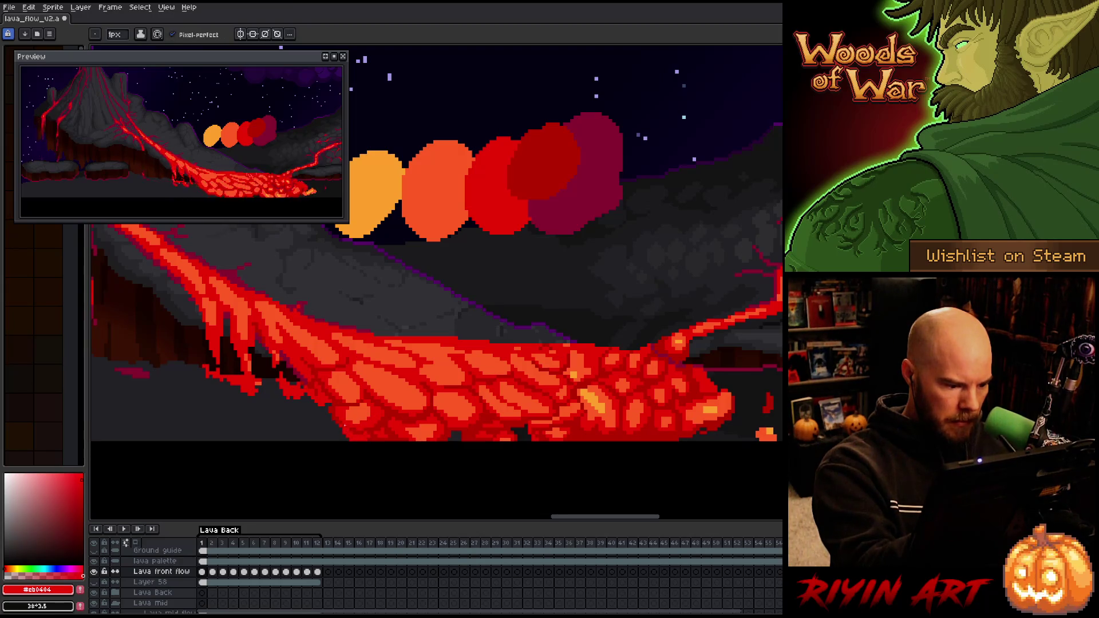
drag(348, 421, 370, 404)
alt+click(385, 415)
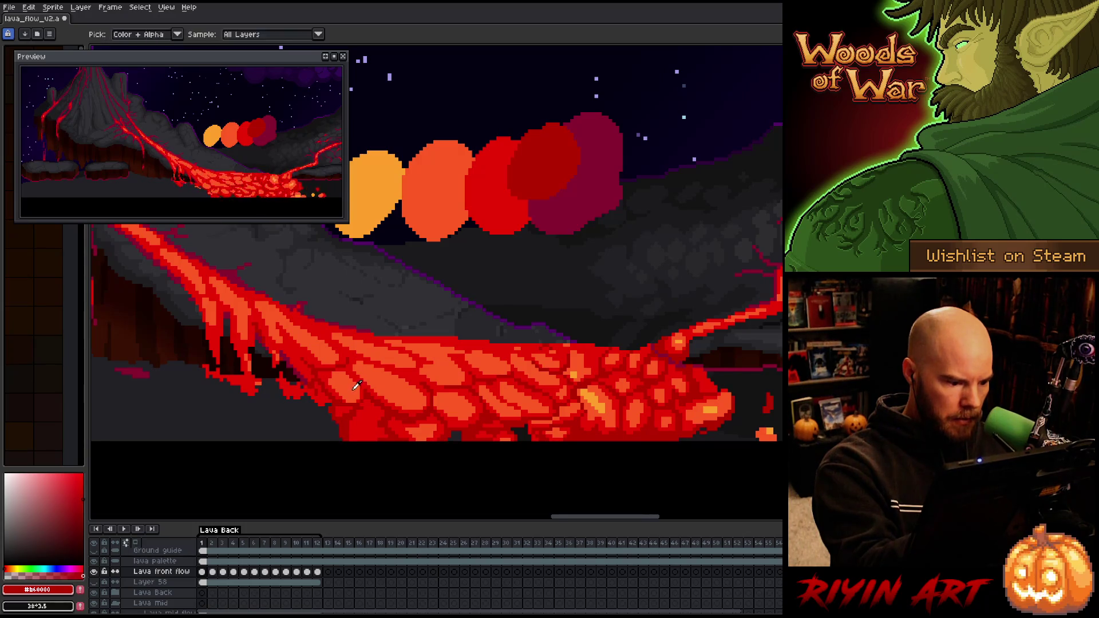
alt+click(360, 435)
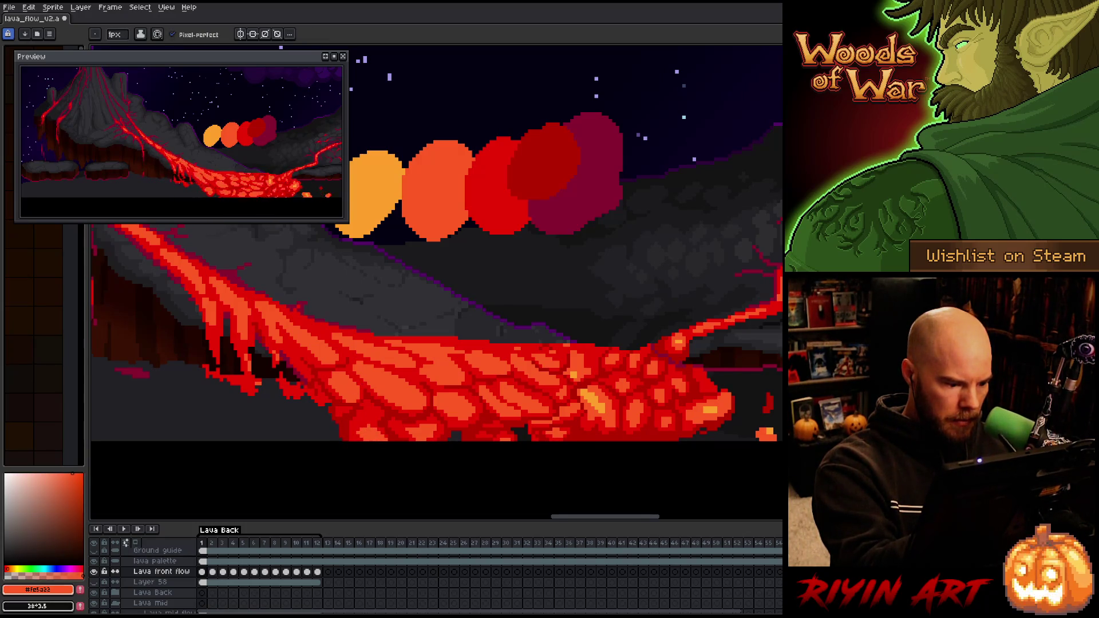
alt+click(368, 405)
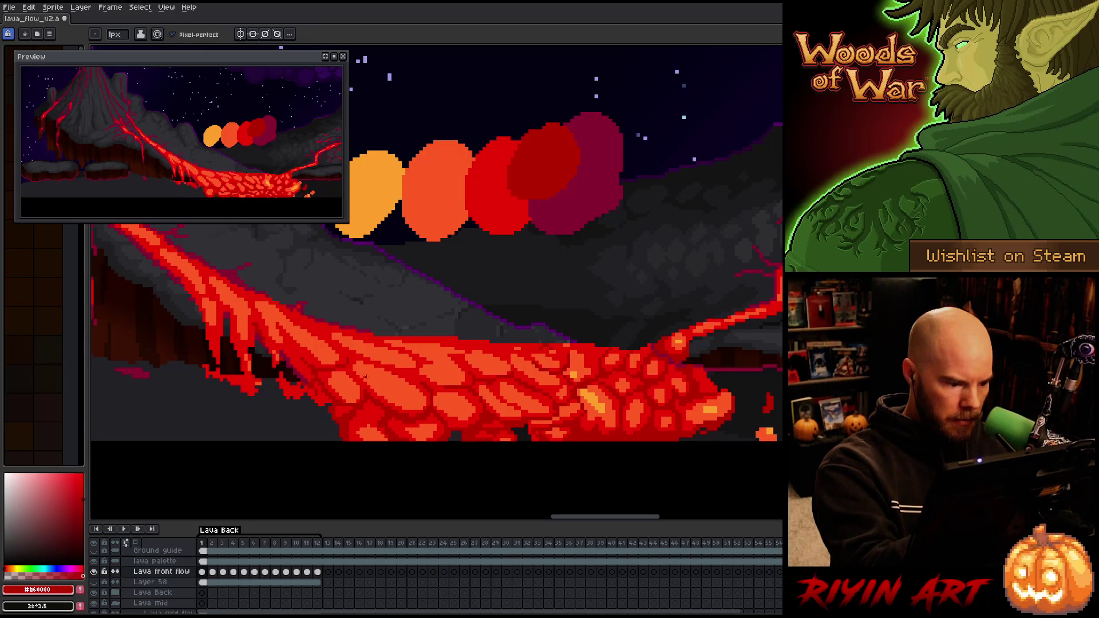
key(Right)
Compare lava frames 1 through 4 and Magic Wand-select a lava blob on frame 3
key(Left)
key(Right)
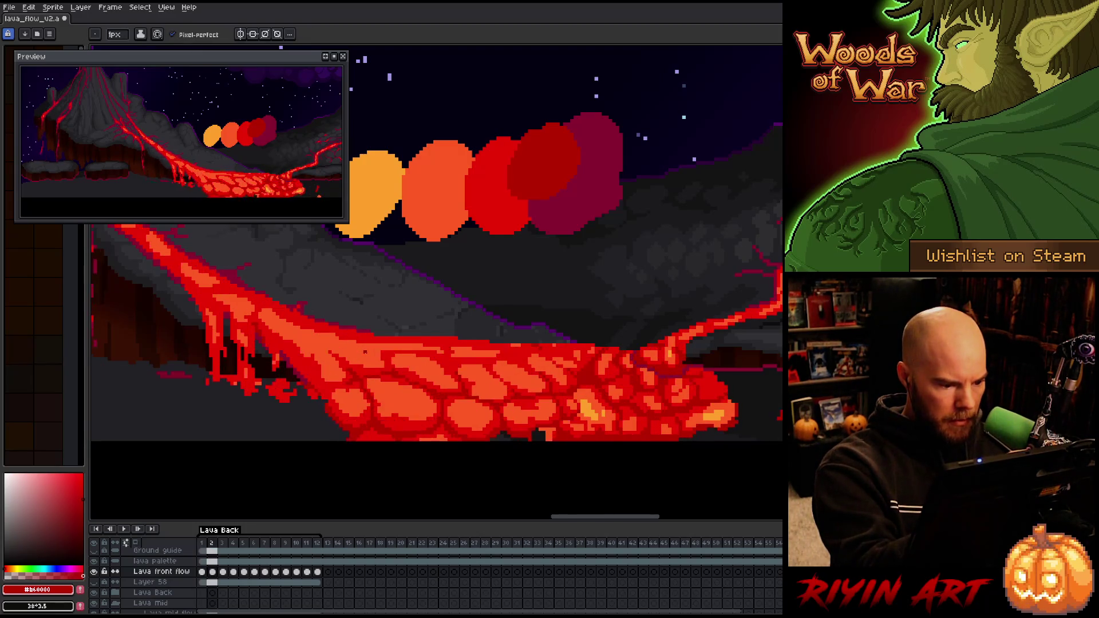
key(Right)
key(Left)
key(Right)
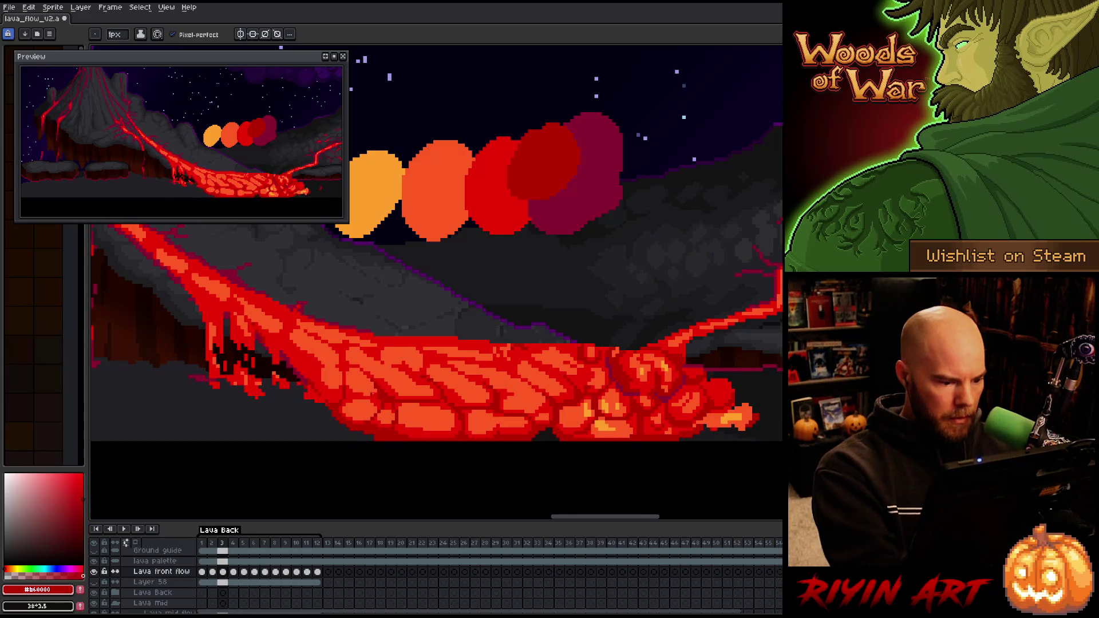
key(w)
click(362, 411)
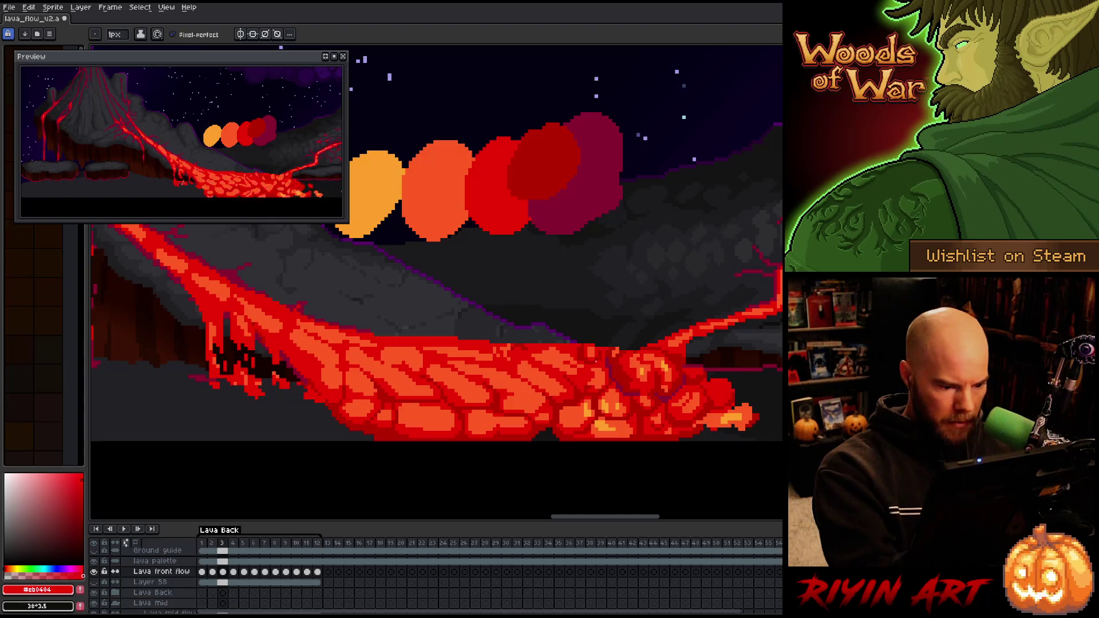
key(period)
key(comma)
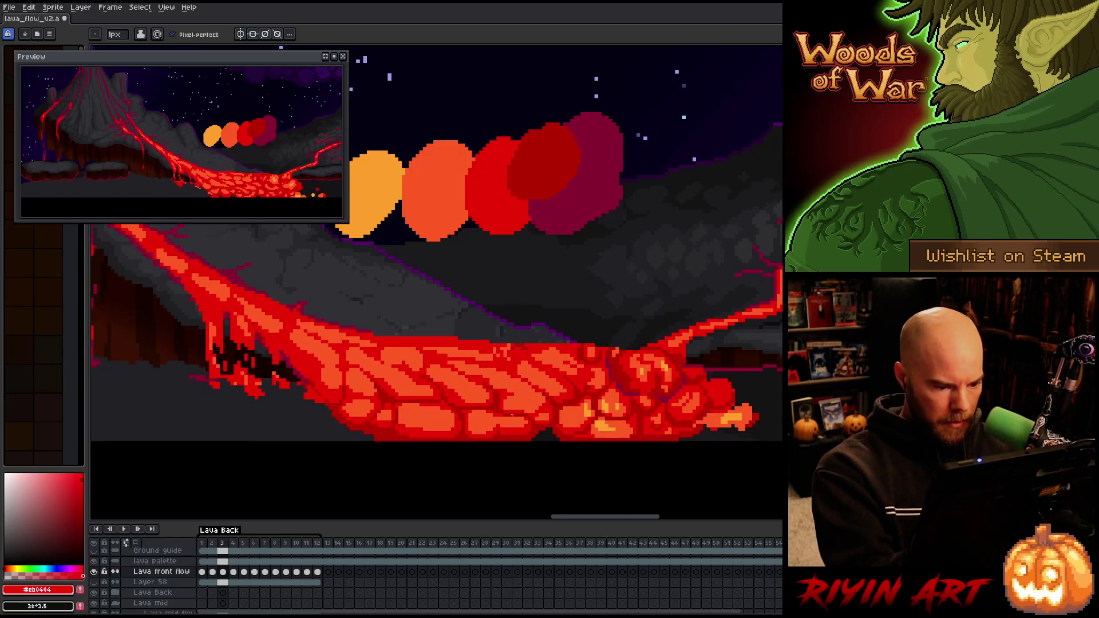
key(period)
key(comma)
Move to frame 5, sample red lava shades and set the pencil brush size to 4px
alt+click(501, 427)
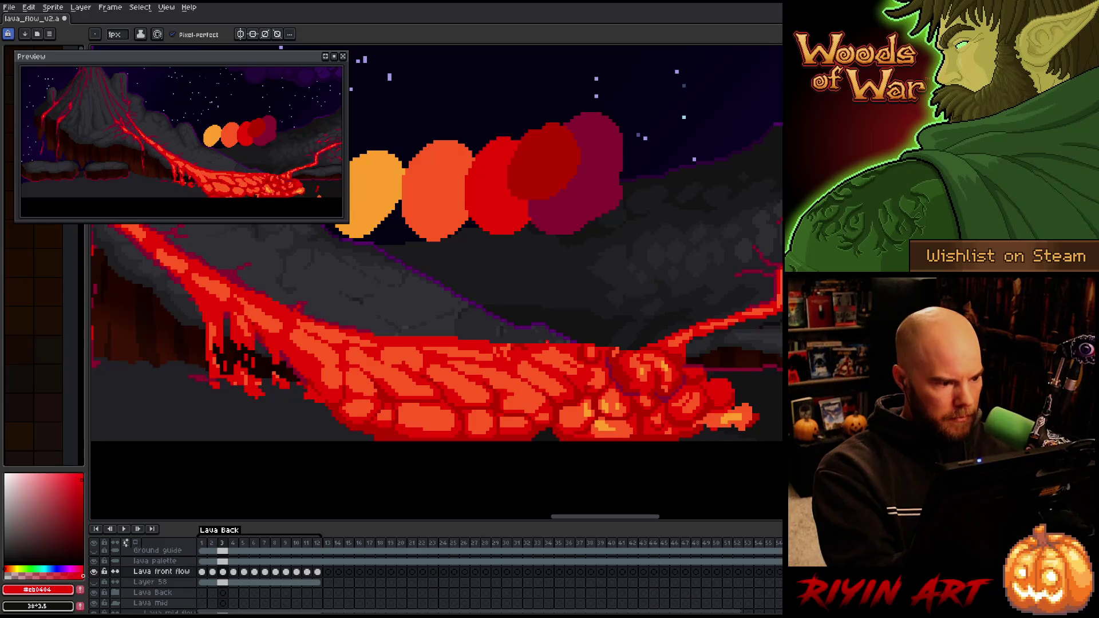
key(period)
key(period)
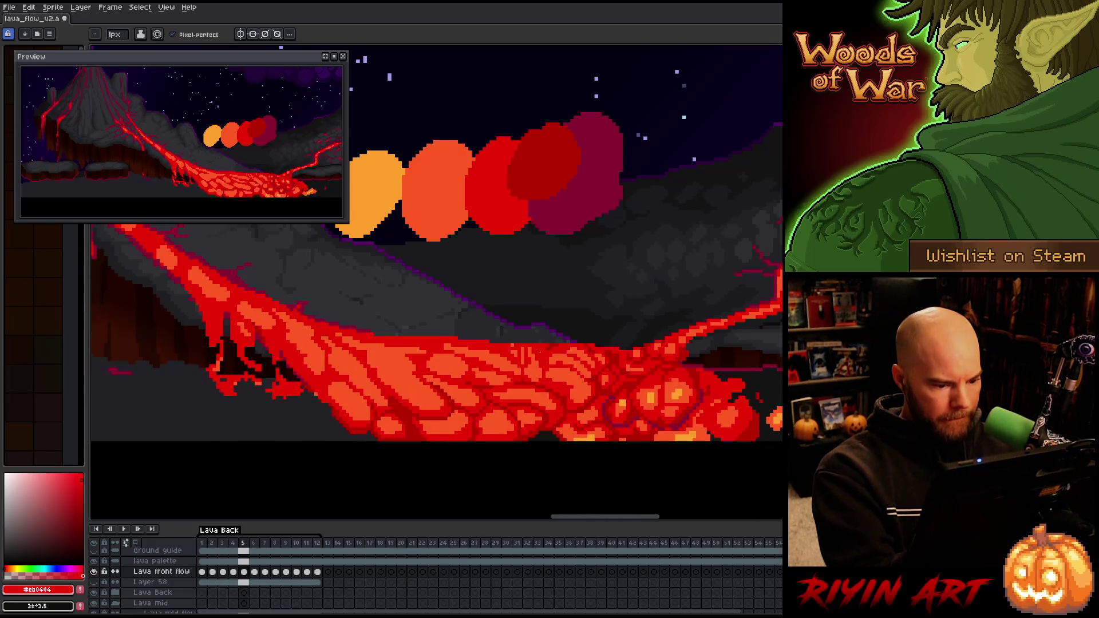
key(Return)
key(Return)
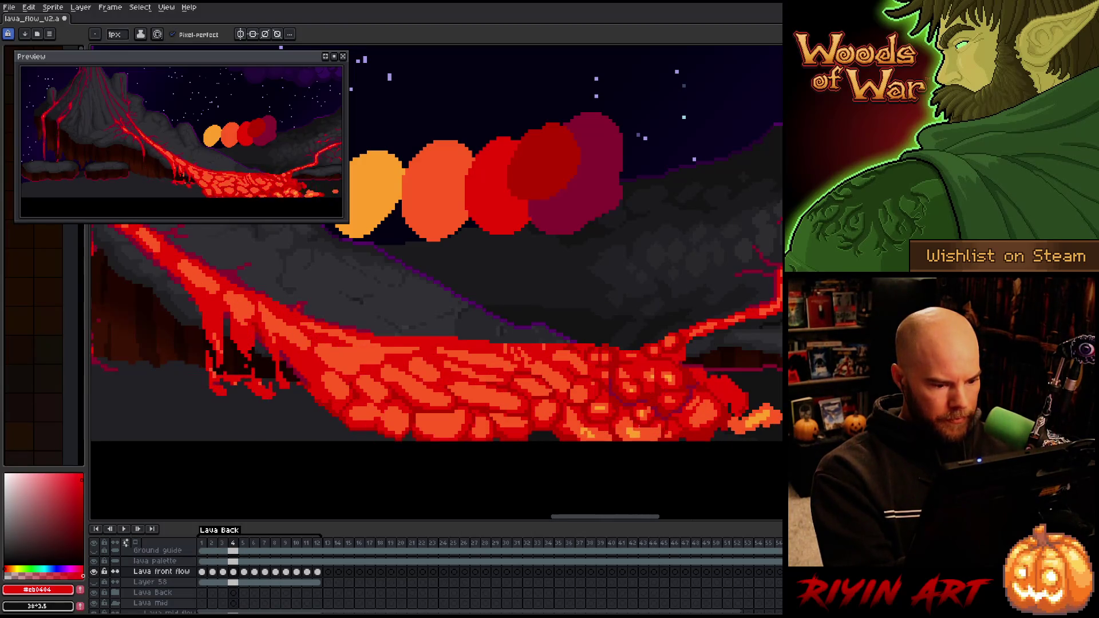
key(Return)
key(Return)
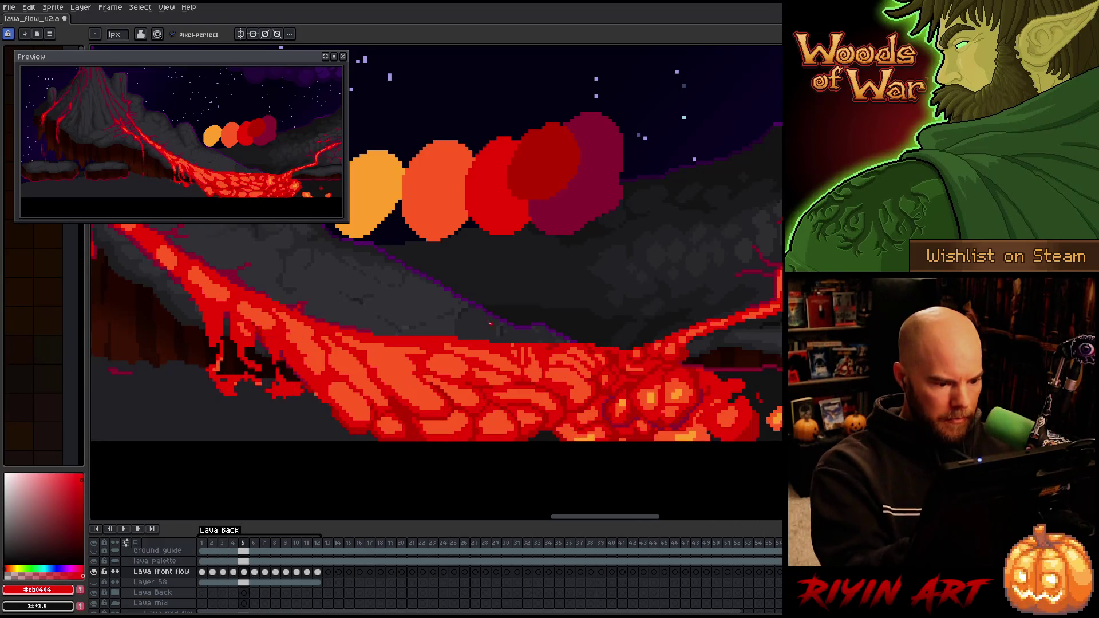
key(alt)
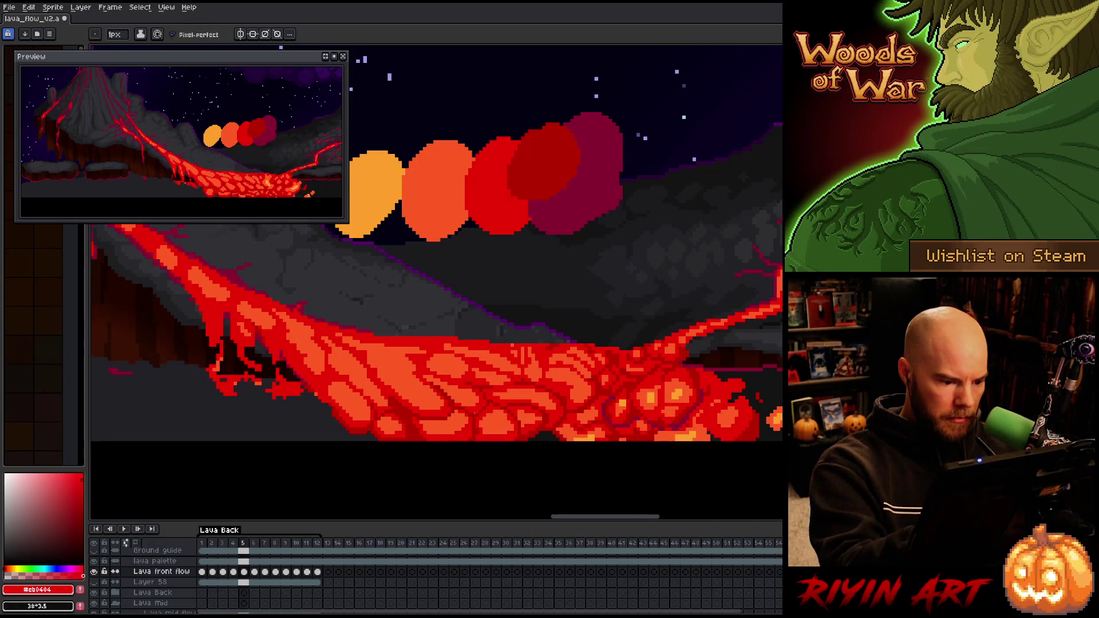
alt+click(475, 407)
click(116, 34)
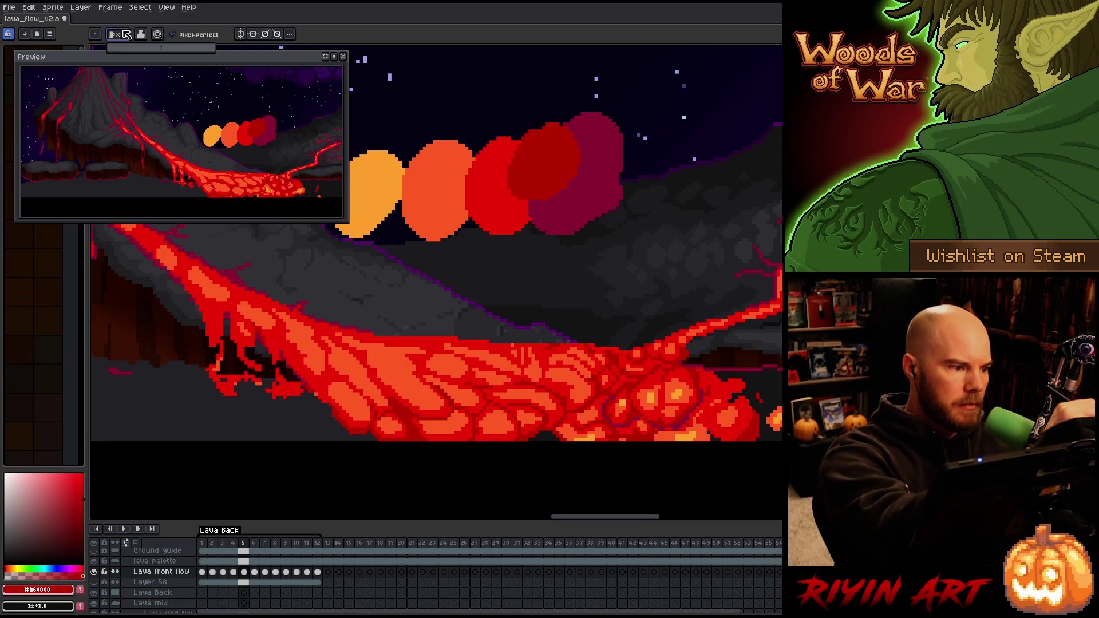
click(121, 50)
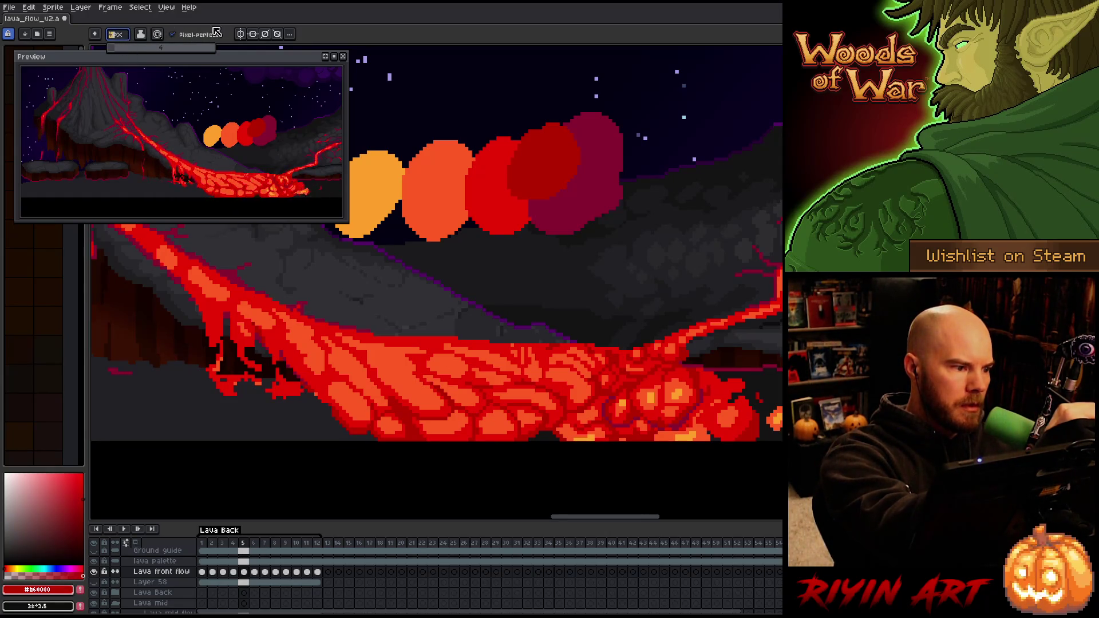
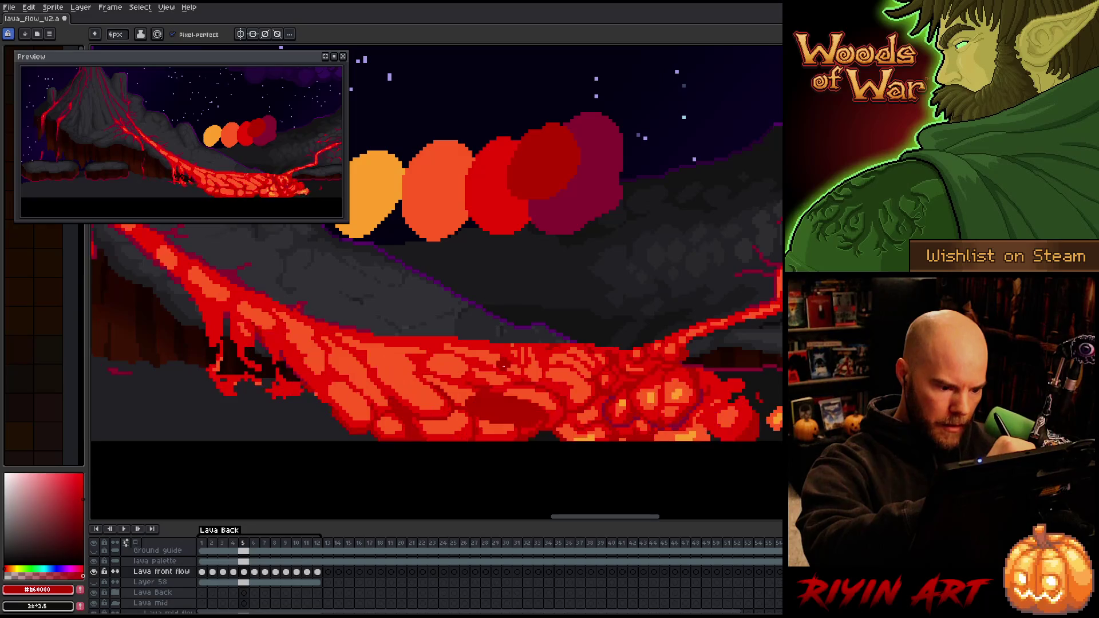
On frame 5, brush red (#cb0404) over the dark-red lava patch, sampling red and orange
alt+click(478, 401)
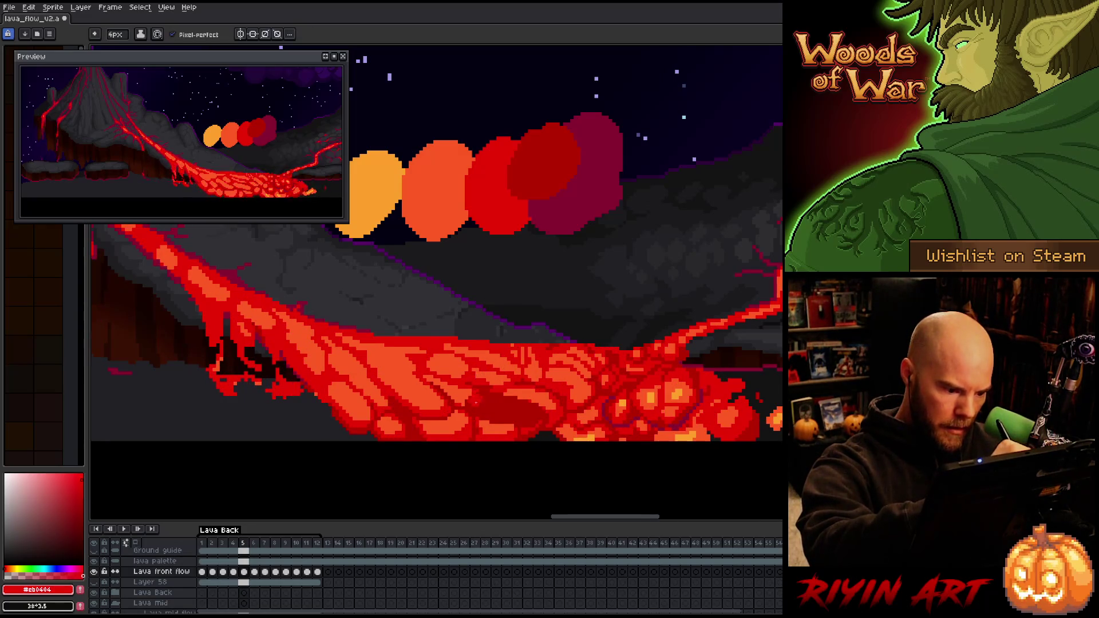
mouse_move(474, 405)
mouse_down()
mouse_move(531, 419)
mouse_move(477, 395)
mouse_move(529, 415)
mouse_move(492, 408)
mouse_up()
alt+click(451, 387)
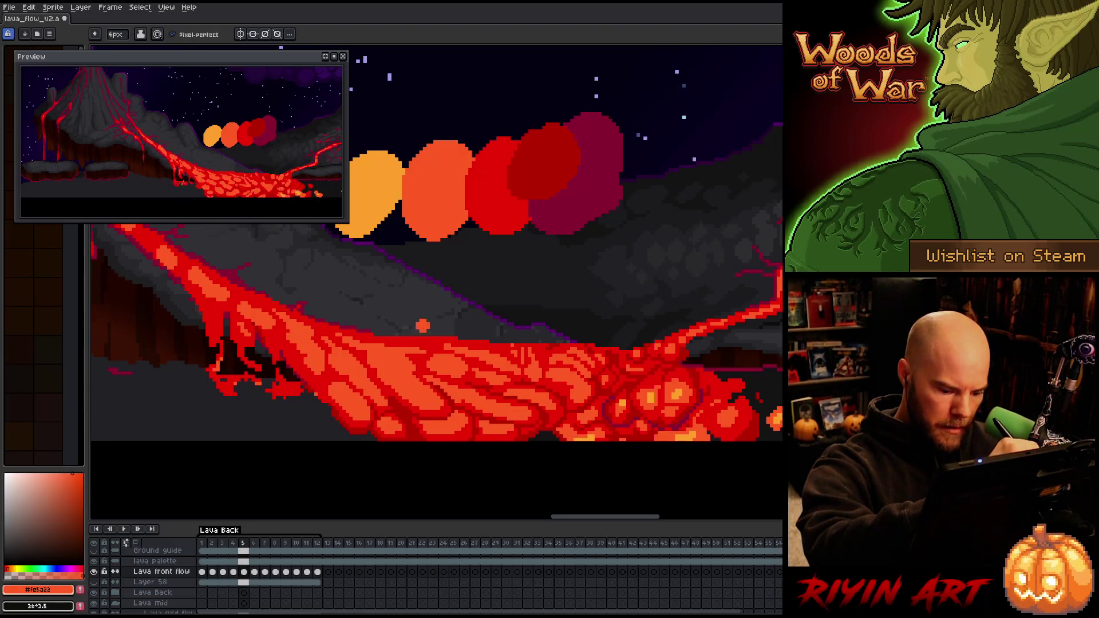
alt+click(458, 394)
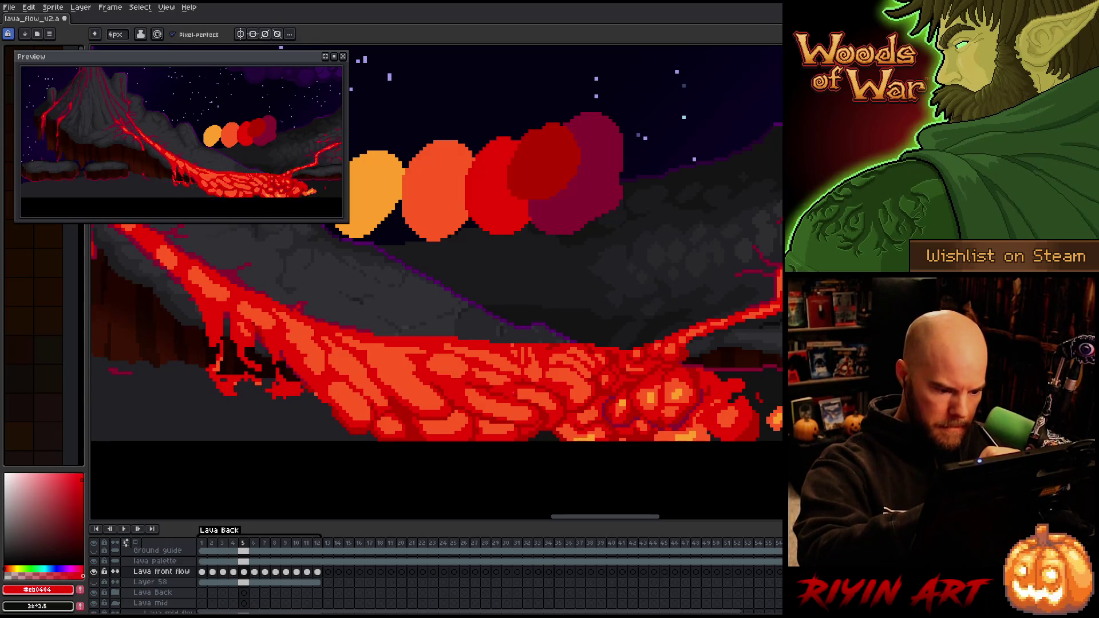
Lasso the dark patch, repaint it with red and orange (#fe5a22) cells, then deselect
drag(526, 421, 468, 393)
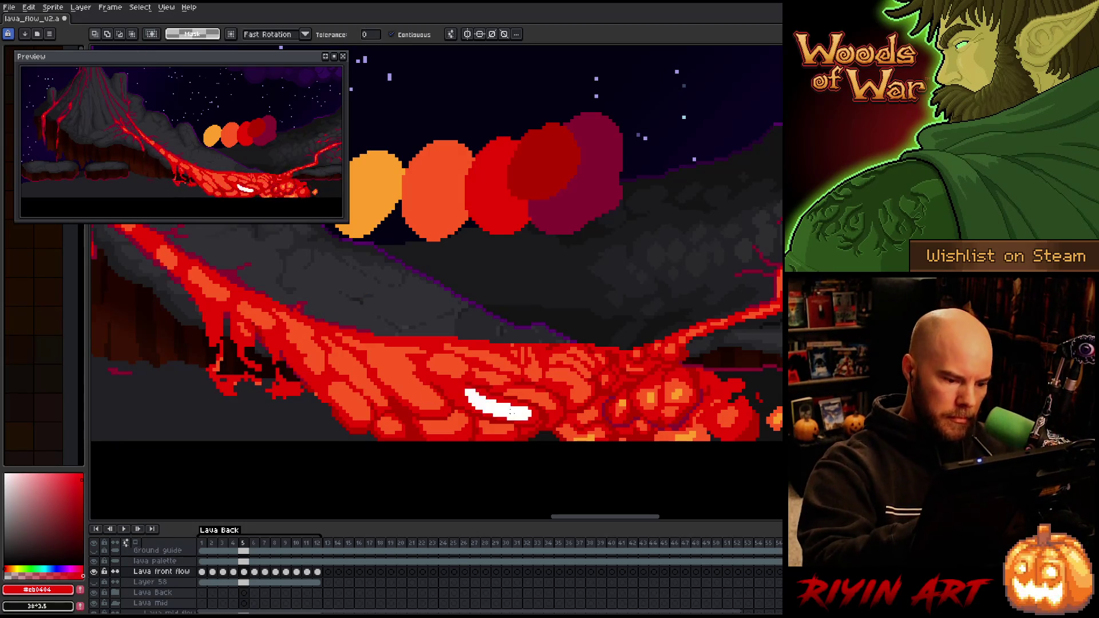
key(ctrl+d)
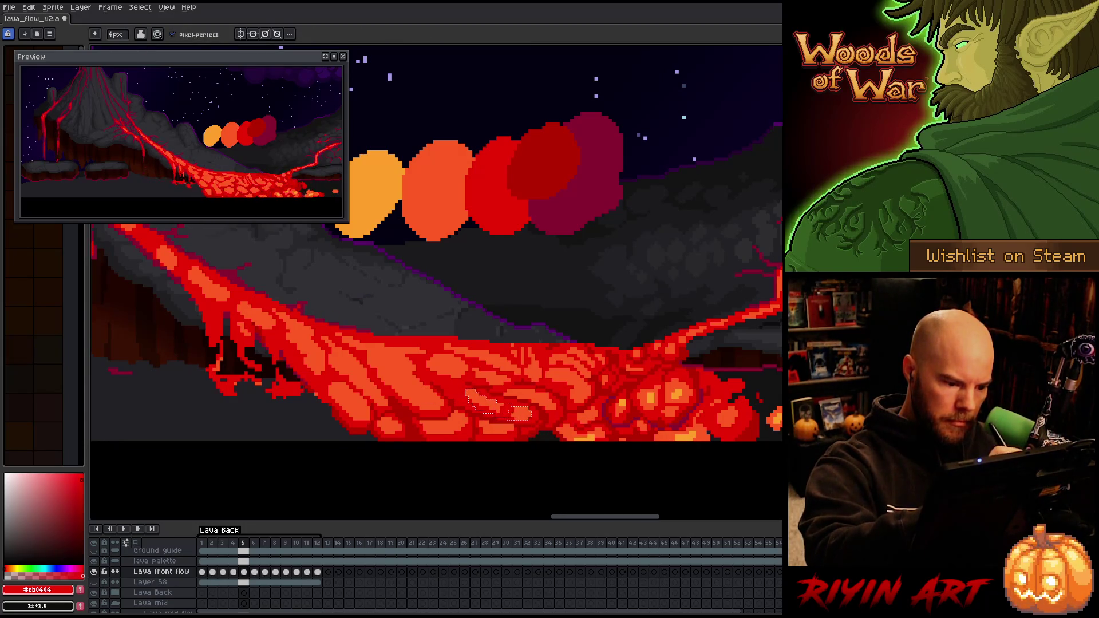
alt+click(457, 394)
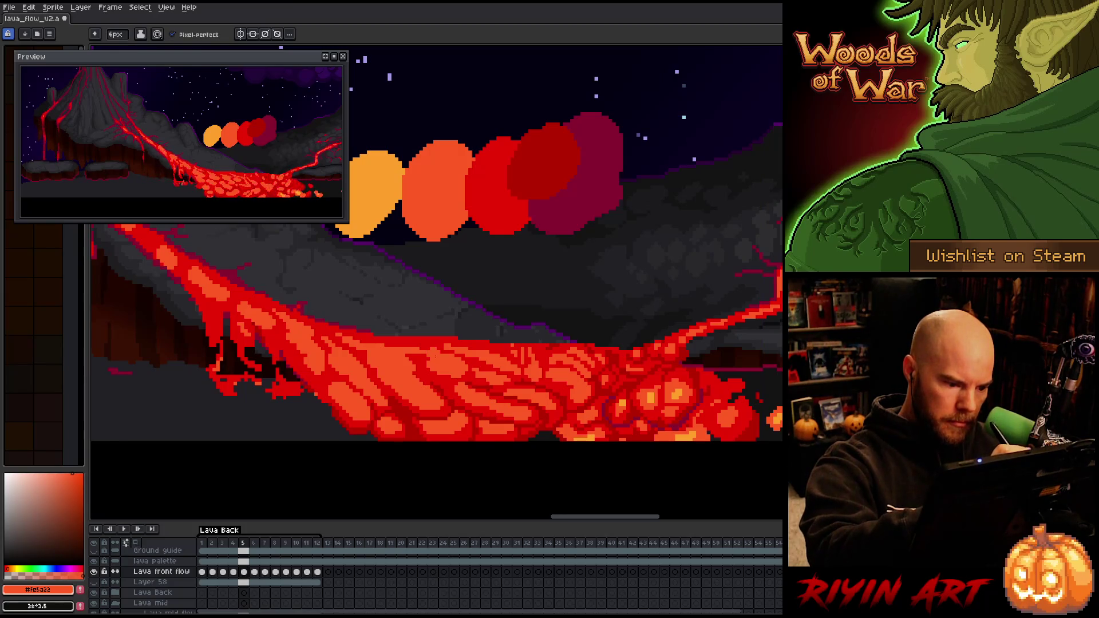
key(ctrl+z)
alt+click(463, 379)
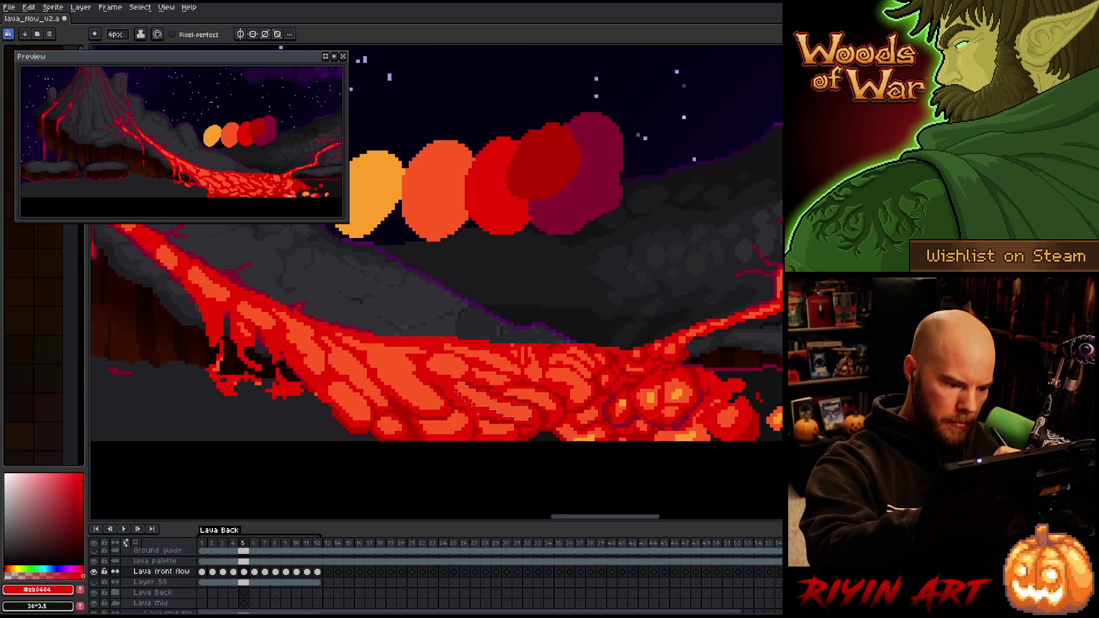
alt+click(506, 397)
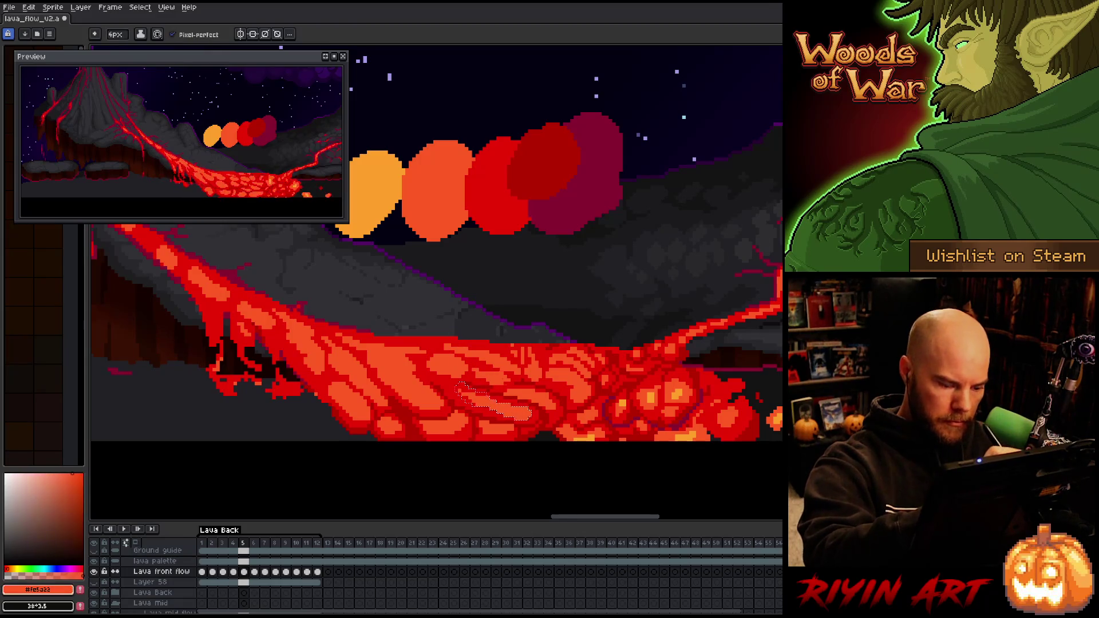
key(ctrl+d)
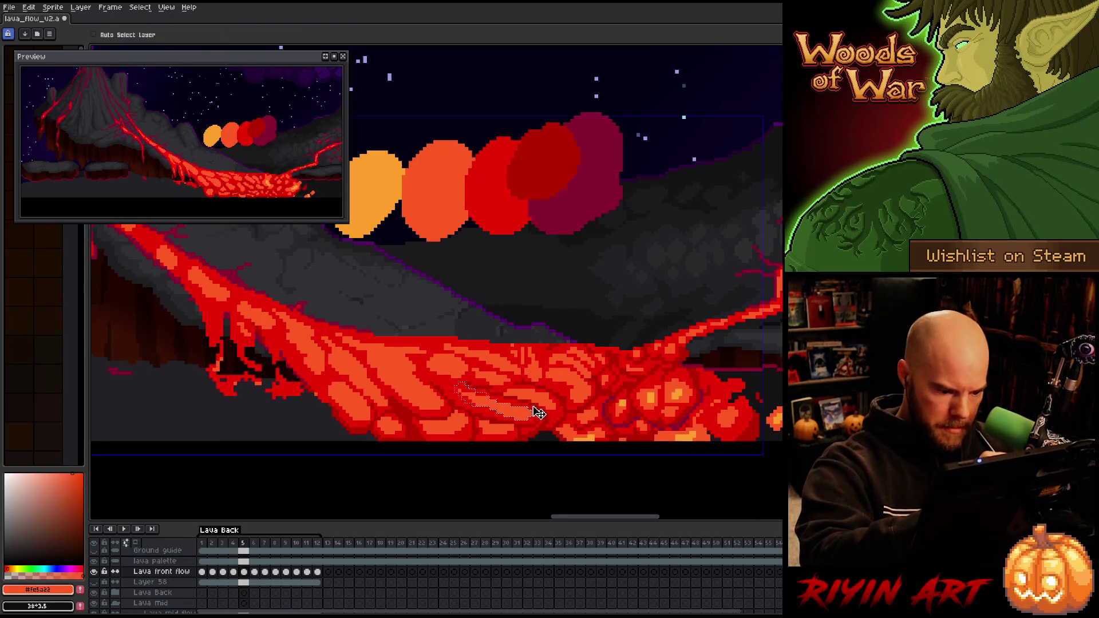
alt+click(469, 386)
On frame 7, paint dark red and red cells into the front lava flow
key(period)
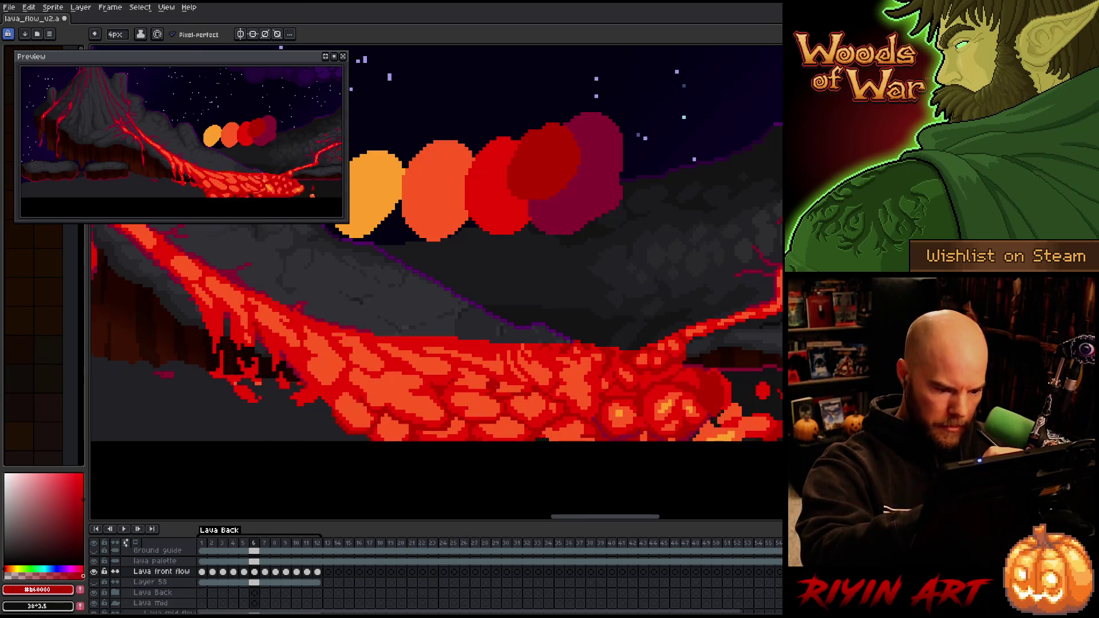
key(period)
key(comma)
key(period)
key(comma)
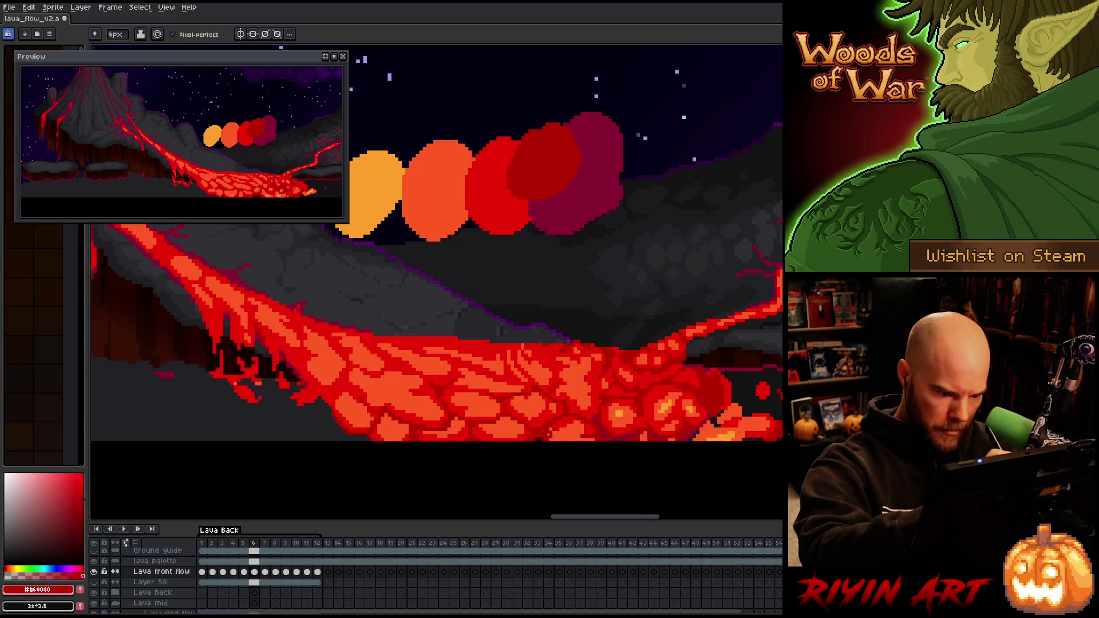
drag(517, 435, 504, 424)
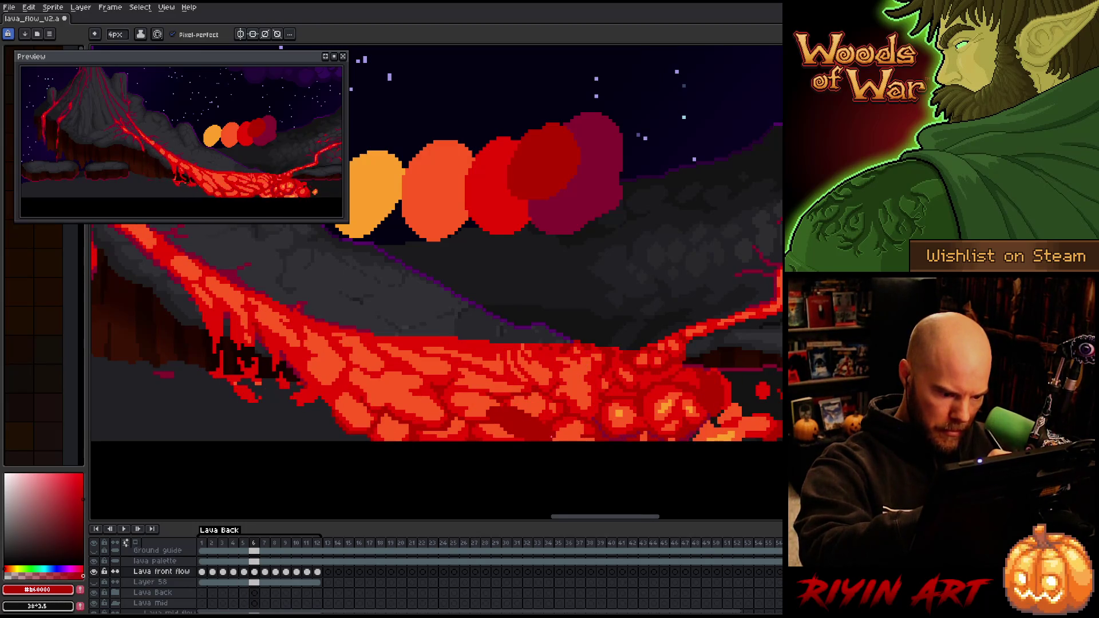
alt+click(486, 388)
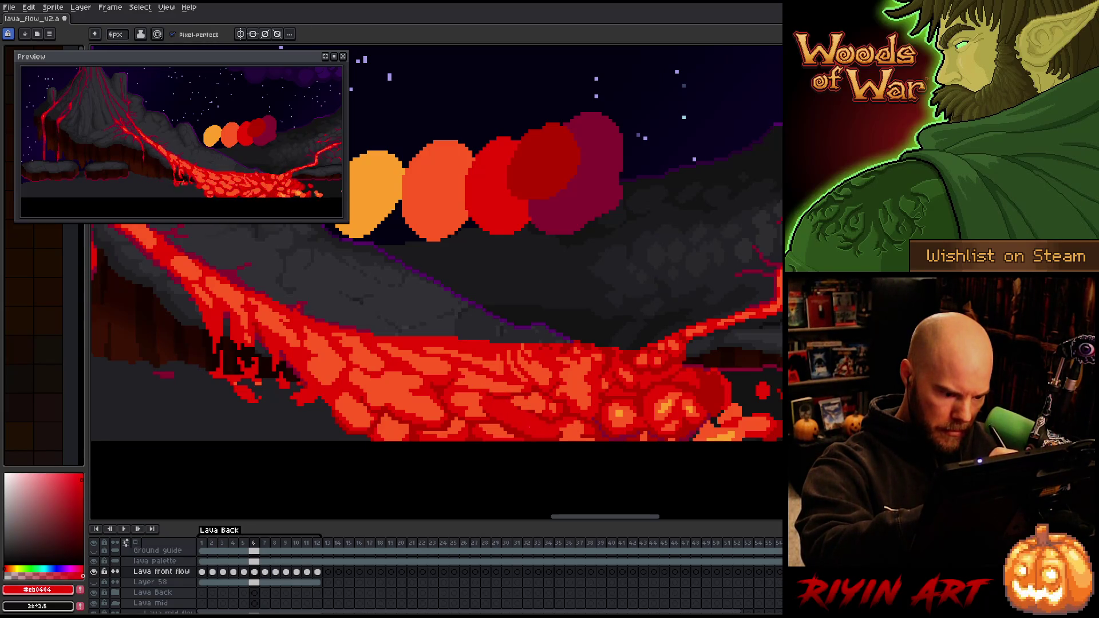
alt+click(527, 404)
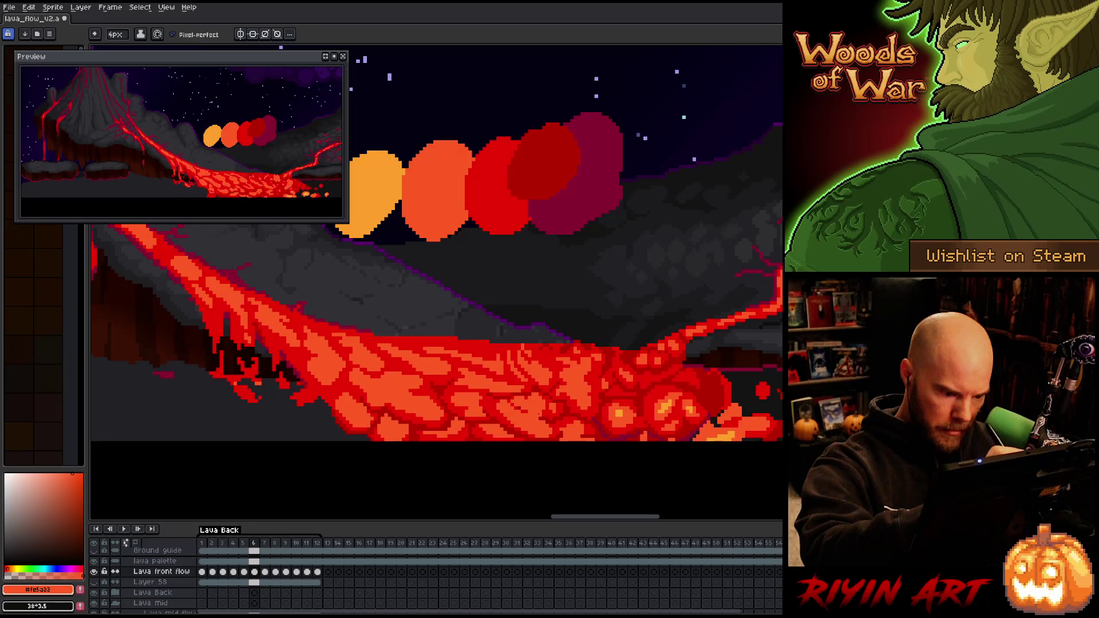
alt+click(509, 412)
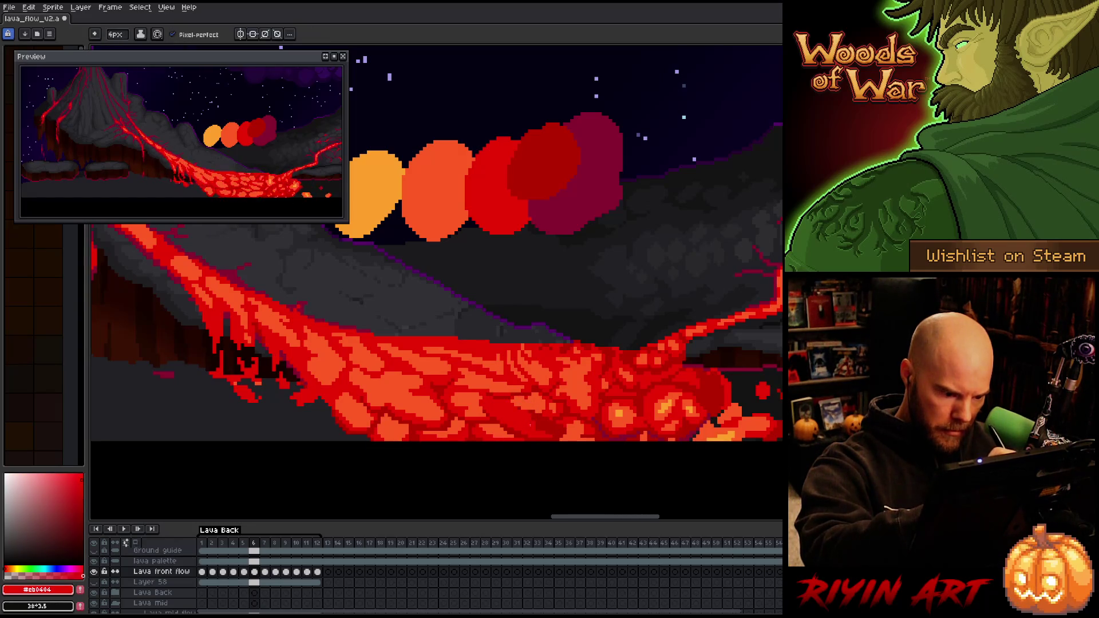
alt+click(518, 403)
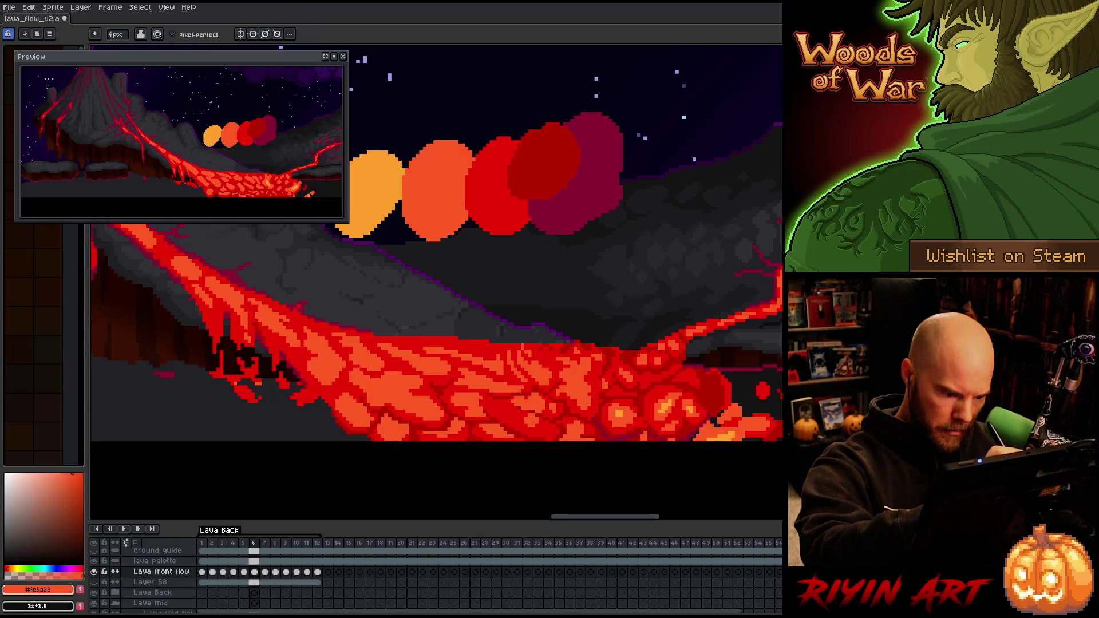
alt+click(547, 411)
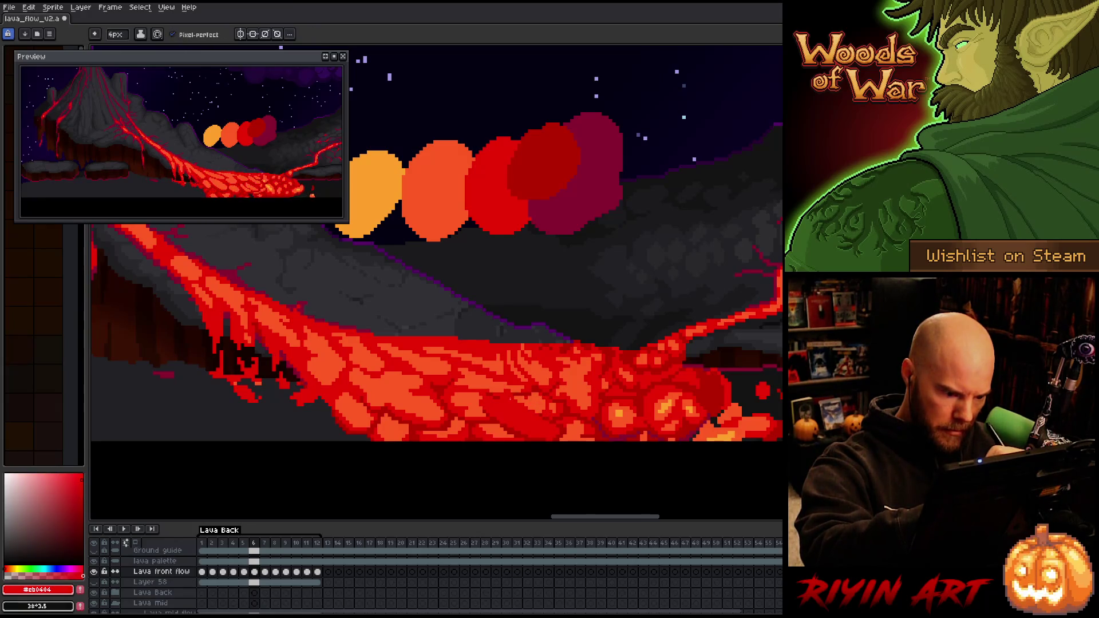
drag(510, 418, 532, 401)
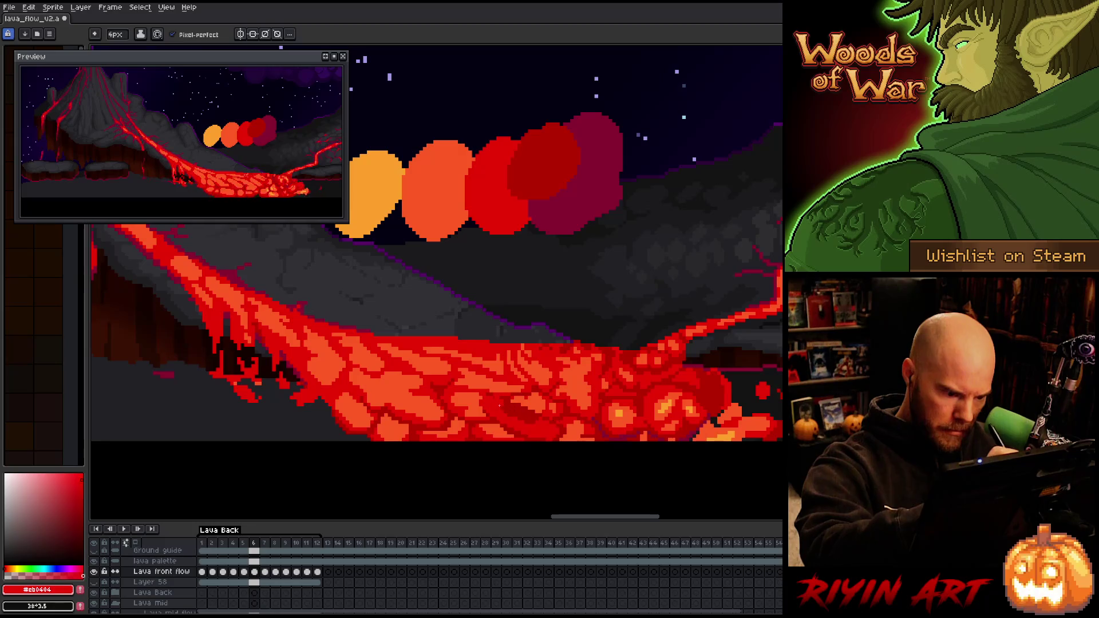
Touch up frame 7's lava cells with orange and dark red, comparing with the previous frame
alt+click(481, 399)
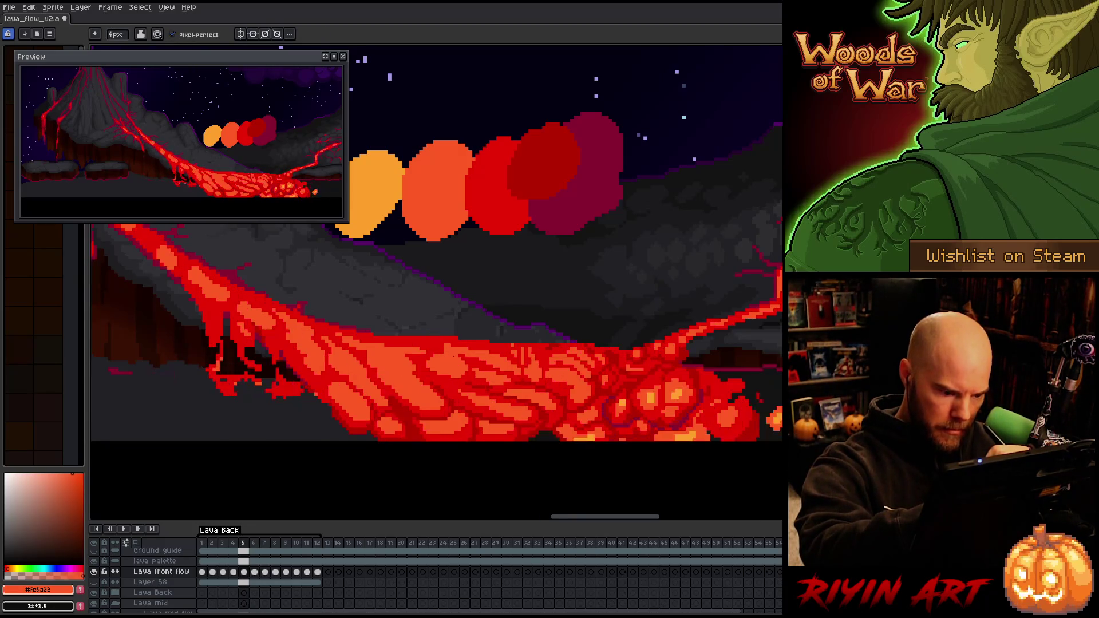
alt+click(496, 413)
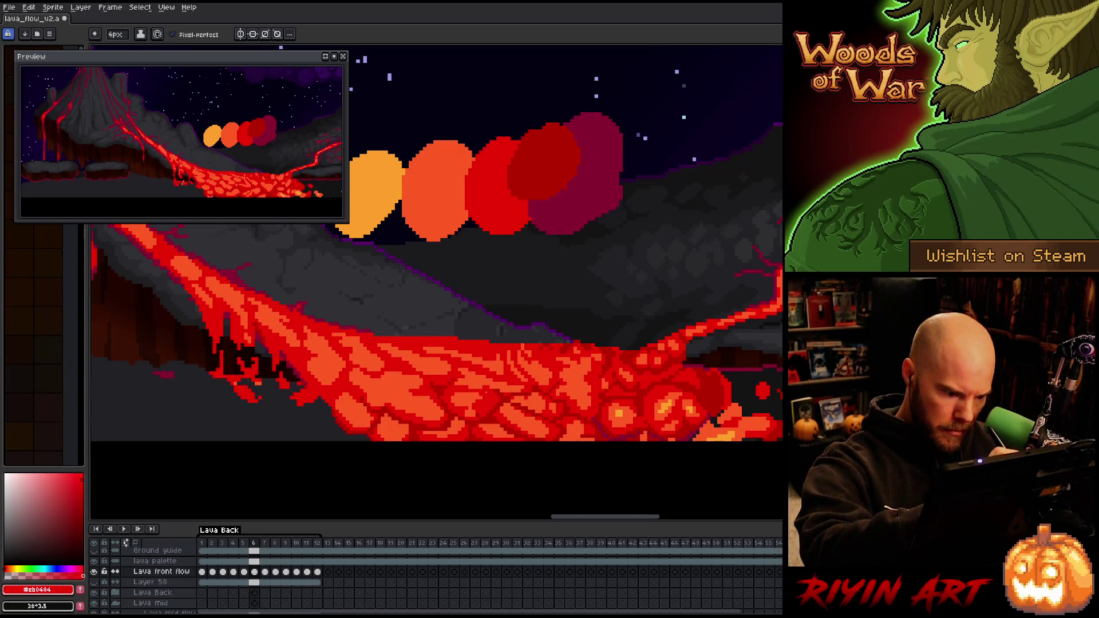
alt+click(481, 395)
alt+click(489, 401)
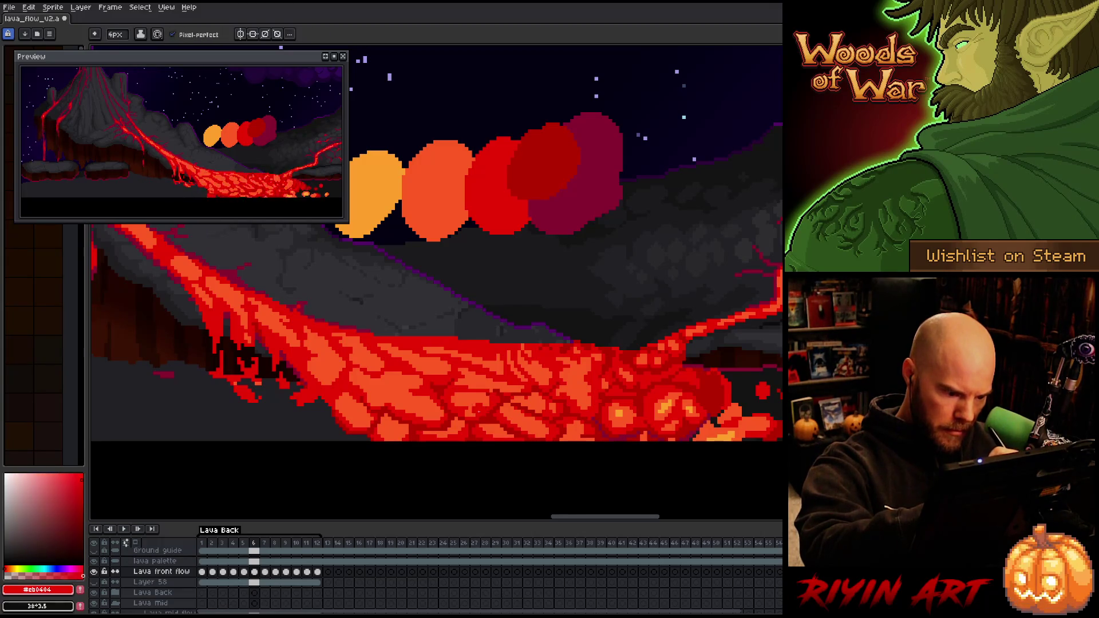
alt+click(474, 392)
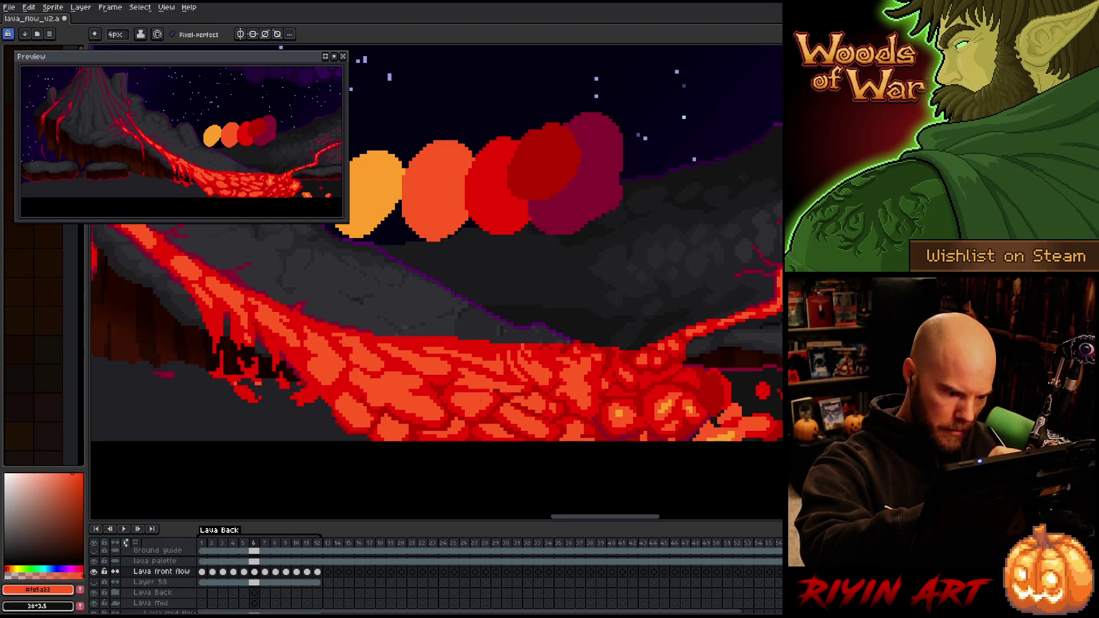
key(comma)
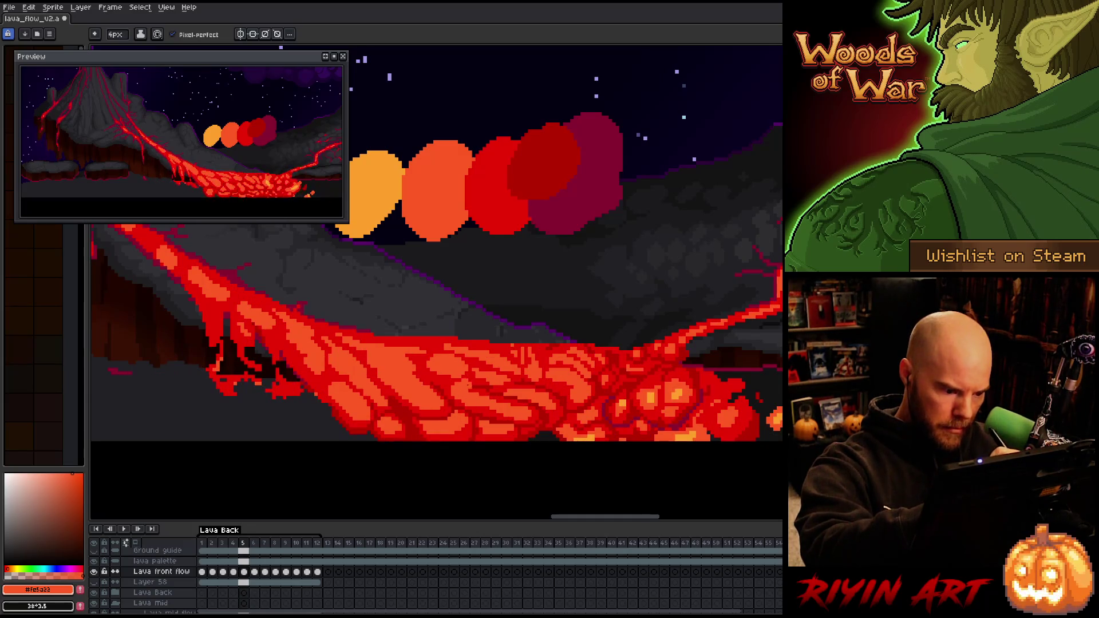
key(period)
key(comma)
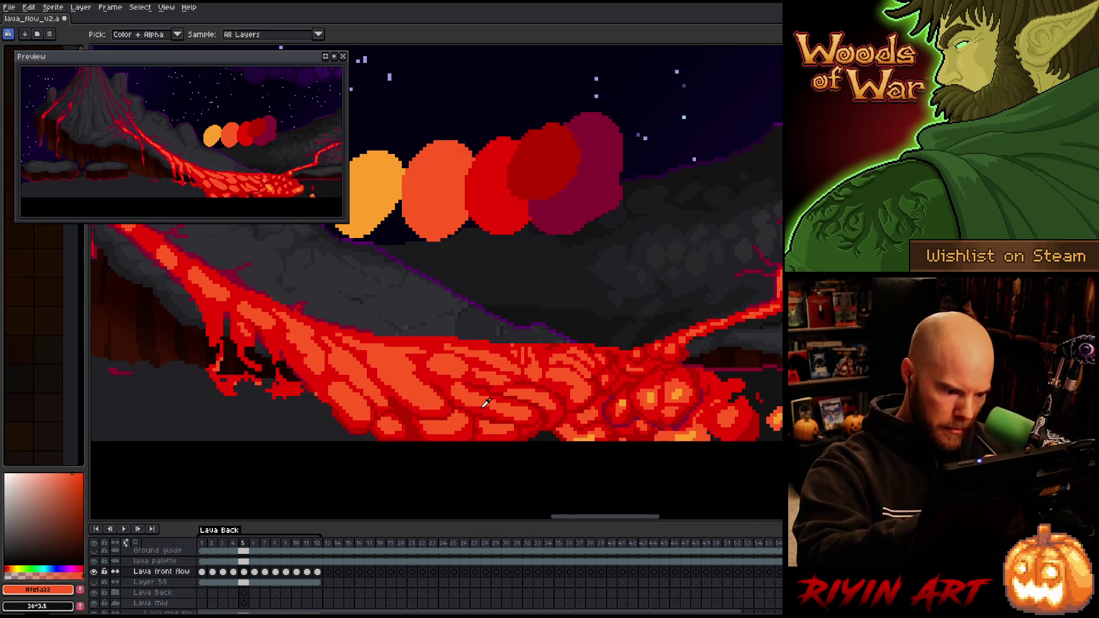
Add red and dark red cell details with a one-pixel pencil, checking neighbouring frames
alt+click(472, 400)
key(b)
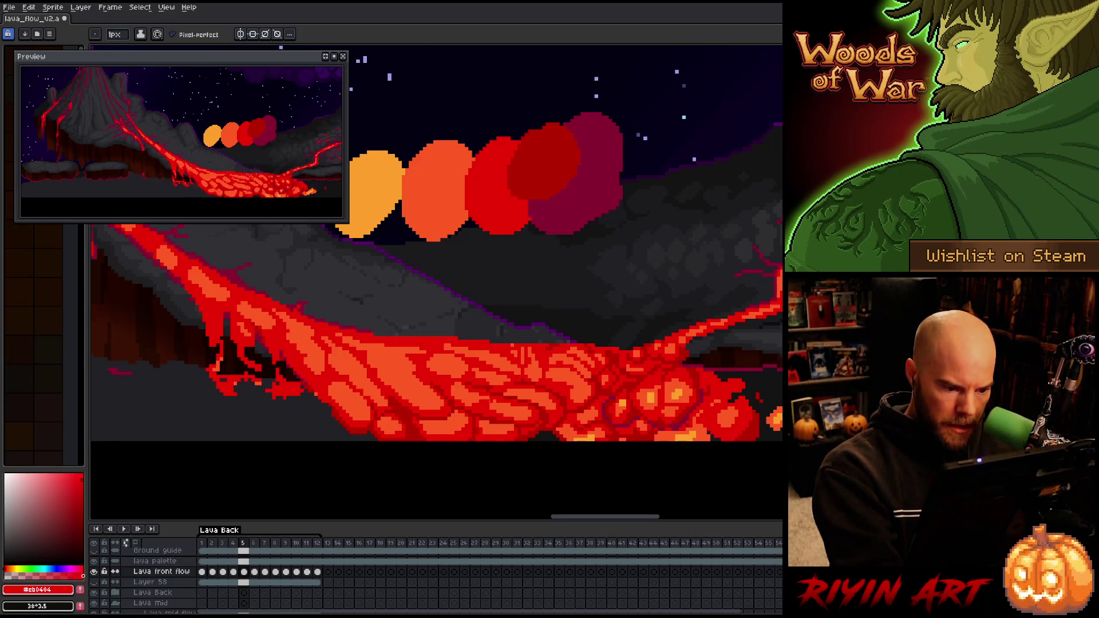
alt+click(473, 409)
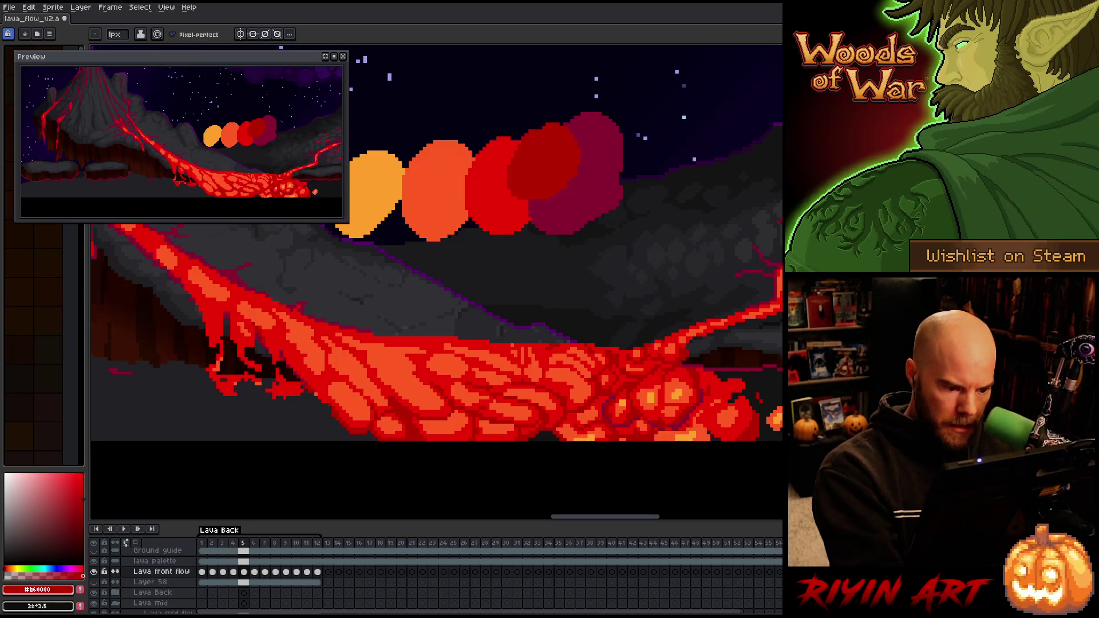
key(period)
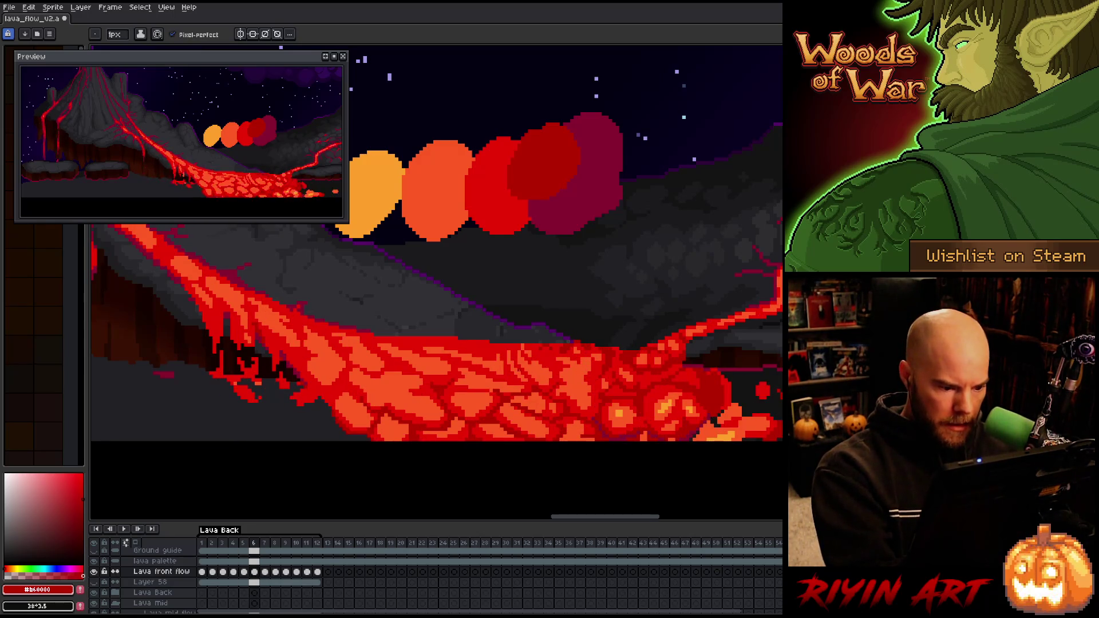
key(comma)
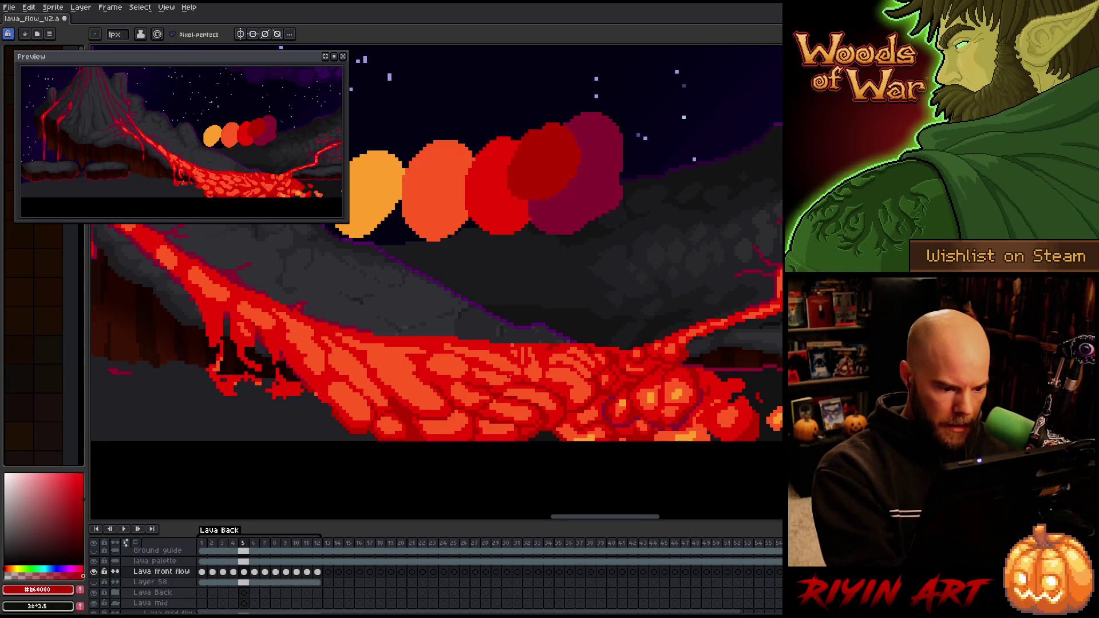
key(period)
key(period)
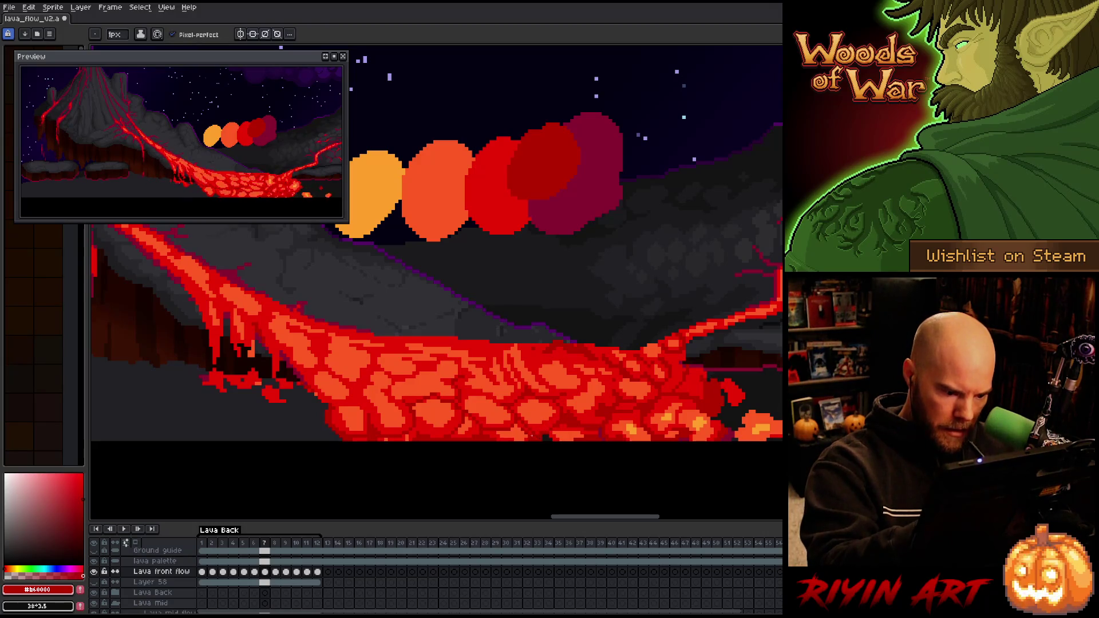
Repaint frame 8's lava cells using sampled dark red, bright red and orange
alt+click(528, 429)
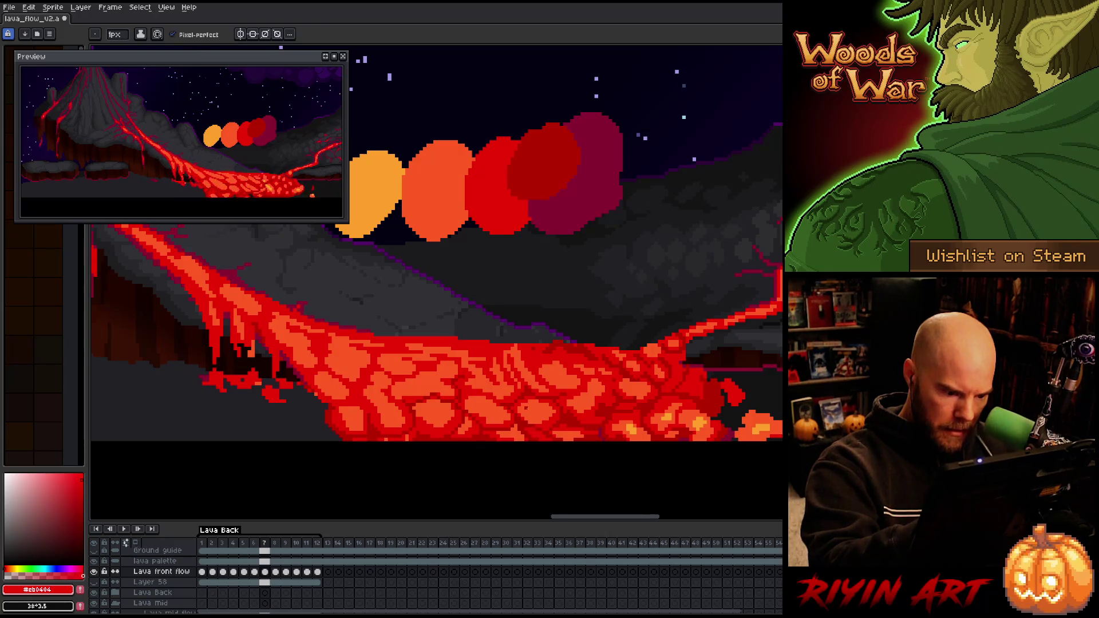
alt+click(526, 407)
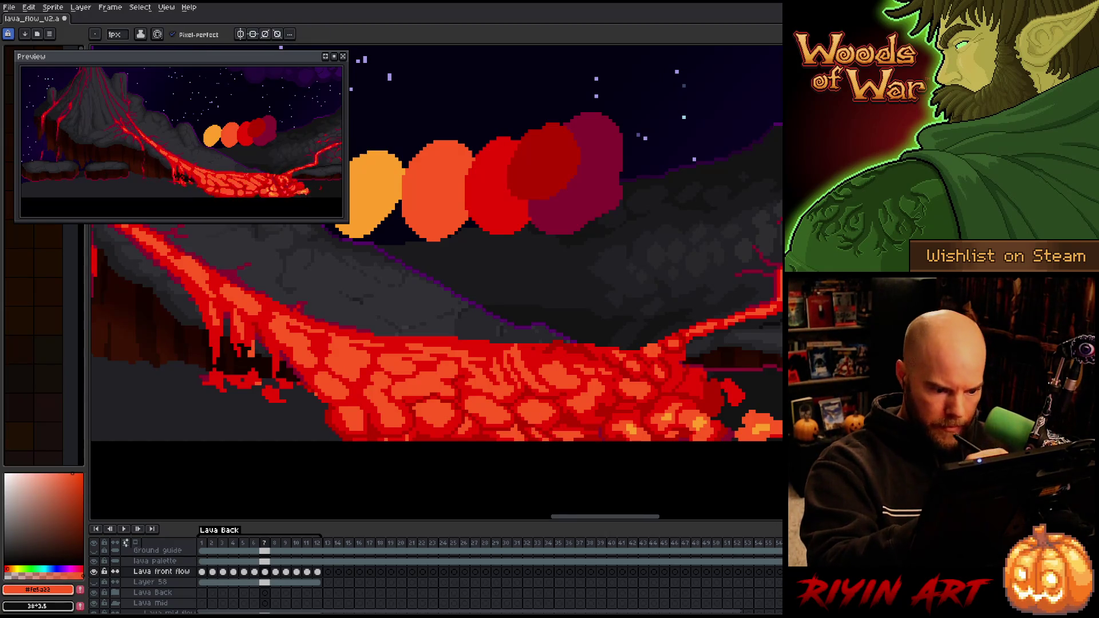
key(Right)
alt+click(541, 437)
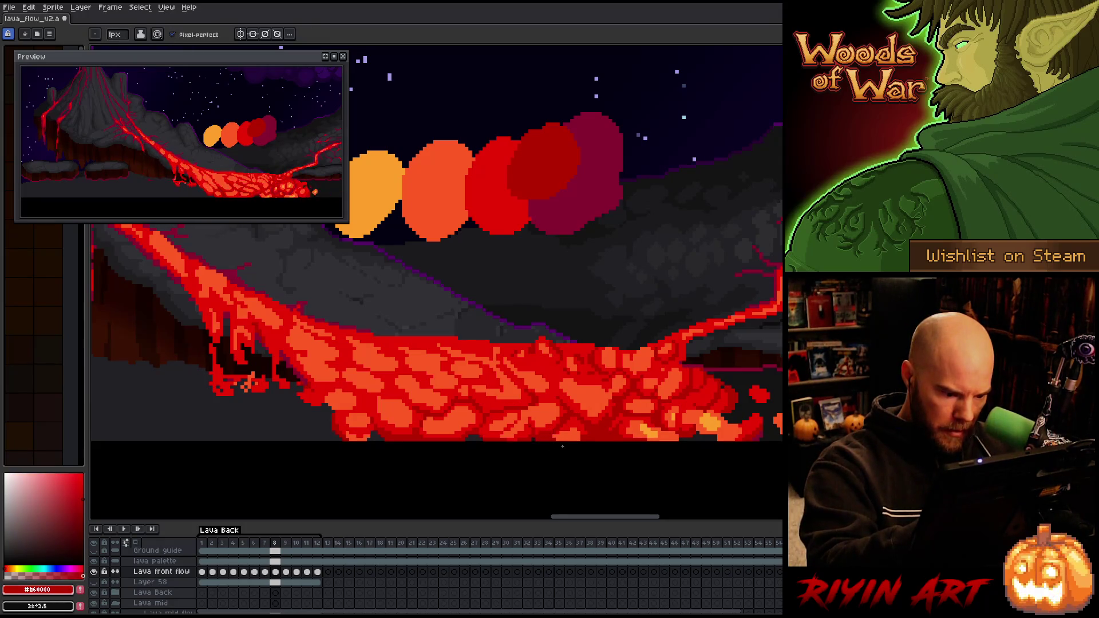
alt+click(546, 440)
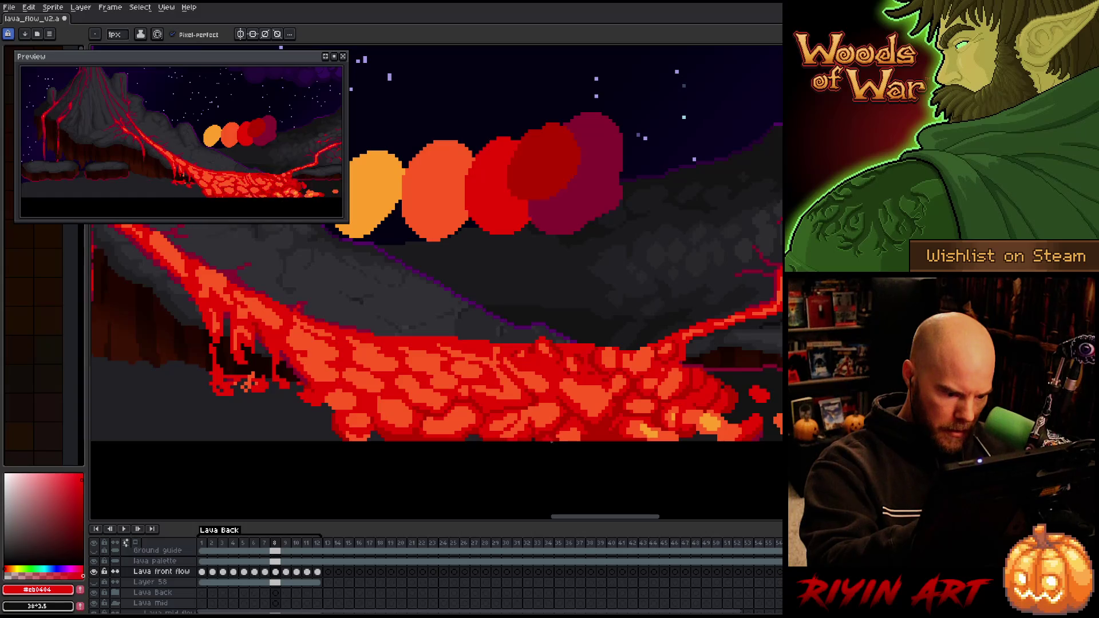
alt+click(549, 438)
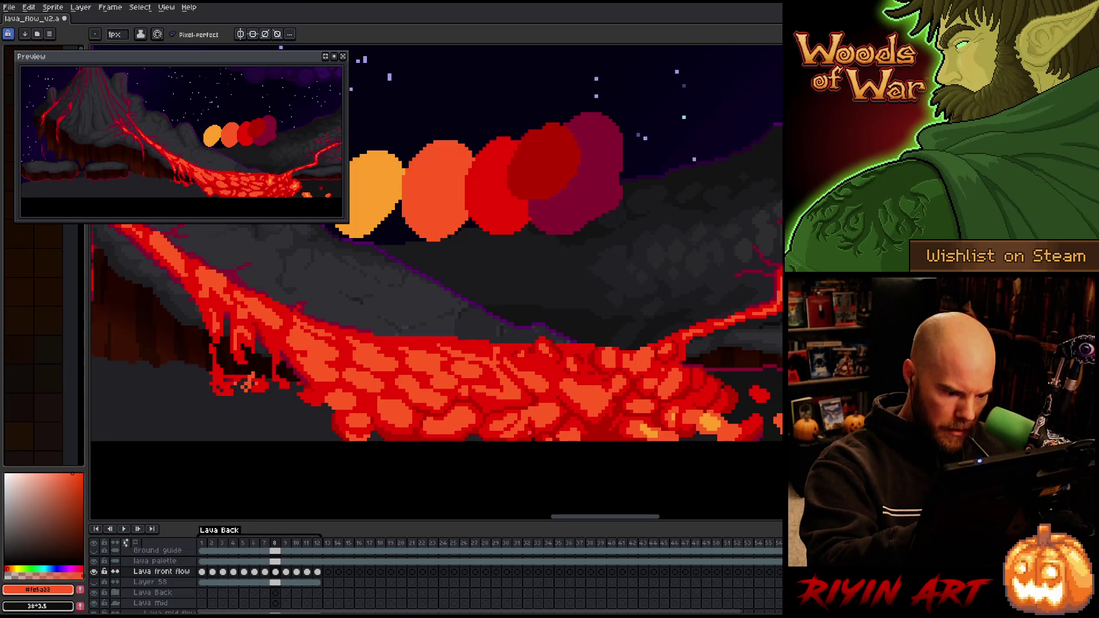
key(x)
alt+click(531, 420)
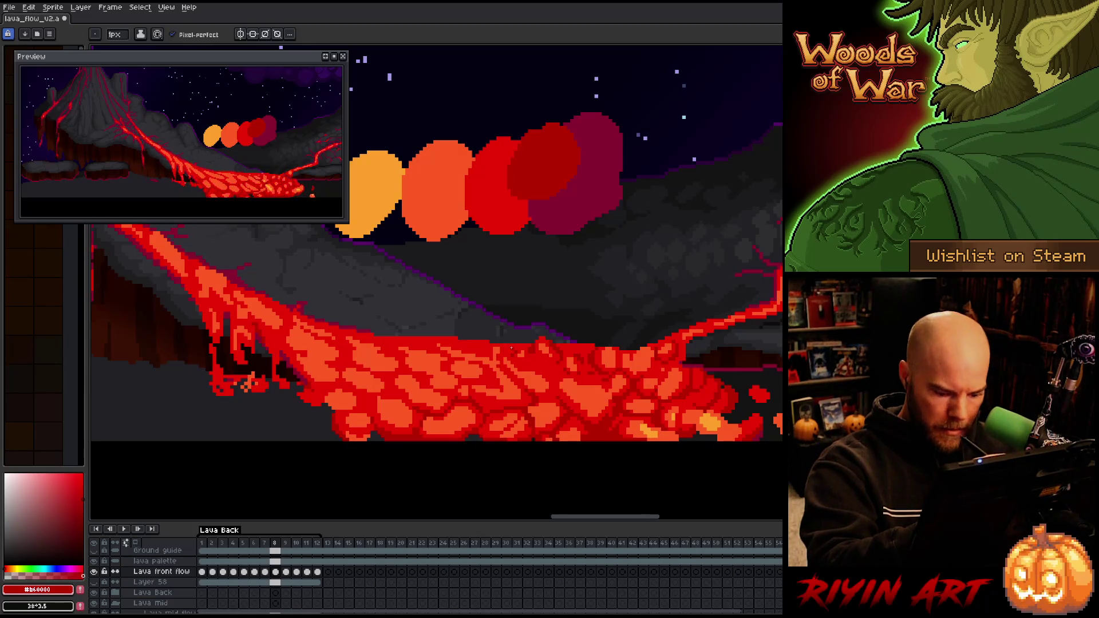
Repaint the lava cells on frames 9 and 10 with bright red, dark red and orange
key(Right)
key(Left)
key(Right)
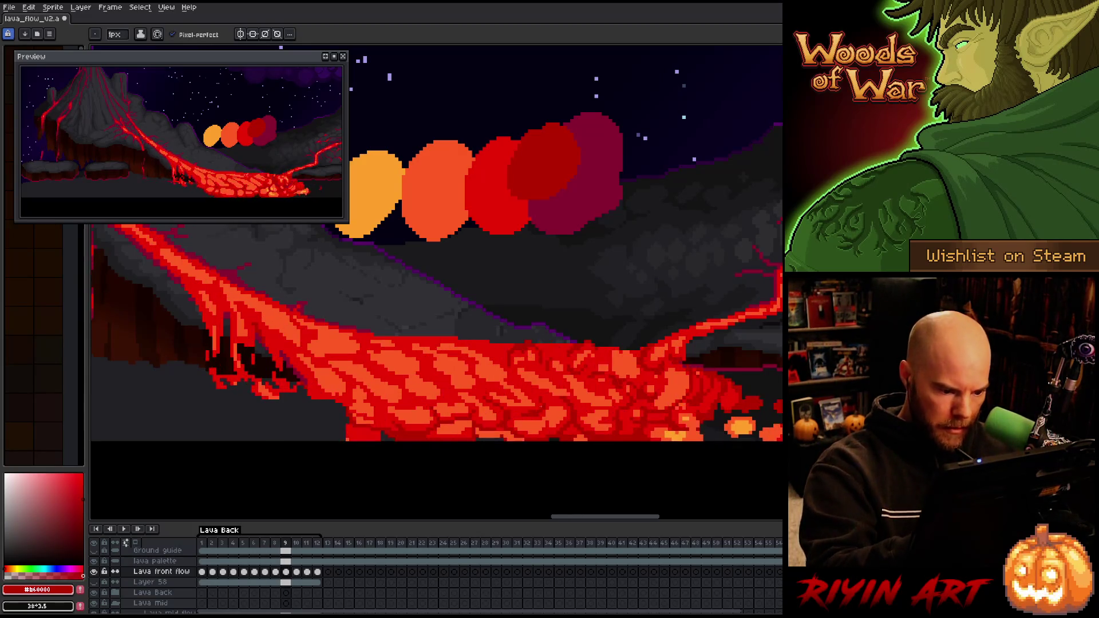
alt+click(547, 411)
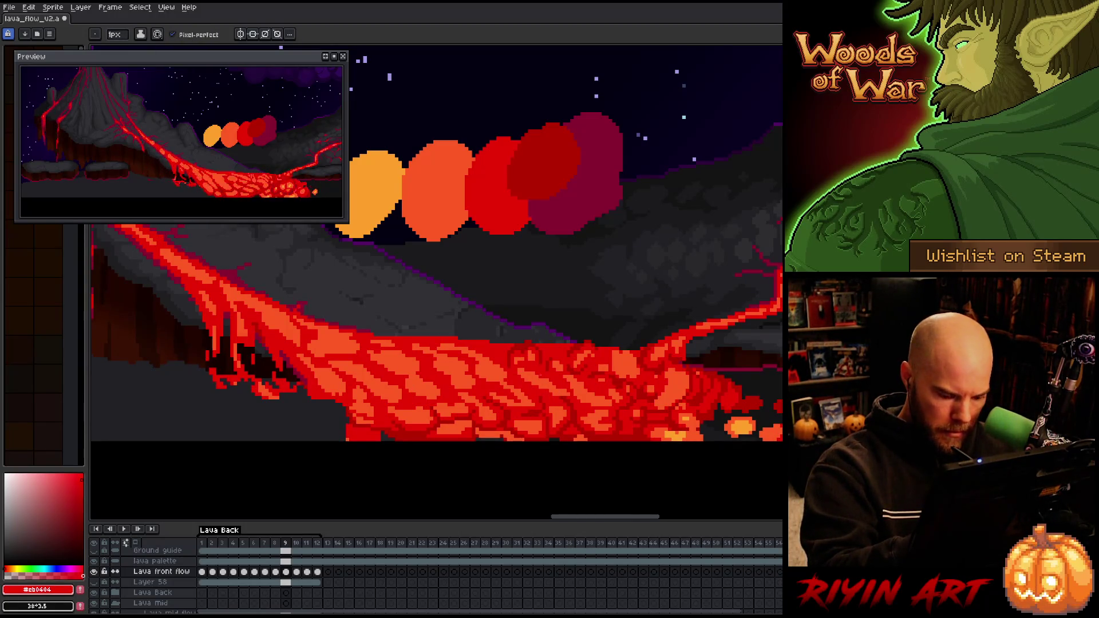
key(Right)
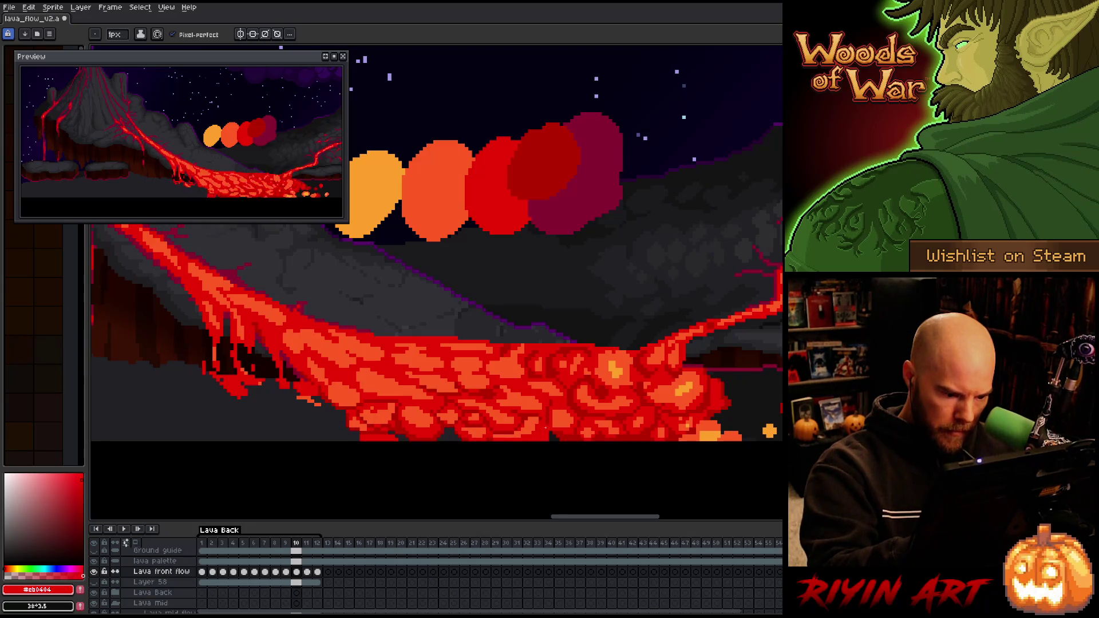
alt+click(549, 436)
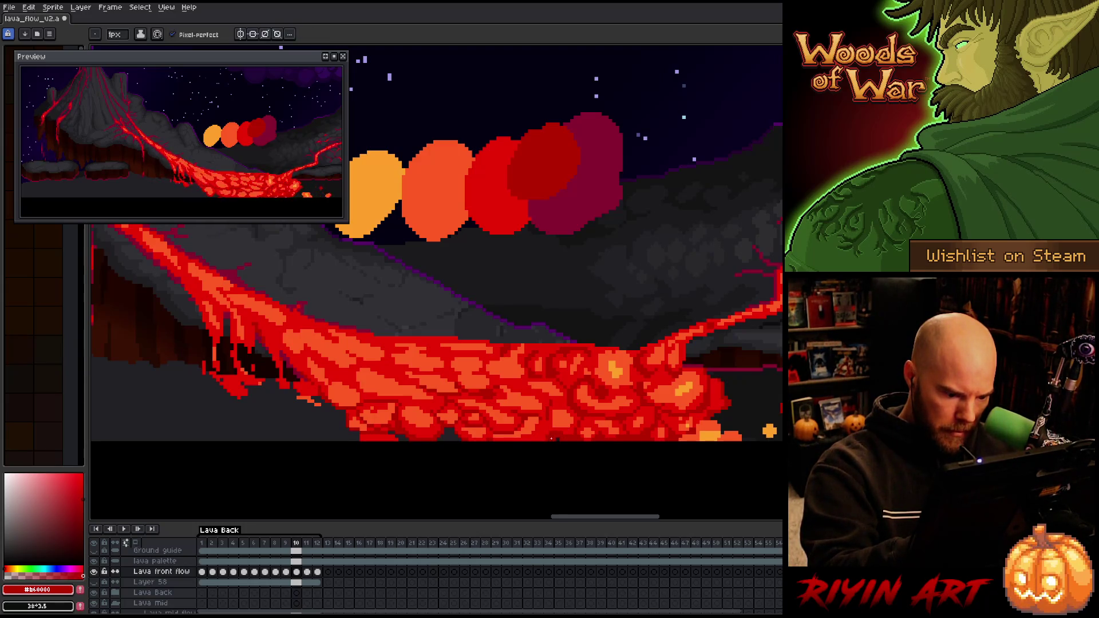
alt+click(541, 412)
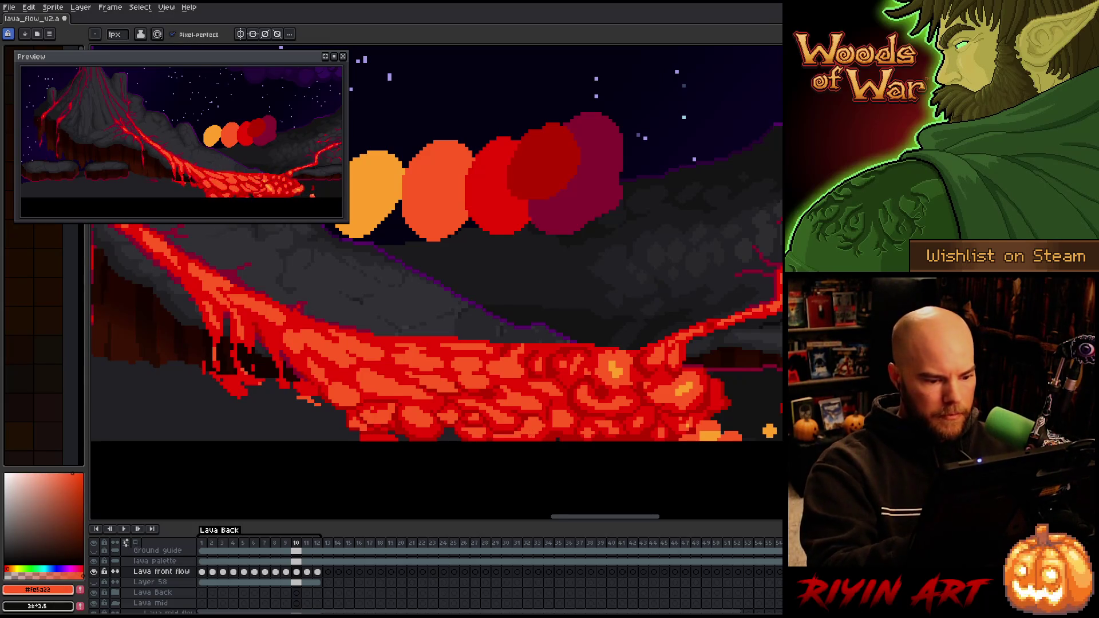
Save lava_flow_v2 after the frame 10 edits, then save again on frame 11
key(ctrl+s)
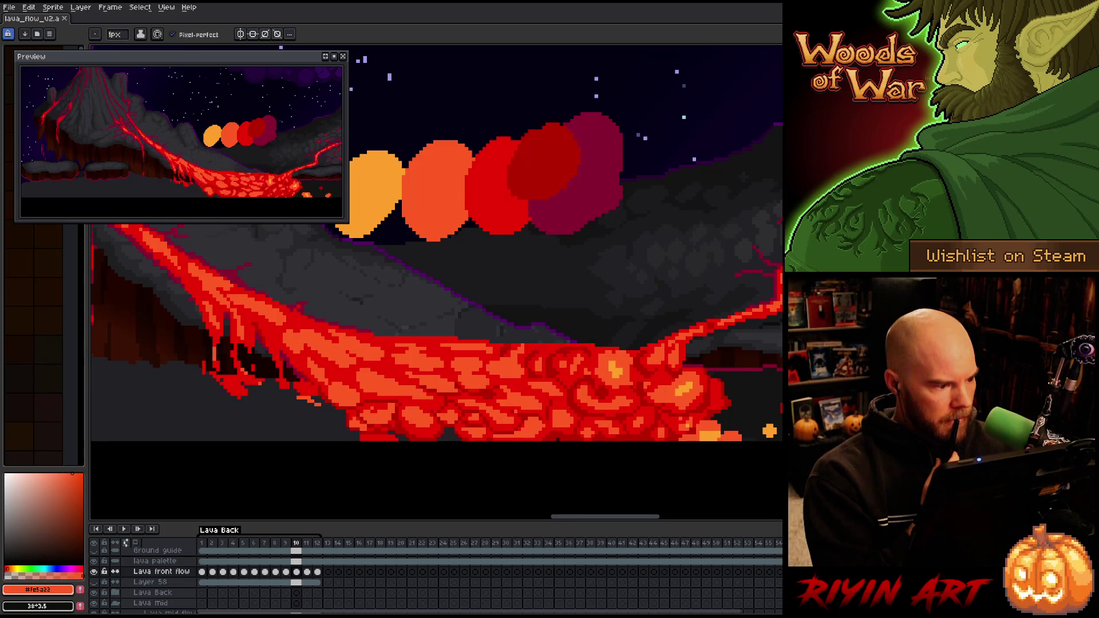
key(period)
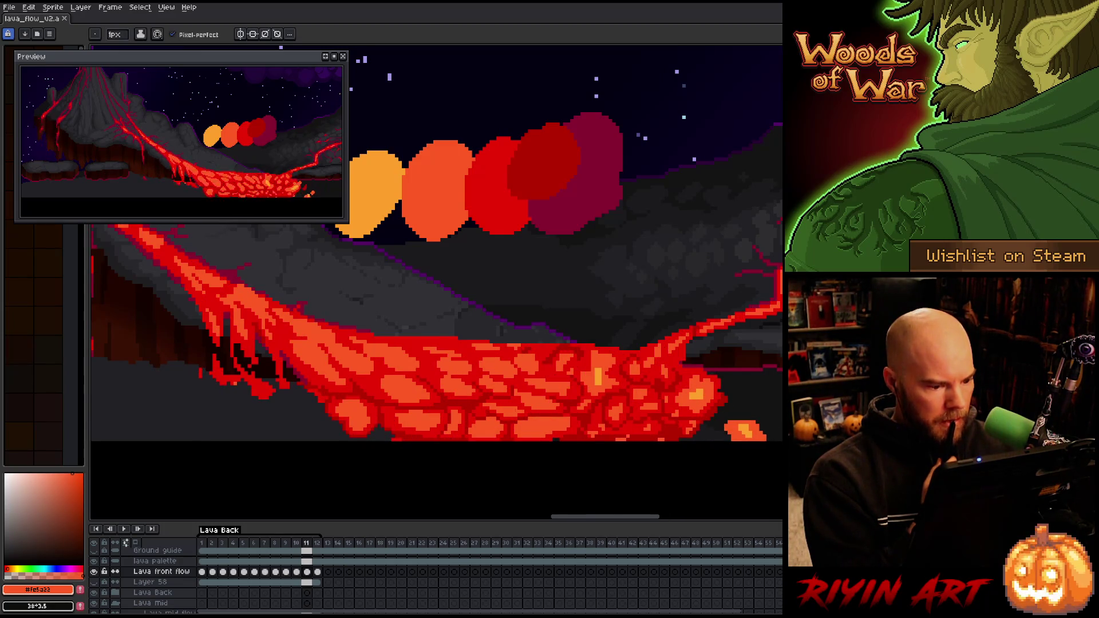
key(ctrl+s)
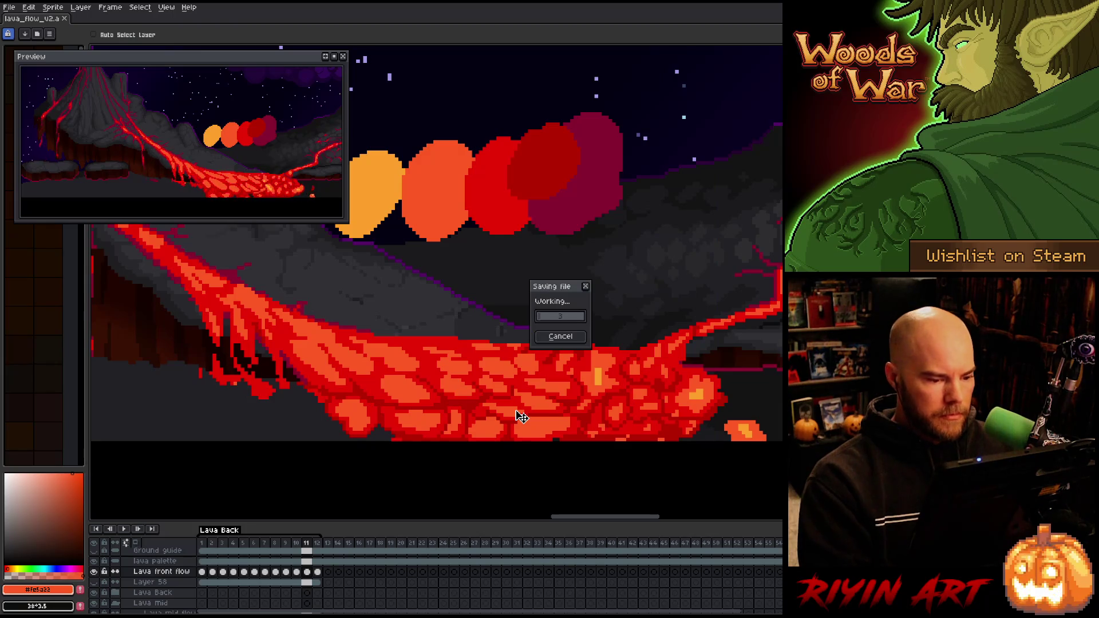
Play the lava animation on loop and zoom around to review the repainted flow
key(Return)
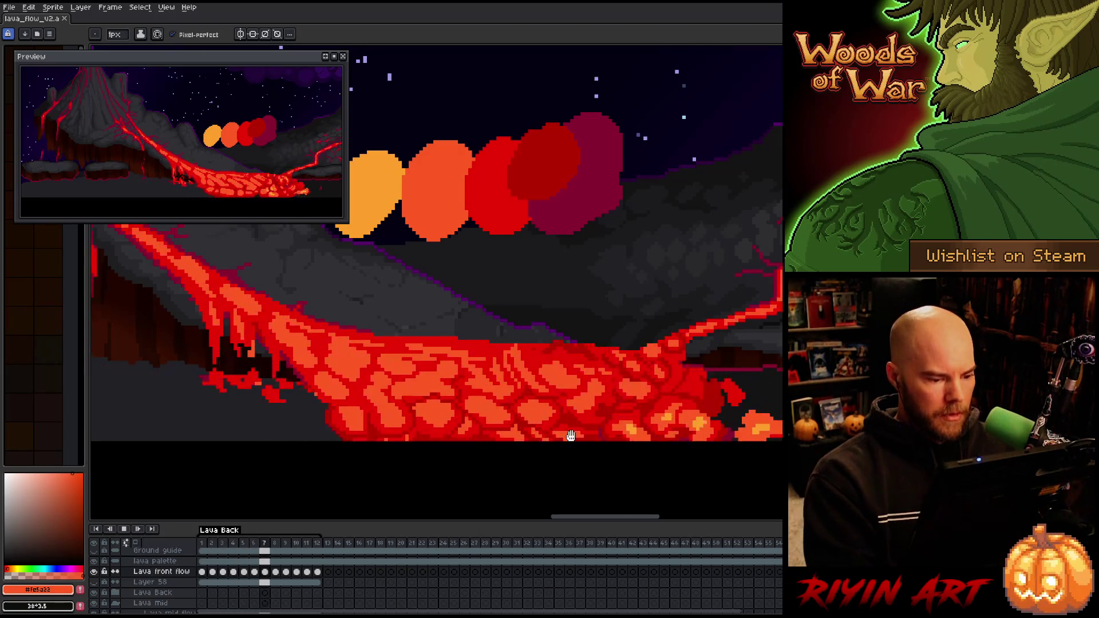
scroll(586, 374, down, 1)
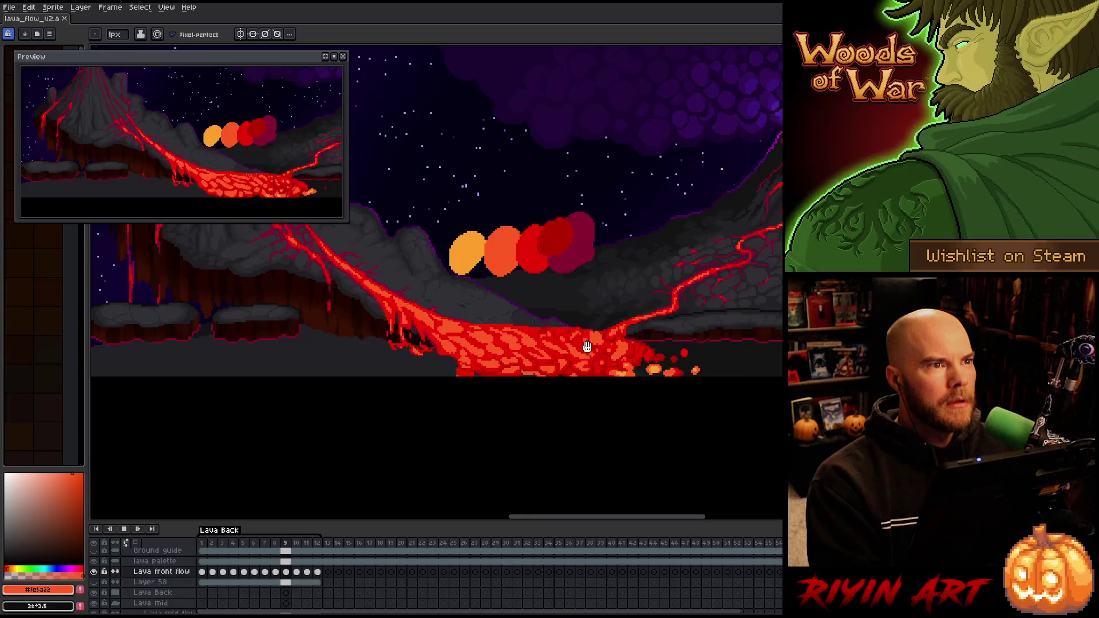
scroll(585, 347, up, 1)
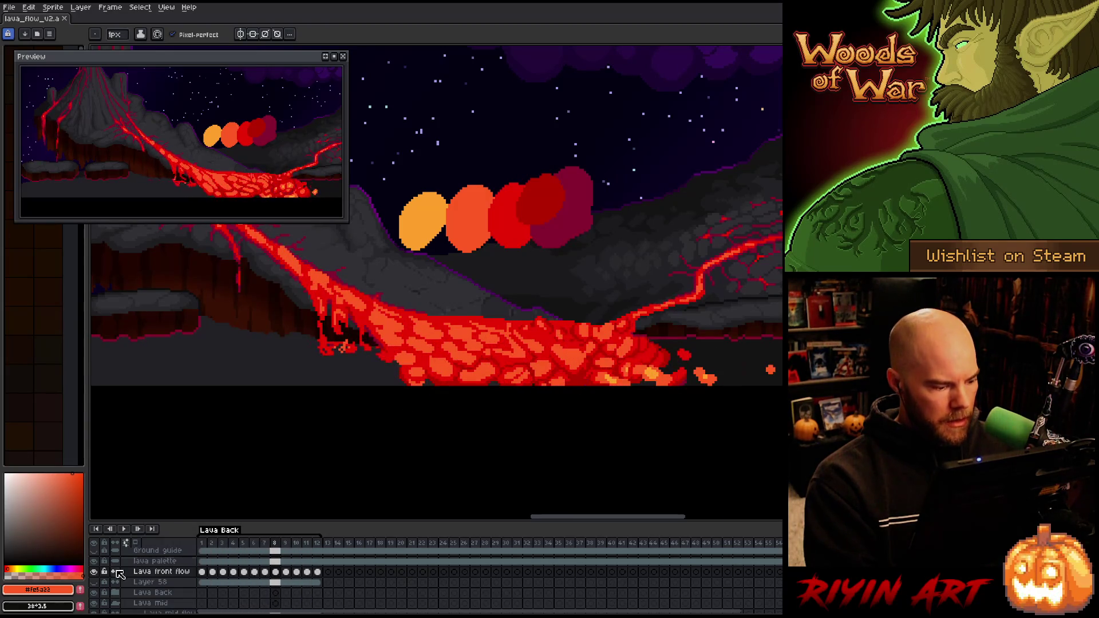
scroll(123, 584, up, 2)
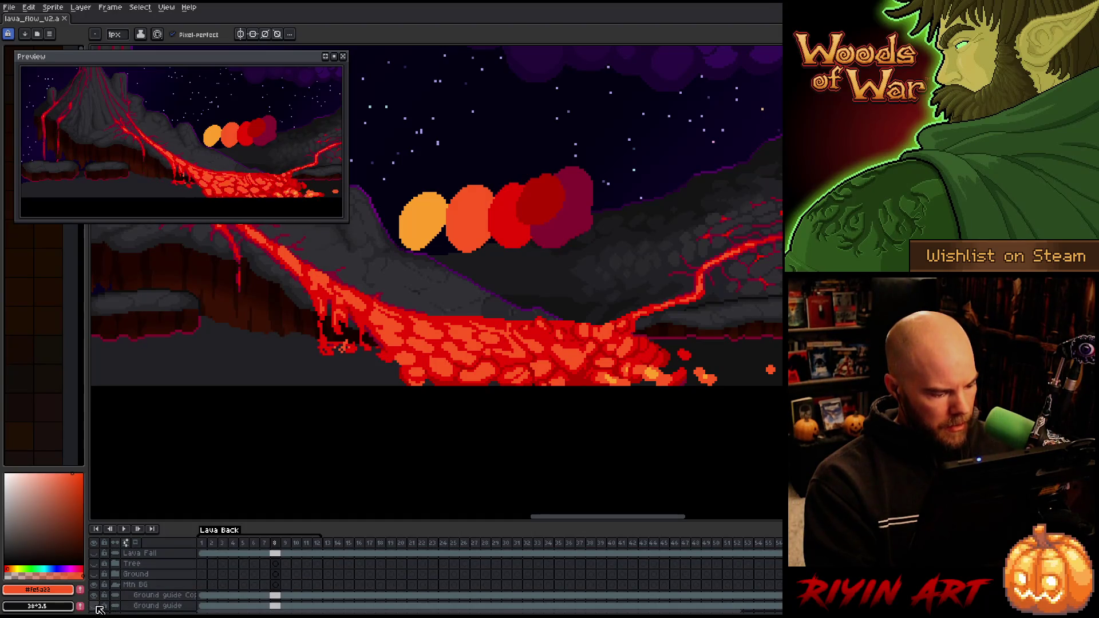
Show the Ground layer and pan around the playing scene, then stop playback
click(94, 574)
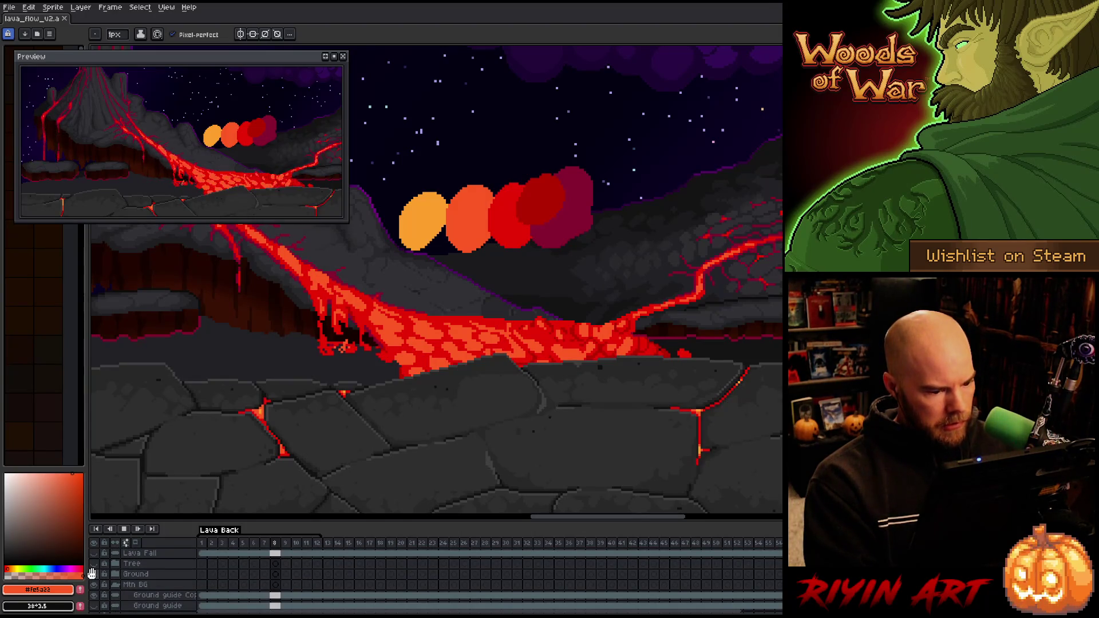
scroll(92, 574, down, 2)
scroll(351, 373, down, 2)
scroll(339, 380, up, 1)
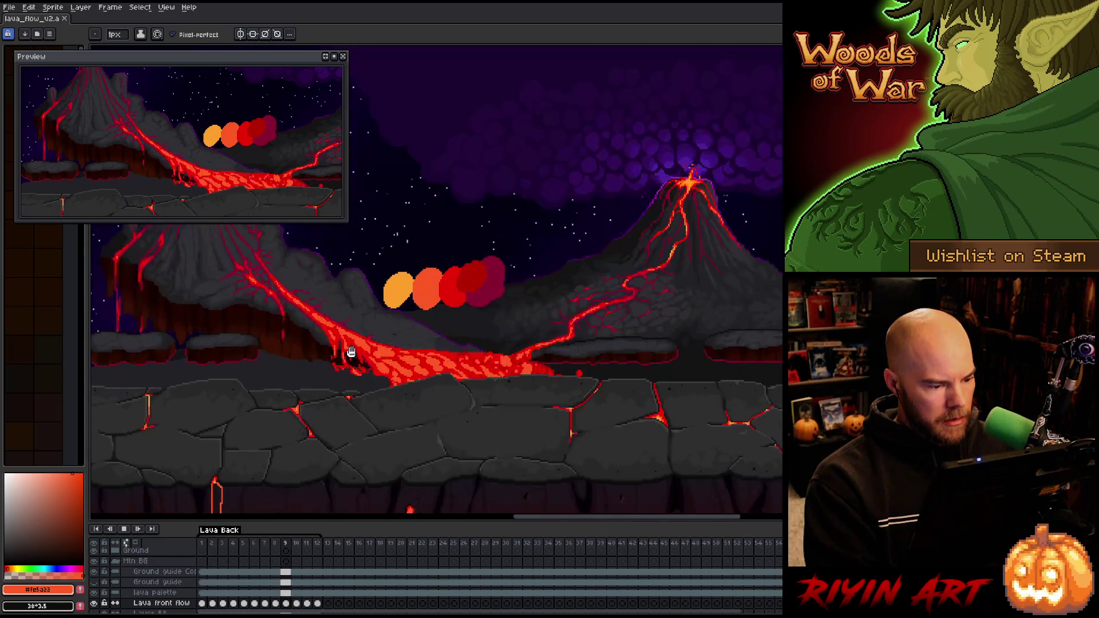
mouse_move(336, 393)
mouse_down()
mouse_move(527, 453)
mouse_move(511, 469)
mouse_up()
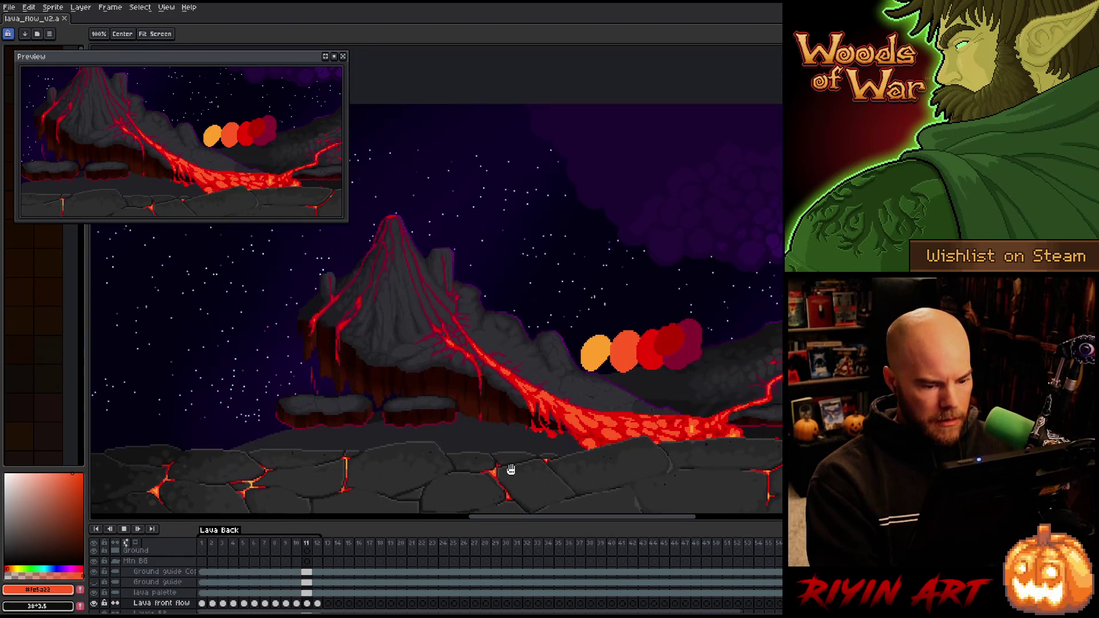
drag(719, 449, 618, 429)
key(Return)
scroll(103, 574, up, 2)
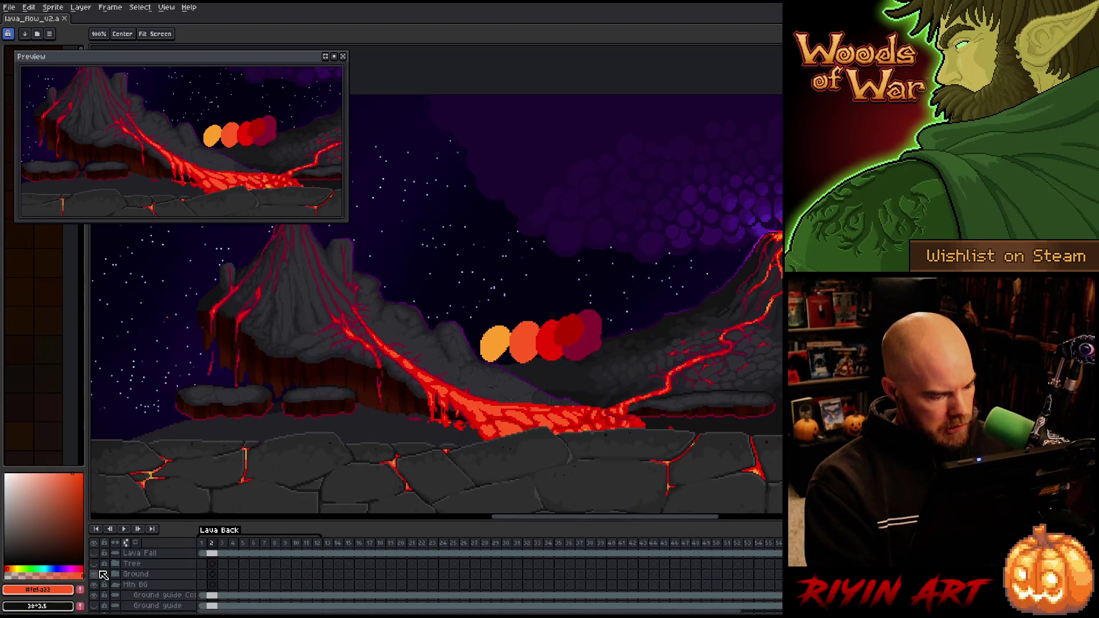
Toggle the Ground layer on and off to compare the scene with and without it
click(95, 574)
click(96, 574)
click(95, 574)
click(96, 574)
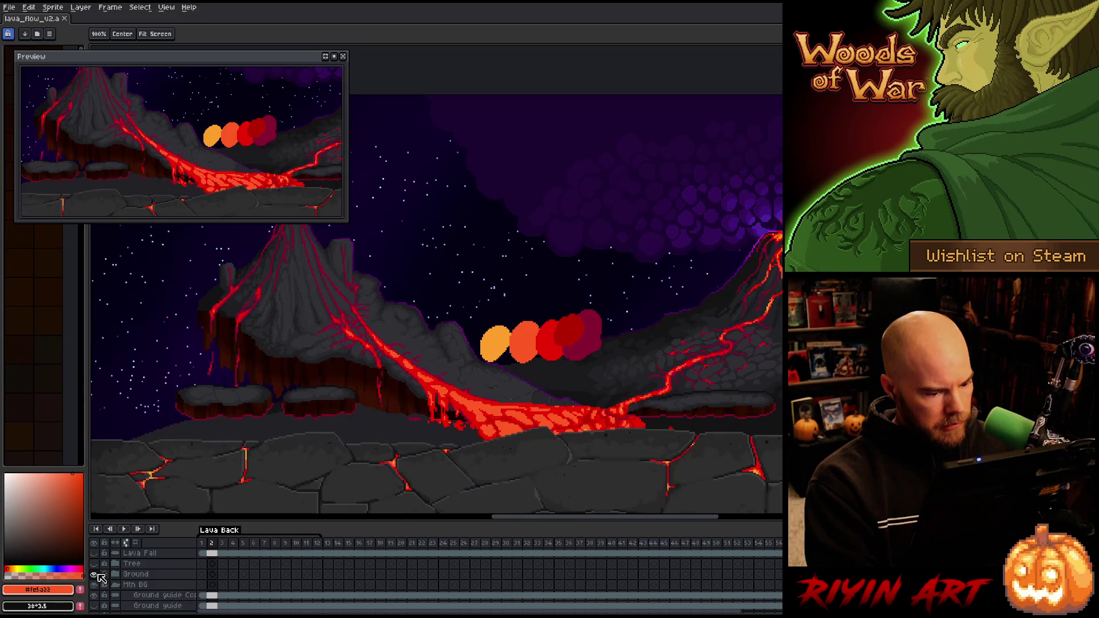
click(96, 574)
click(95, 574)
click(96, 574)
Restart playback and turn on the bright lava layer along the bottom of the scene
key(Return)
scroll(559, 448, up, 2)
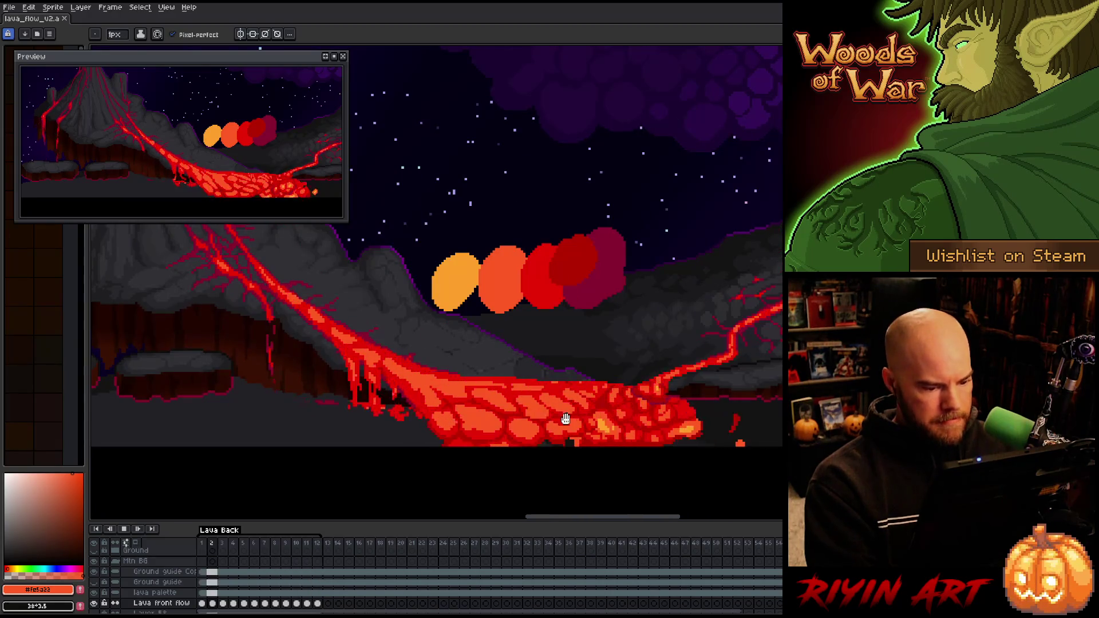
scroll(568, 430, up, 2)
scroll(559, 400, down, 3)
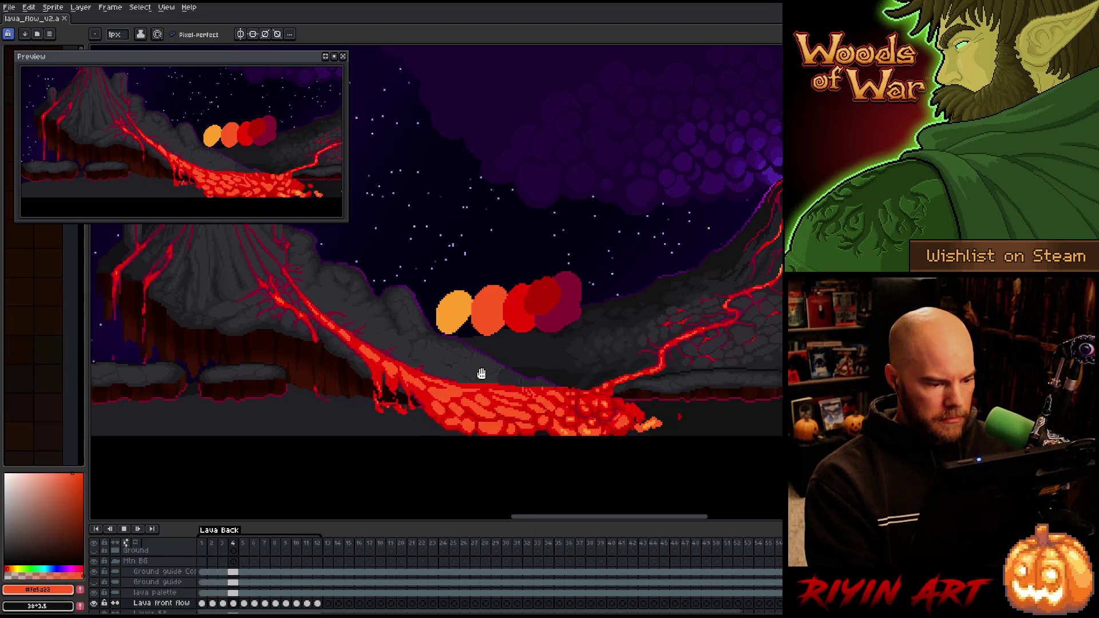
scroll(137, 592, down, 5)
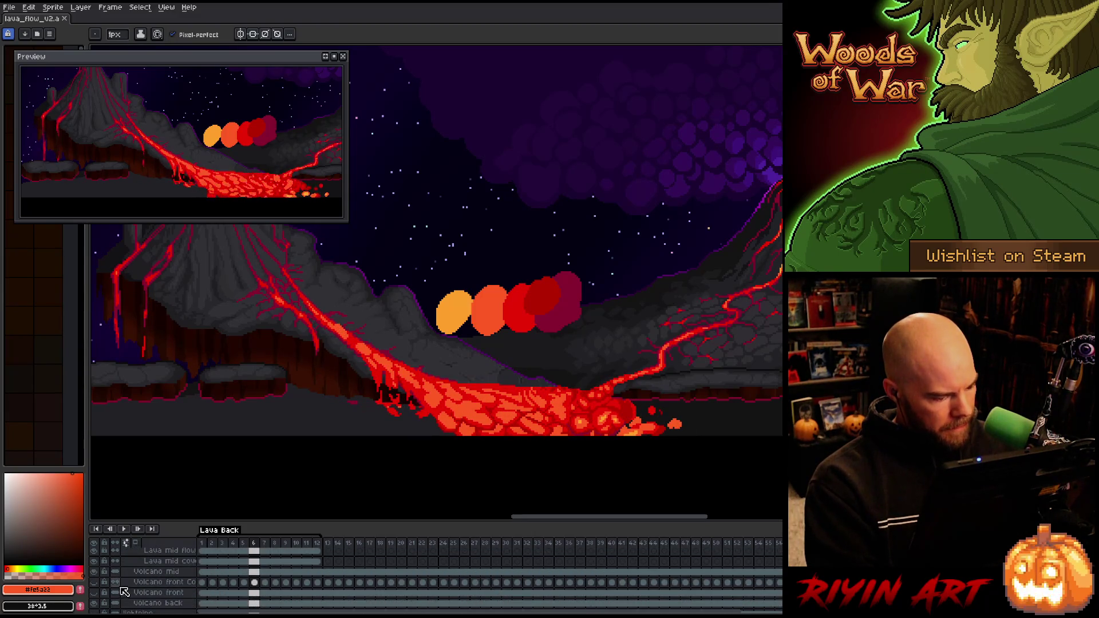
click(95, 582)
scroll(100, 584, up, 3)
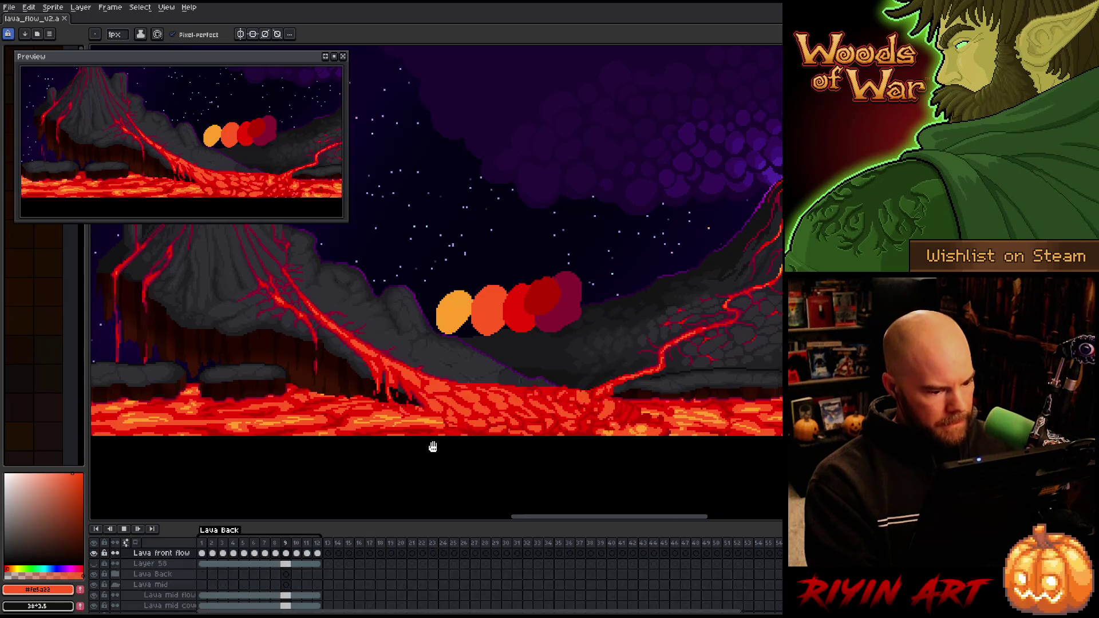
Hide the lava palette swatch layer, leaving volcanoes over the lava pool, and play the animation
scroll(432, 444, down, 5)
scroll(372, 446, up, 5)
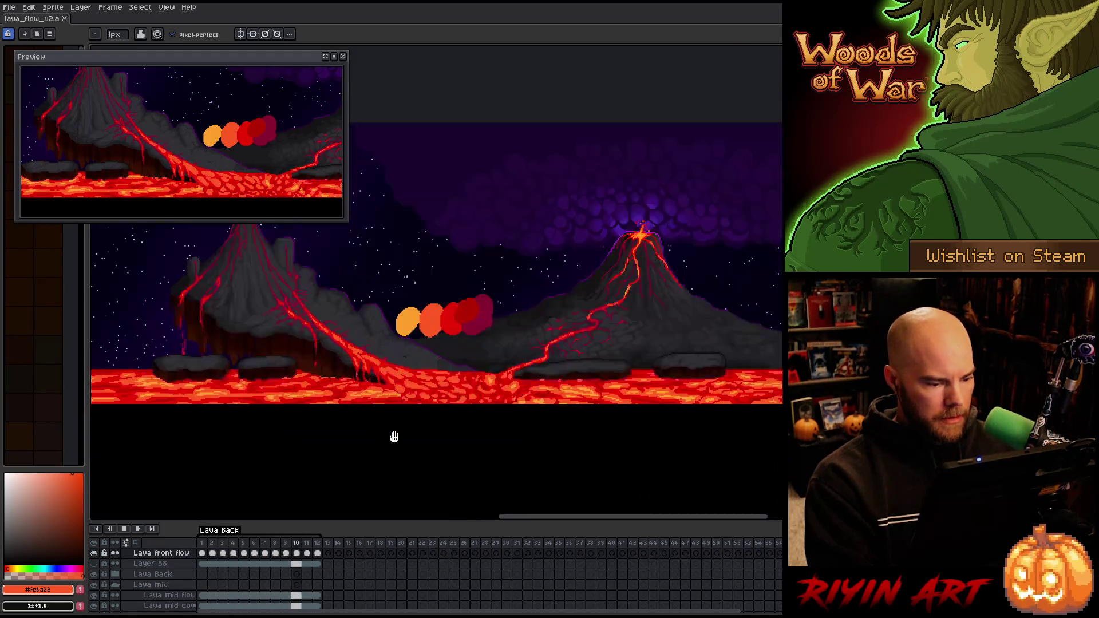
drag(535, 453, 415, 460)
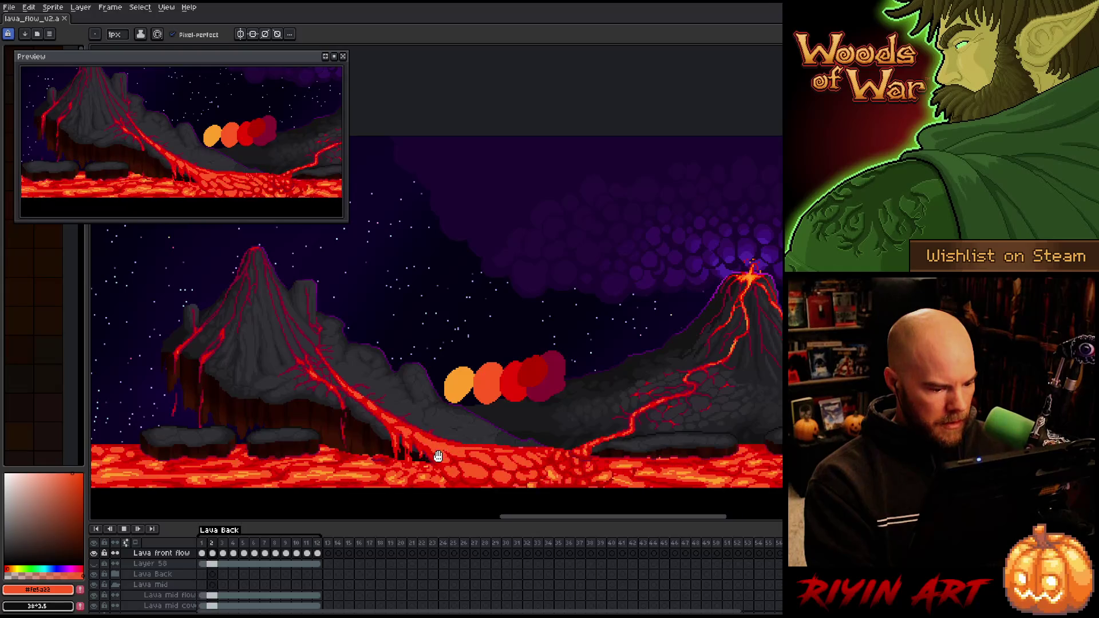
scroll(153, 583, up, 3)
scroll(152, 583, up, 2)
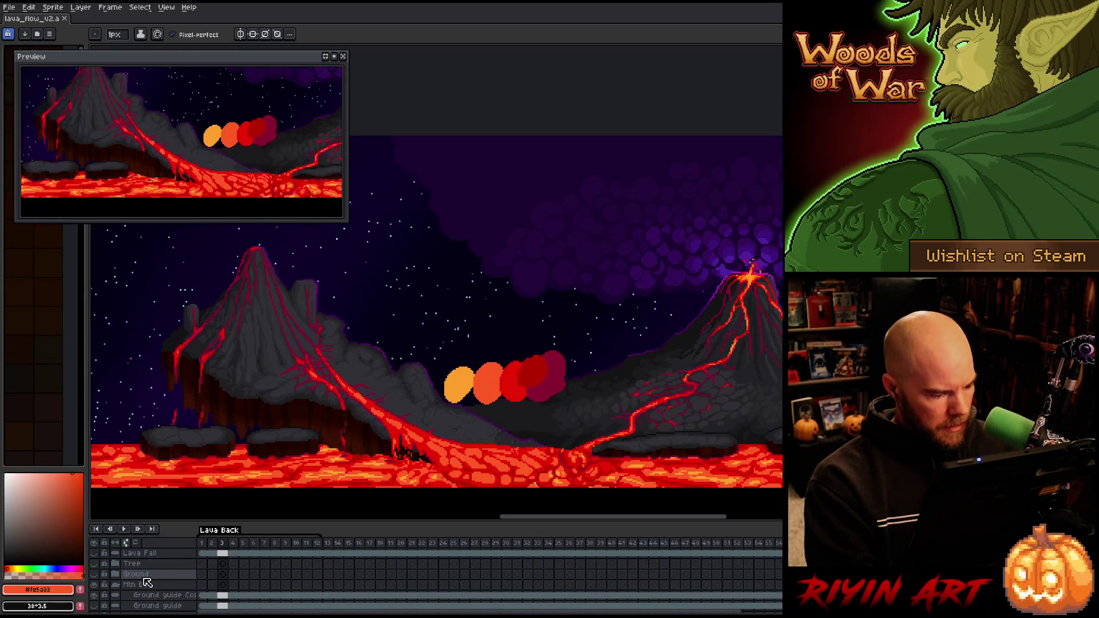
scroll(148, 582, down, 3)
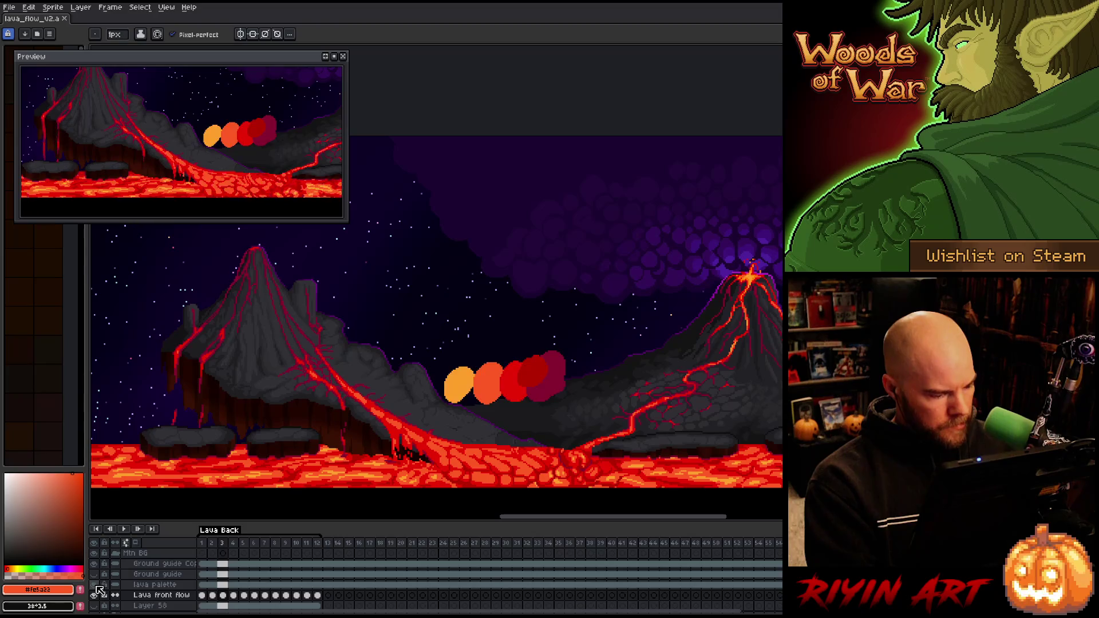
click(94, 585)
scroll(309, 558, down, 3)
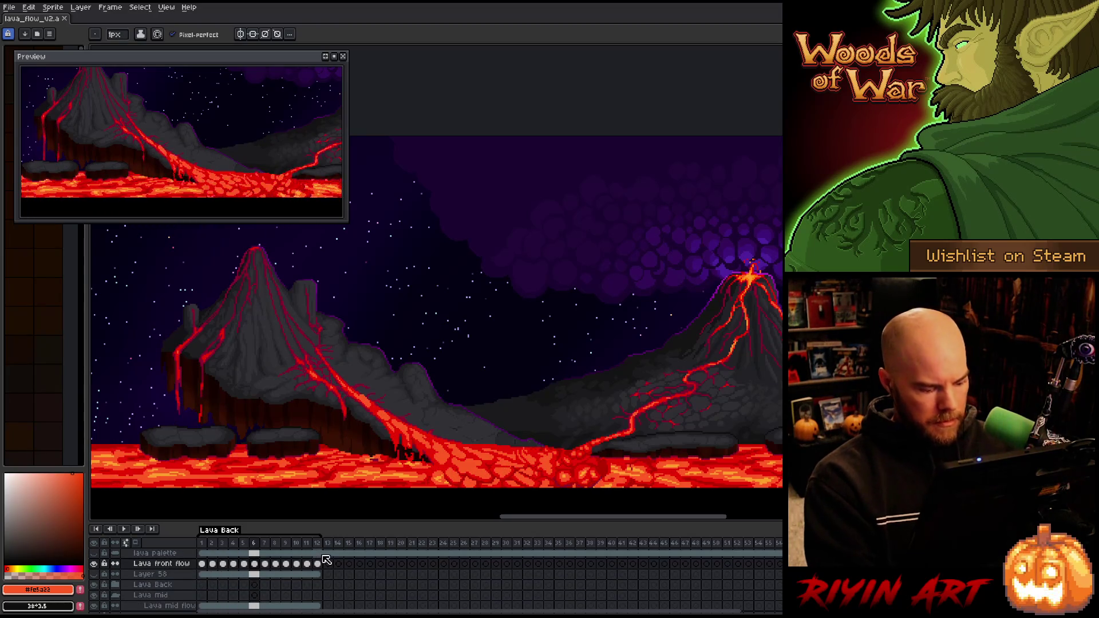
key(Return)
scroll(505, 481, down, 3)
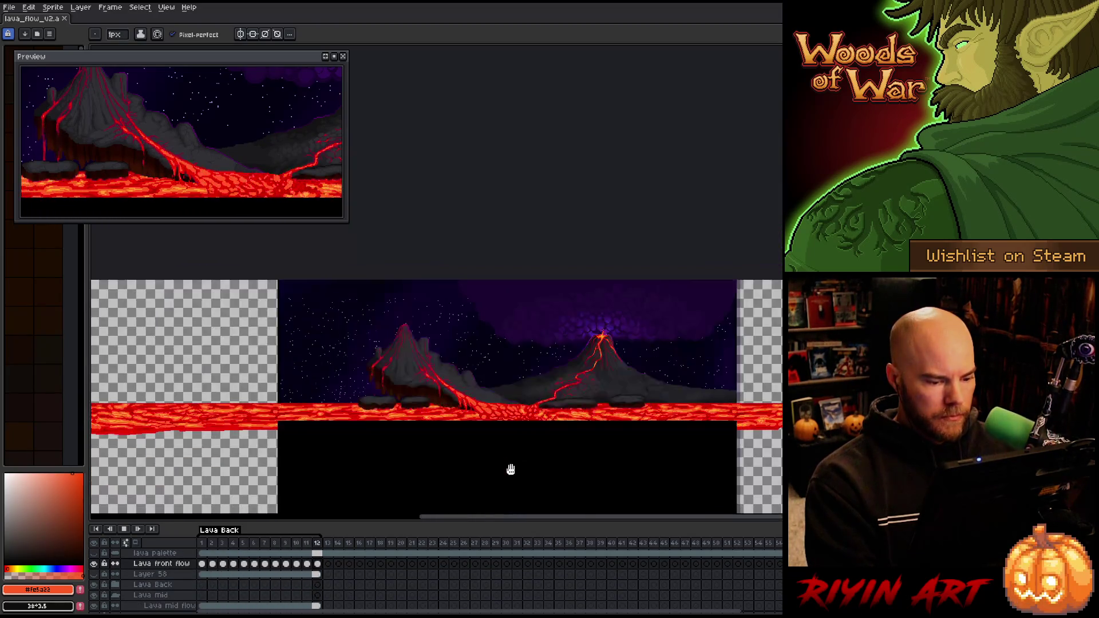
Zoom in on the front lava flow pooling at the foot of the left volcano
scroll(507, 466, up, 4)
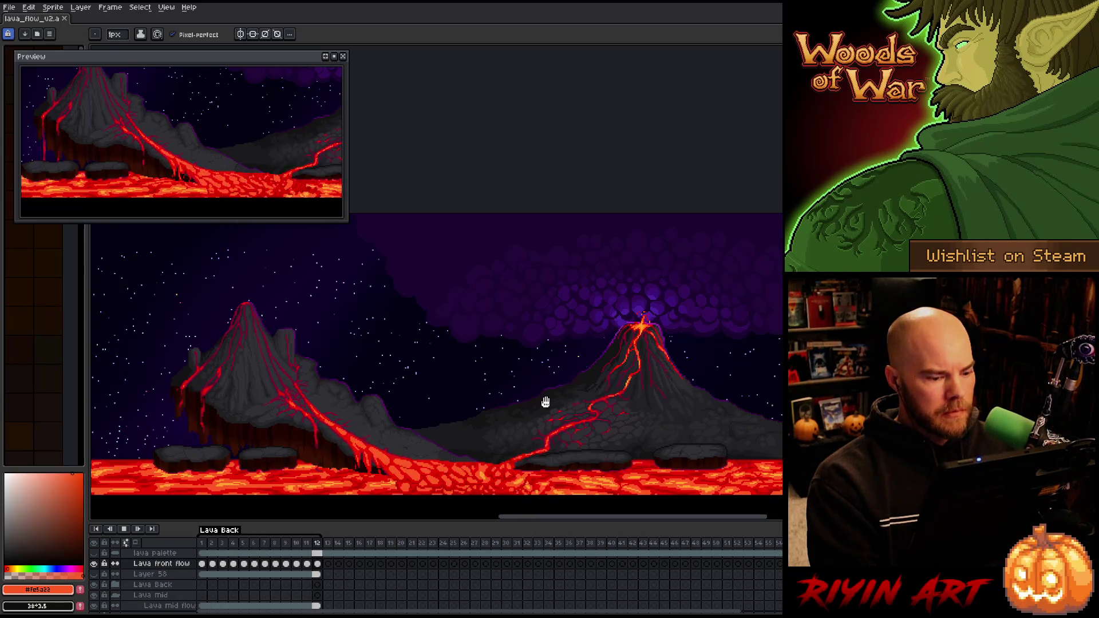
scroll(474, 436, up, 1)
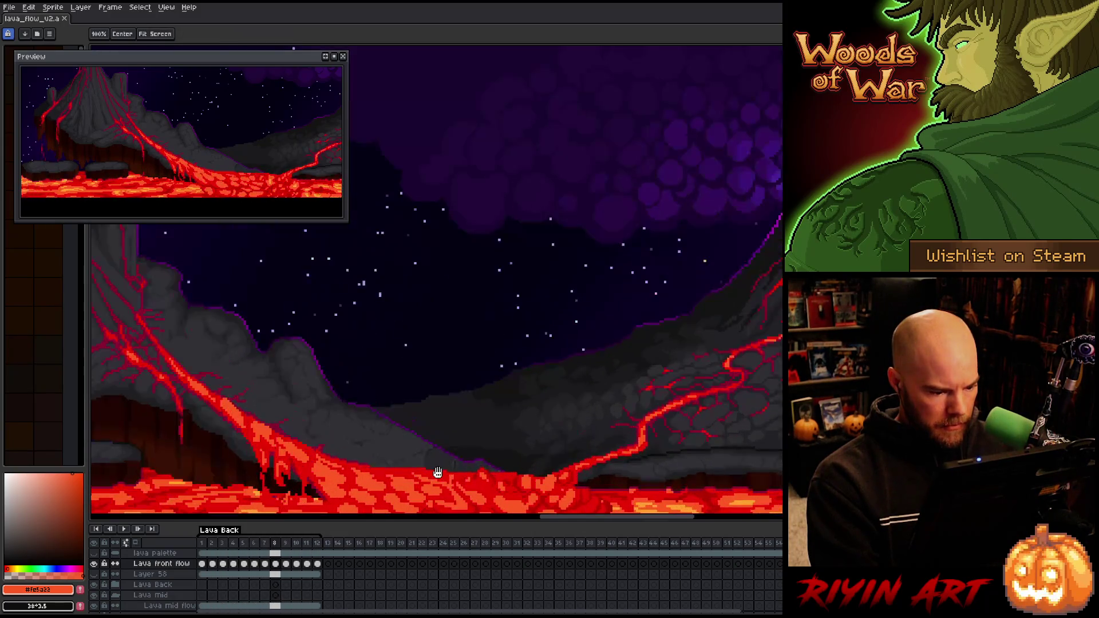
On frame 1, turn off Pixel-perfect and paint bright orange highlights onto the lava cells
scroll(437, 472, up, 2)
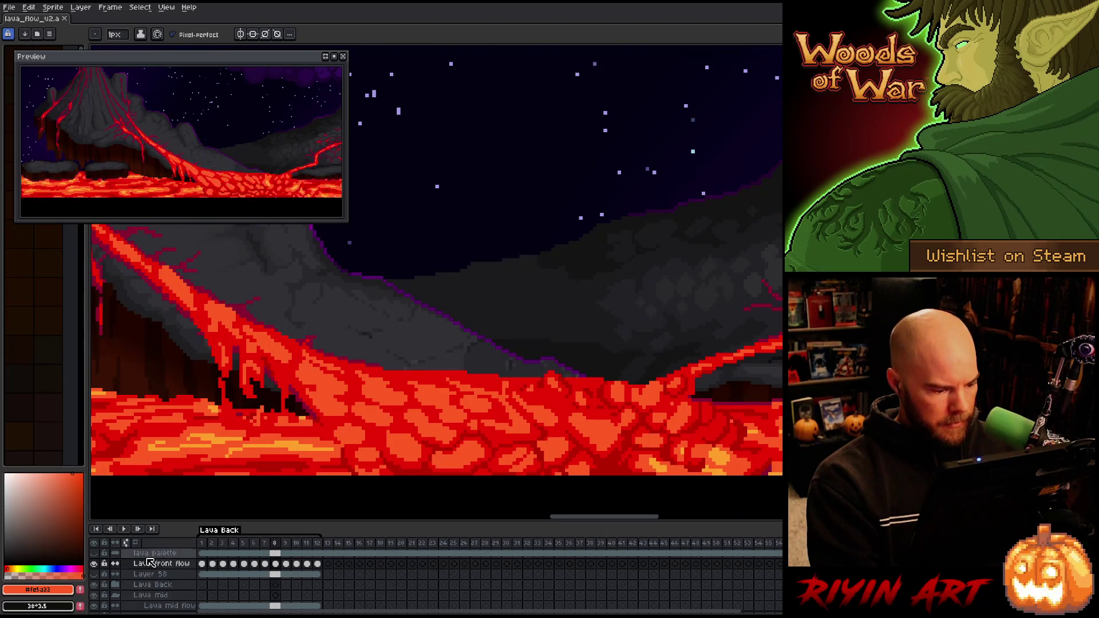
click(202, 564)
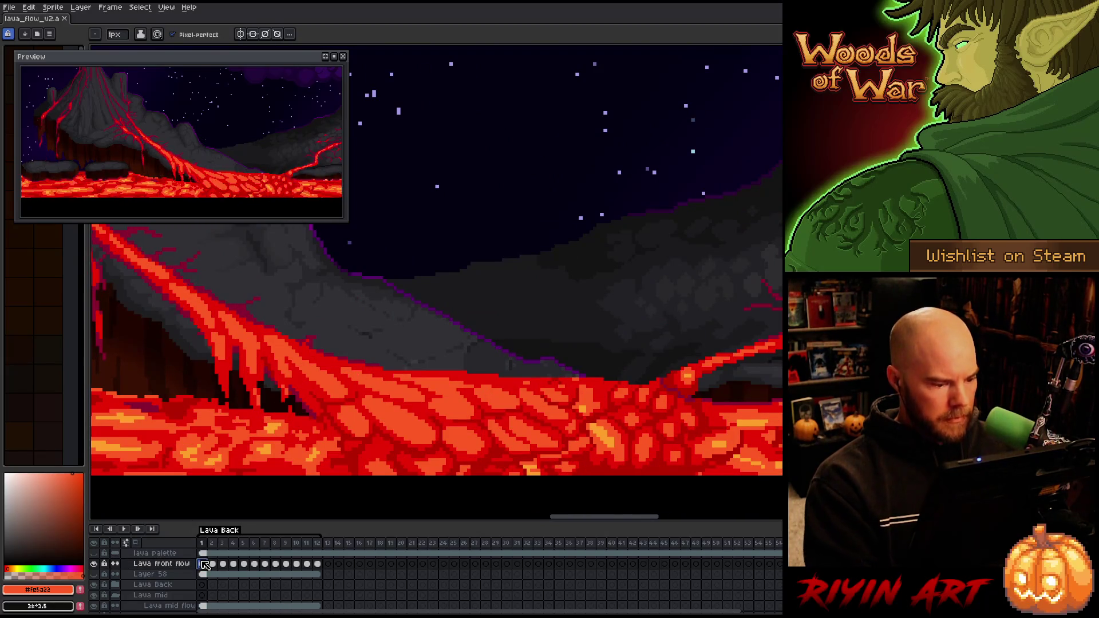
alt+click(269, 445)
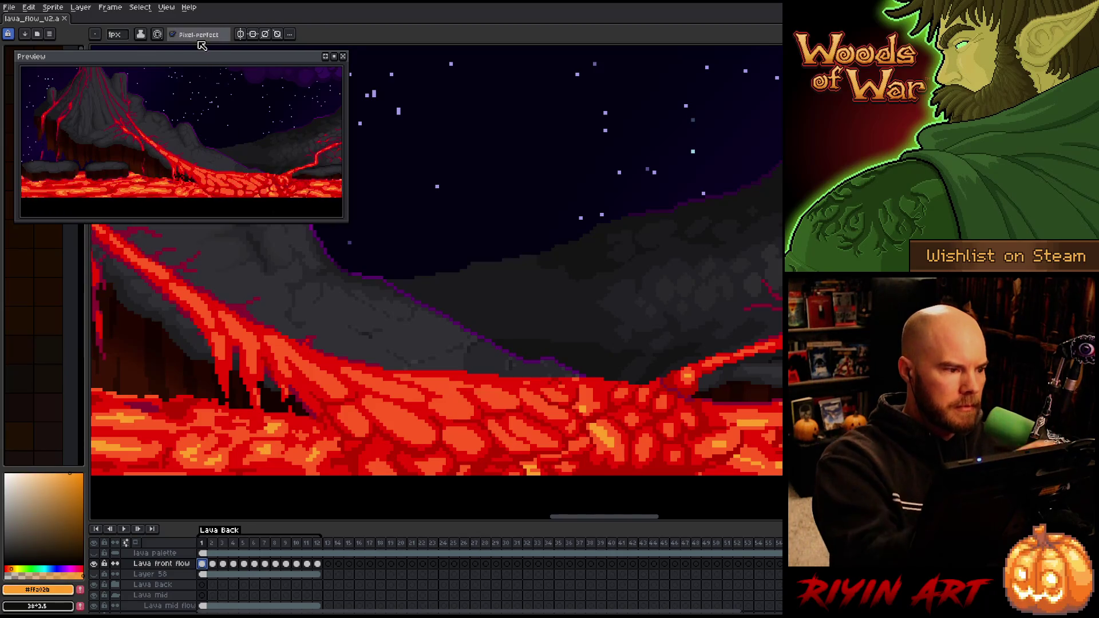
click(197, 35)
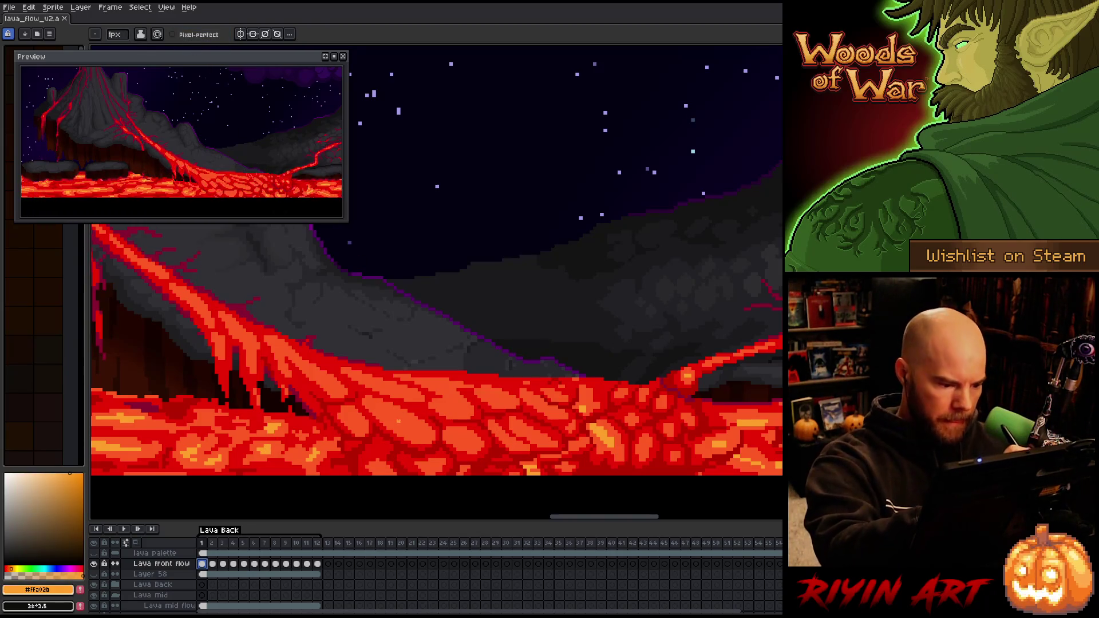
drag(447, 405, 457, 406)
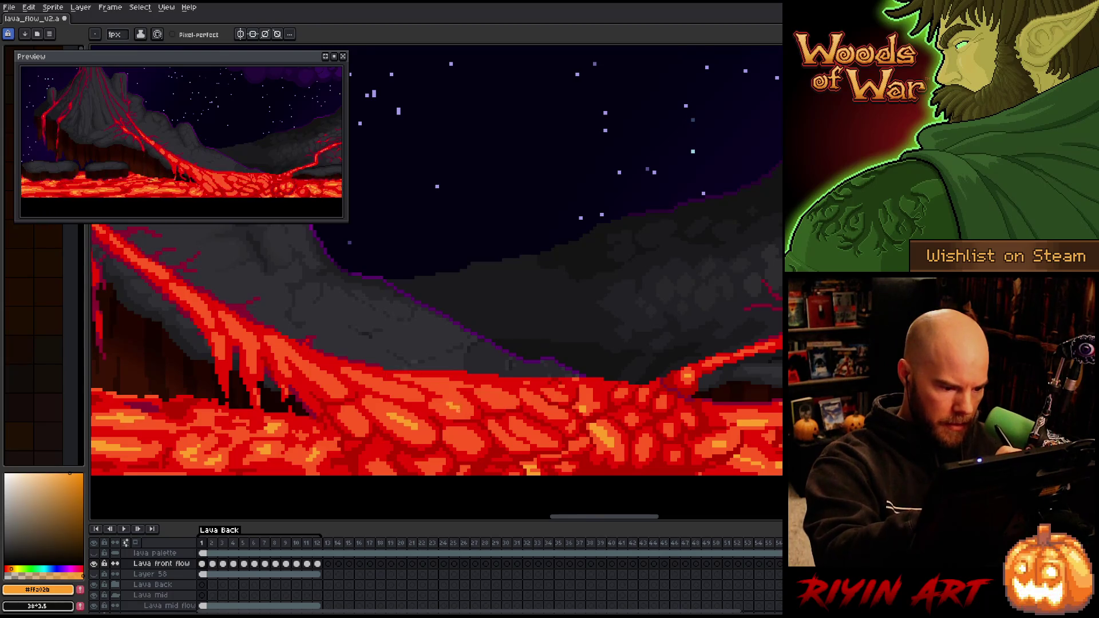
Repaint the frame 1 lava cells with dark red outlines and orange highlights
click(201, 563)
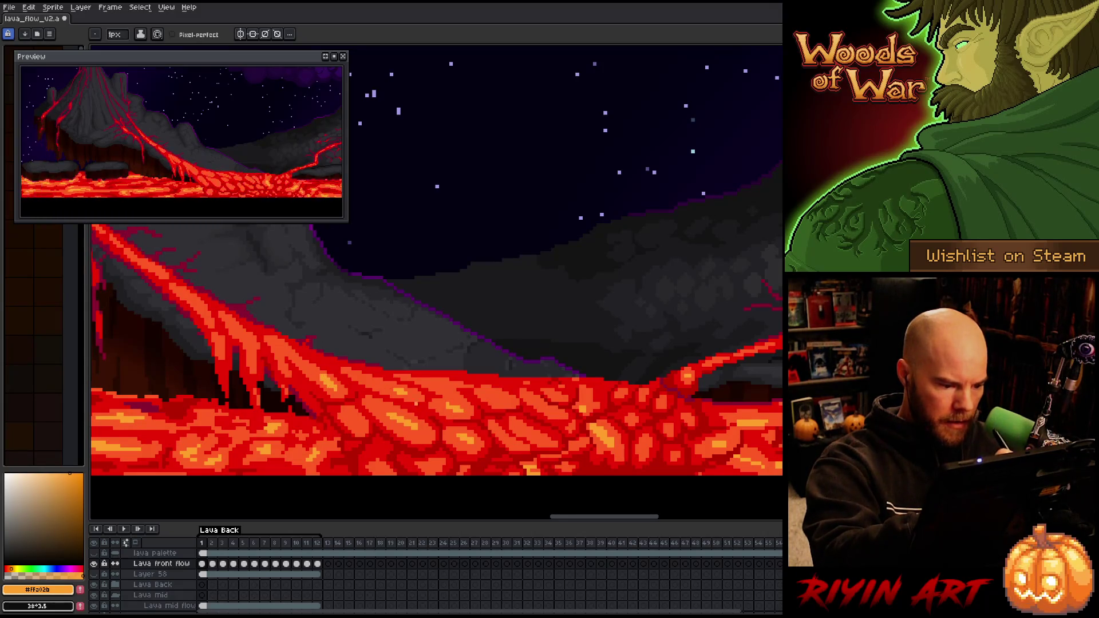
alt+click(355, 372)
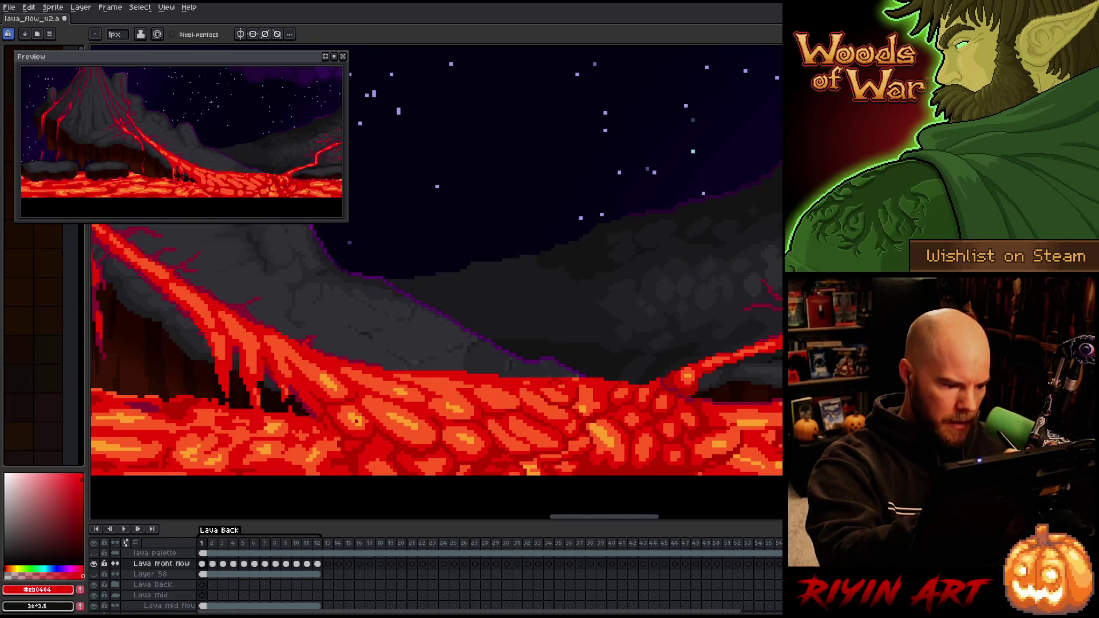
alt+click(339, 376)
alt+click(355, 372)
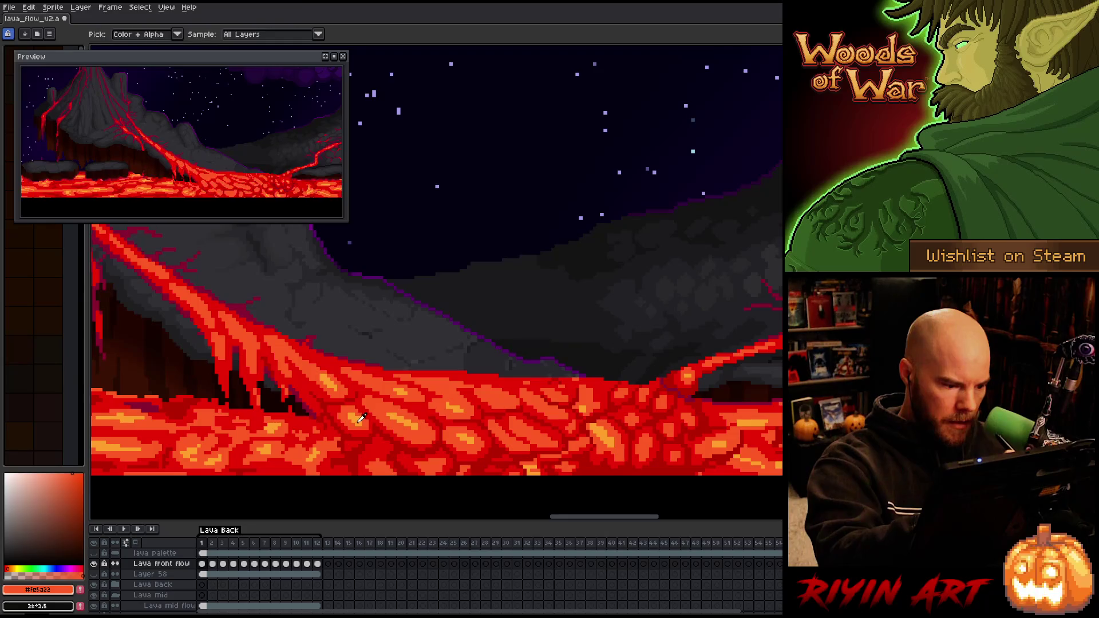
alt+click(339, 376)
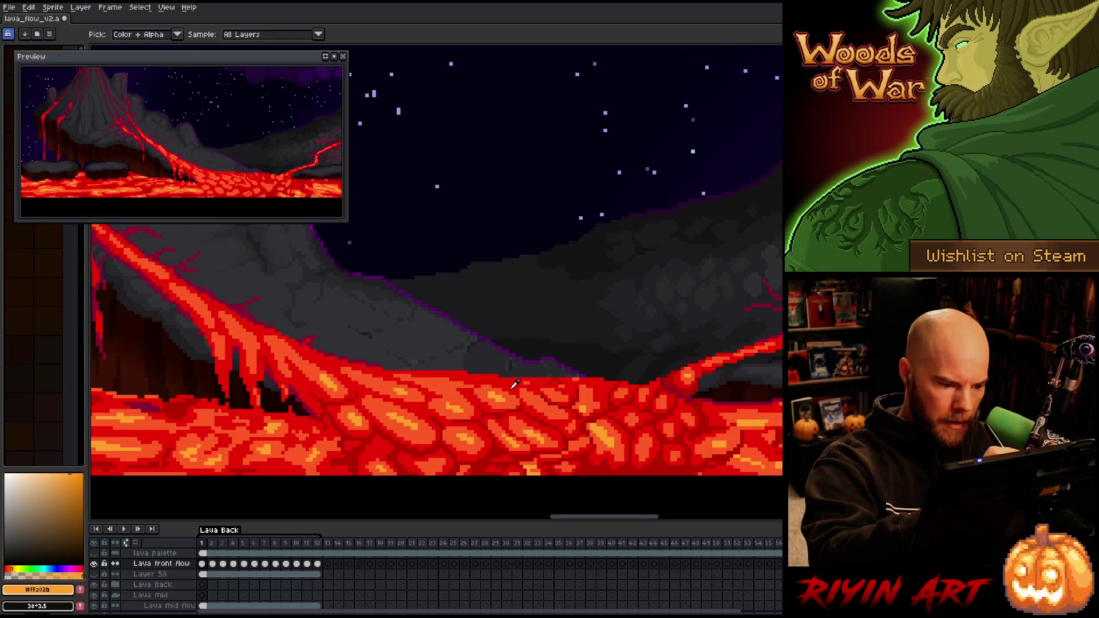
alt+click(518, 407)
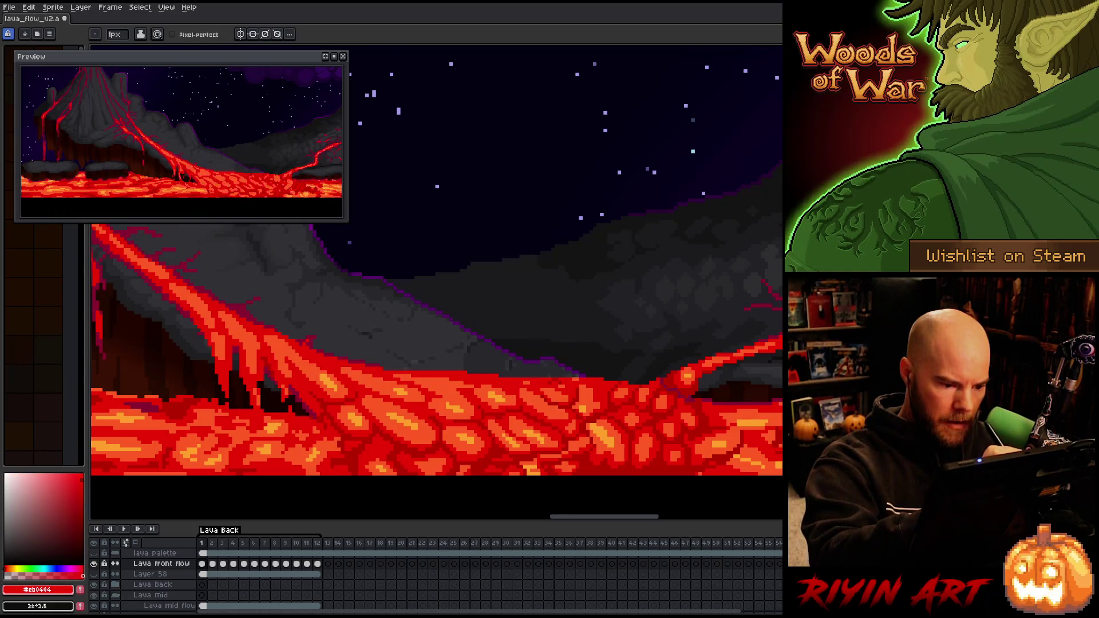
alt+click(507, 394)
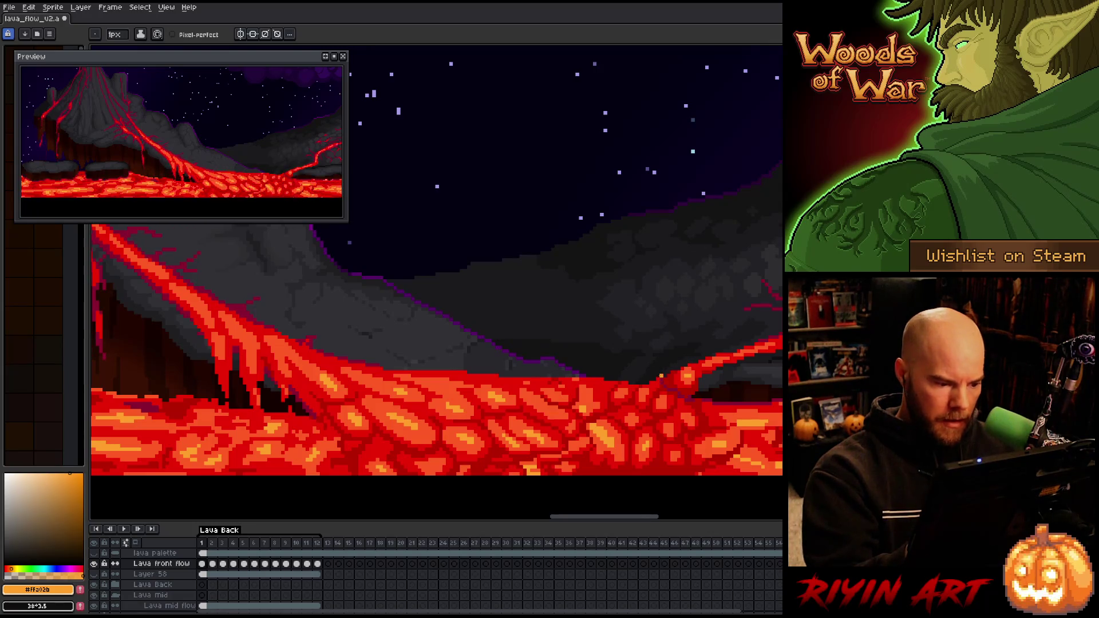
key(period)
Flip repeatedly between frames 1 and 2 to compare the lava cells, ending on frame 3
key(comma)
key(period)
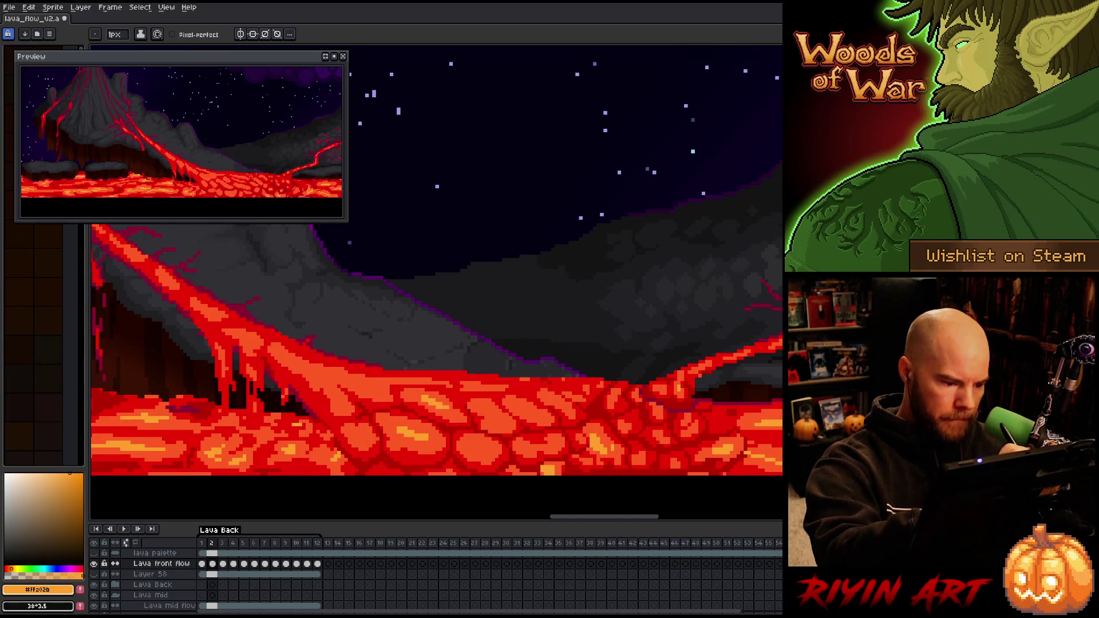
key(comma)
key(period)
key(comma)
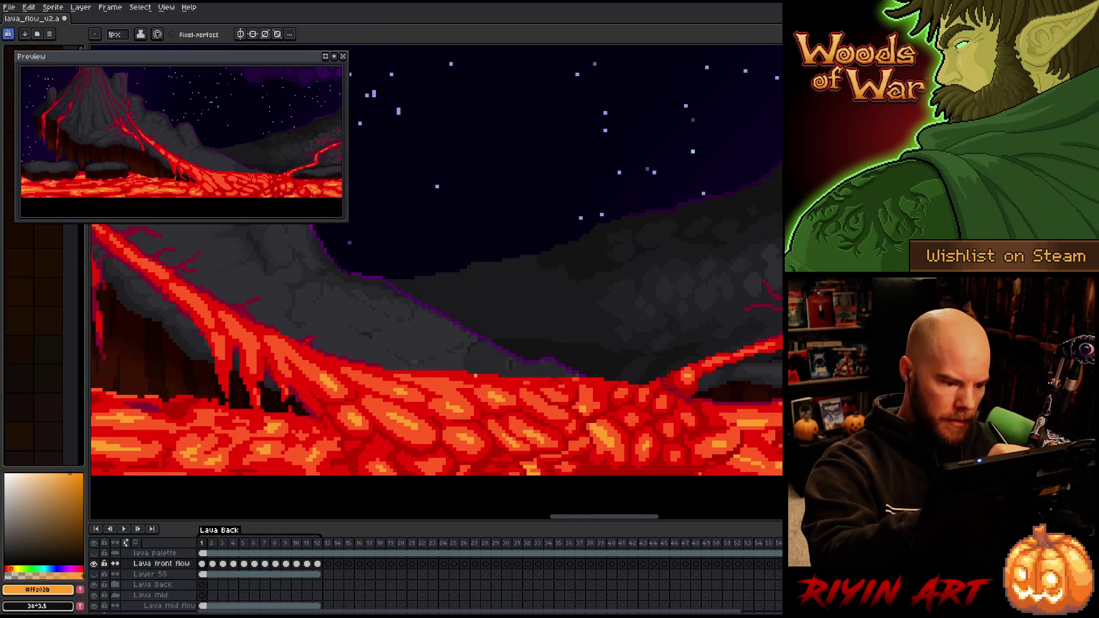
key(period)
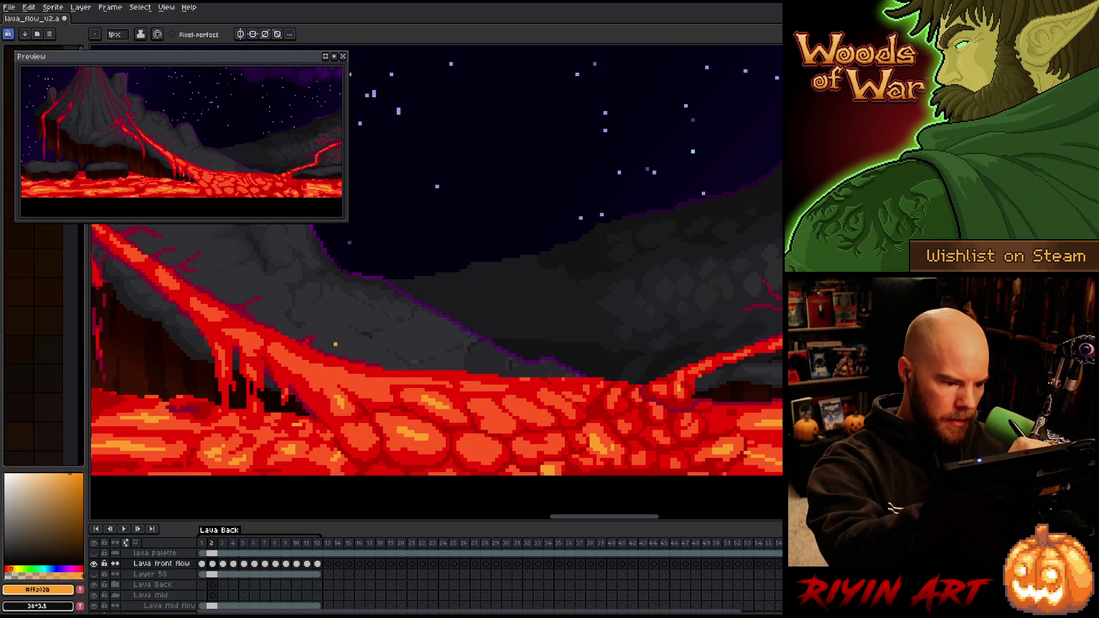
key(comma)
key(period)
key(comma)
key(period)
key(comma)
key(period)
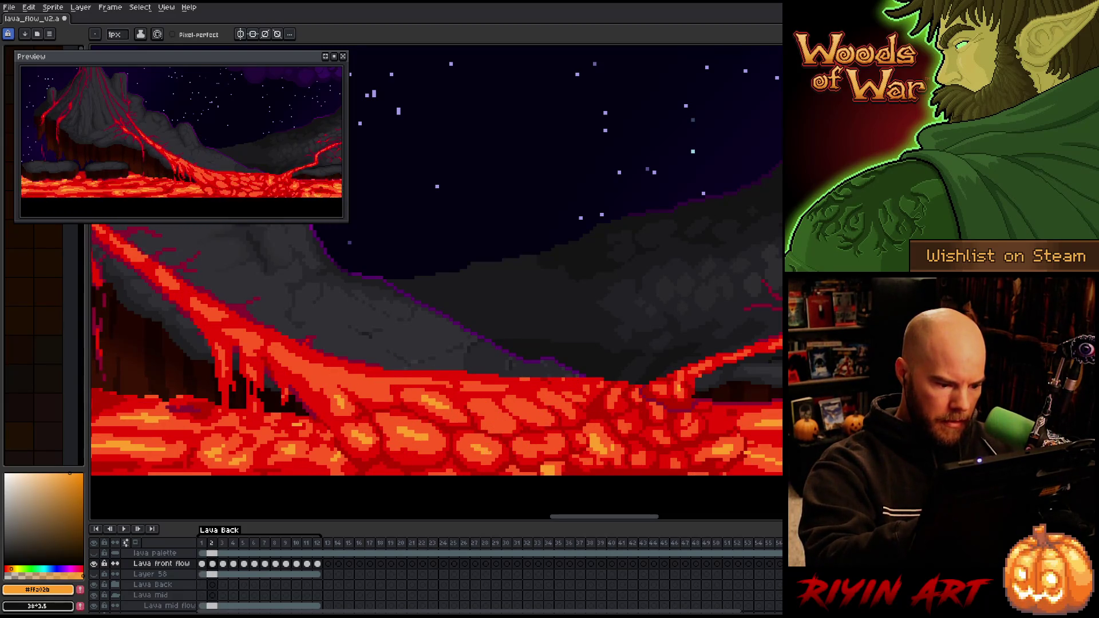
key(comma)
key(period)
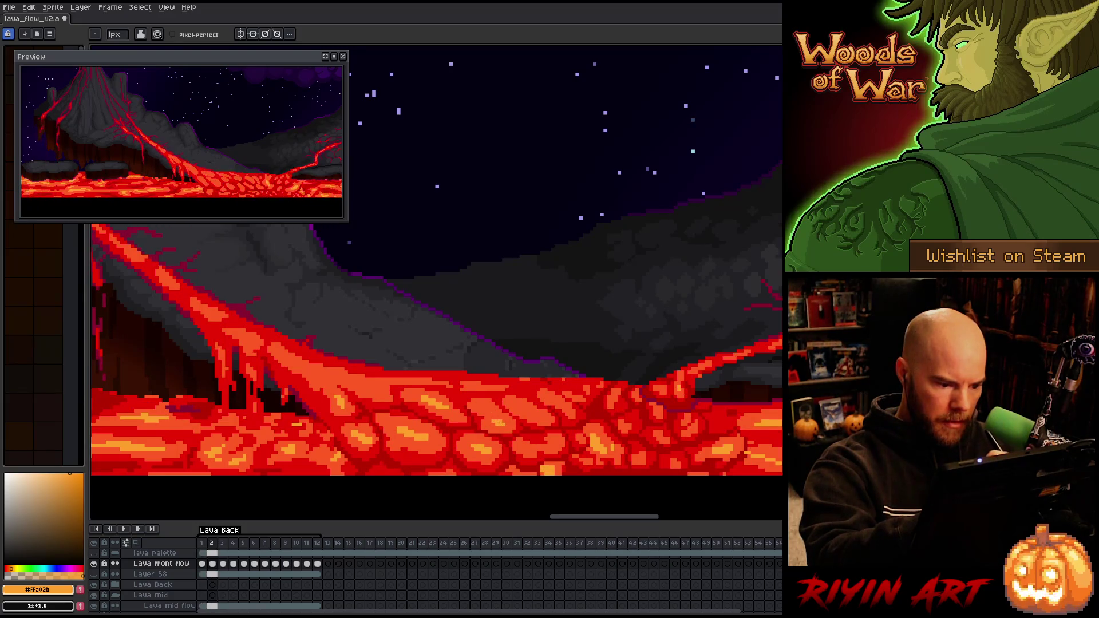
key(comma)
key(period)
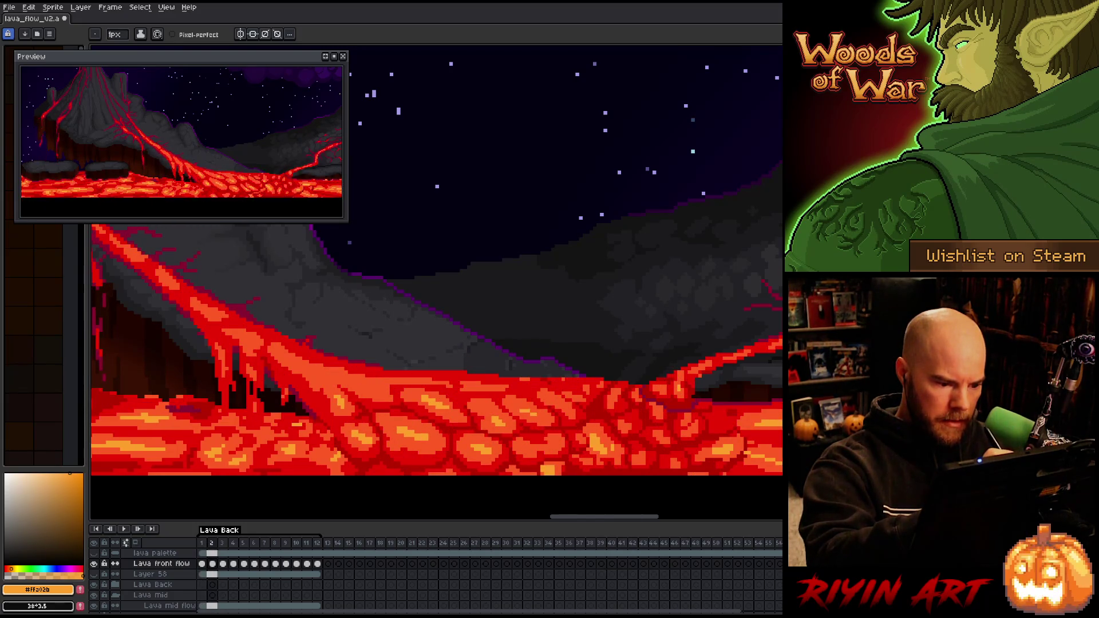
key(comma)
key(period)
key(comma)
key(period)
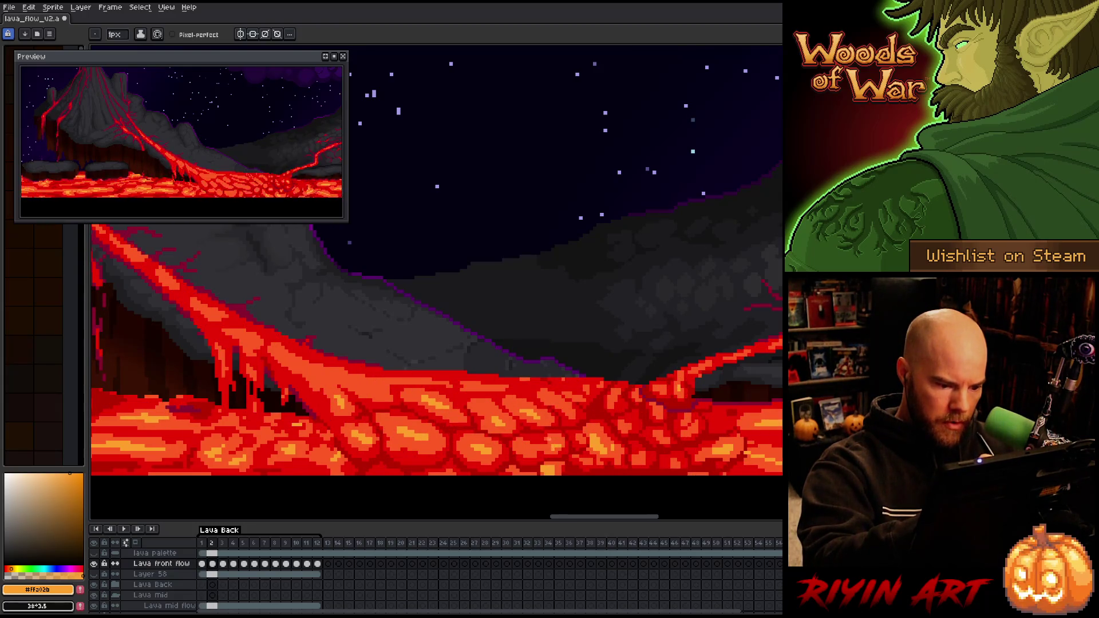
key(comma)
key(period)
key(comma)
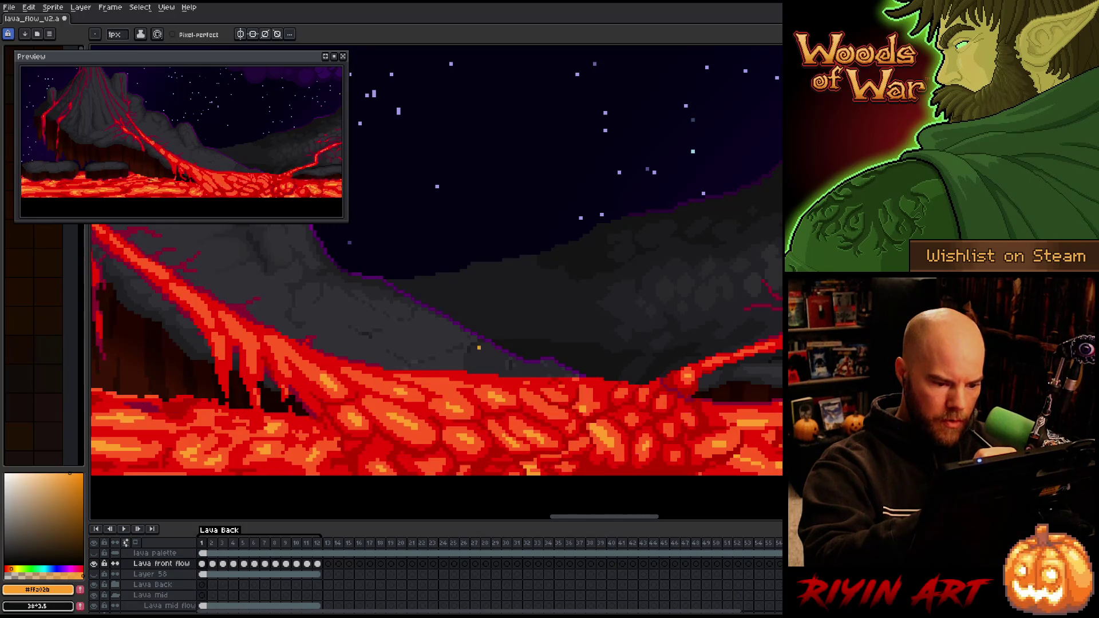
key(period)
key(comma)
key(period)
key(comma)
key(period)
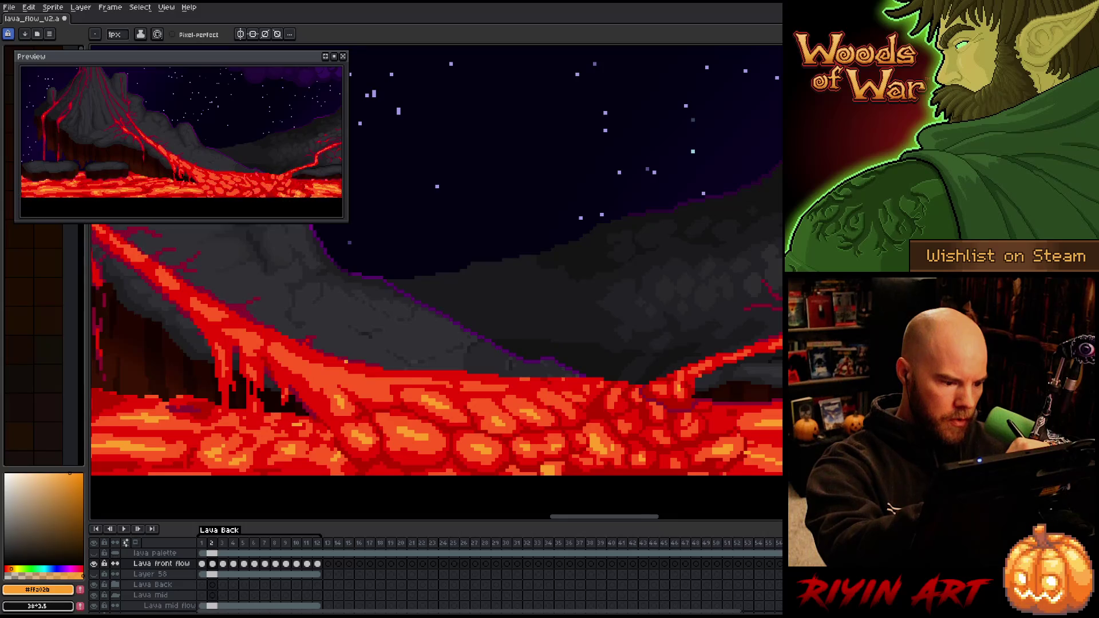
key(comma)
key(period)
key(comma)
key(period)
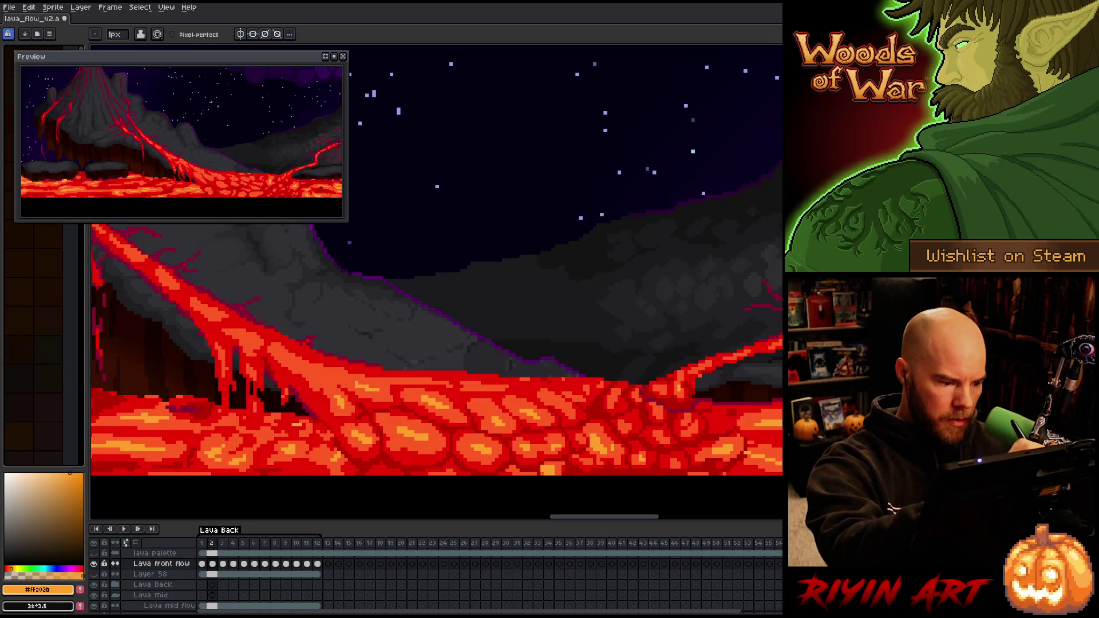
key(period)
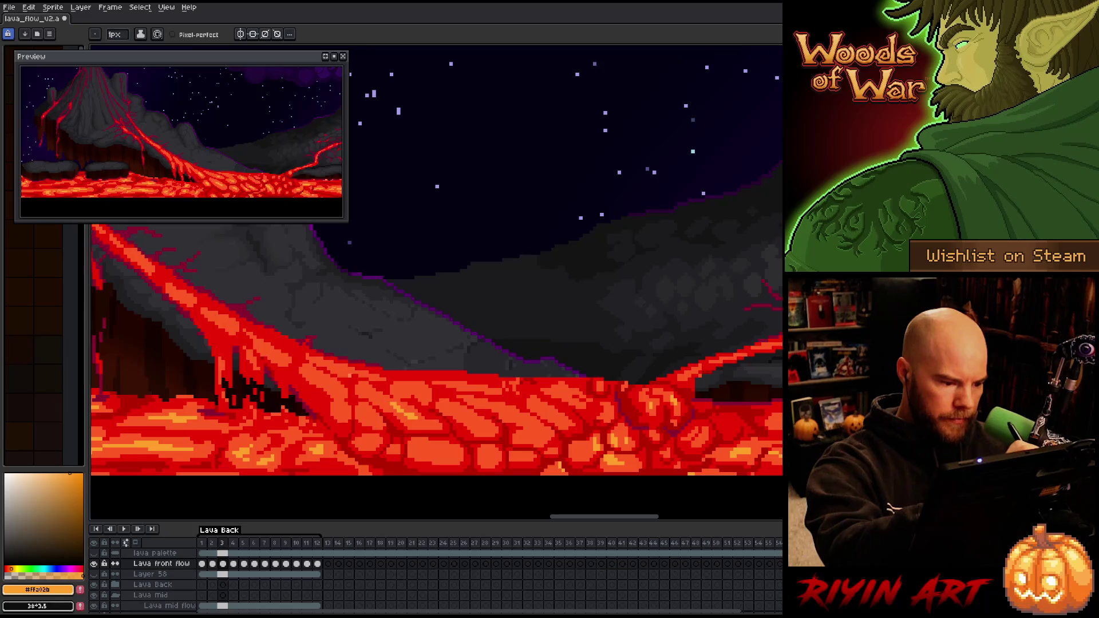
Flip repeatedly between frames 2 and 3 to compare the front-flow lava cells
key(comma)
key(period)
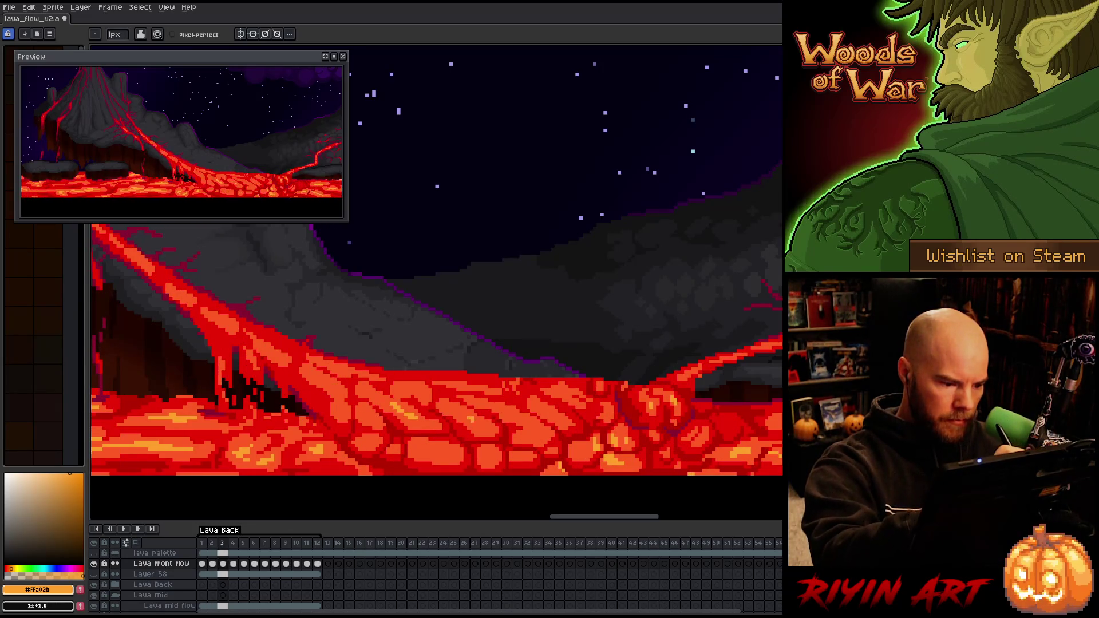
key(comma)
key(period)
key(comma)
key(period)
key(comma)
key(period)
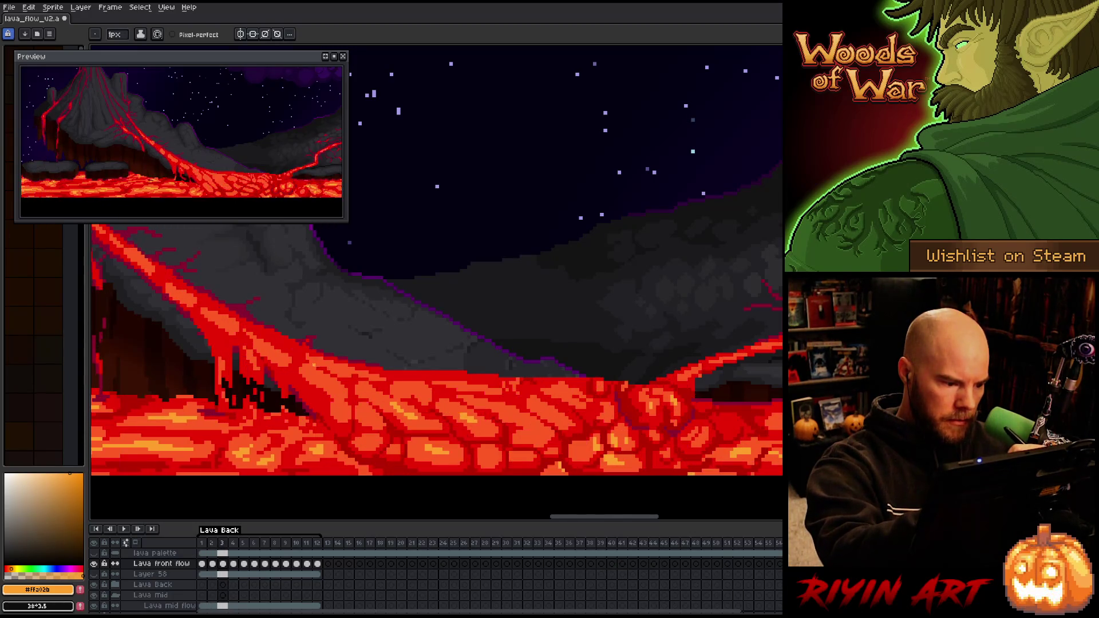
key(comma)
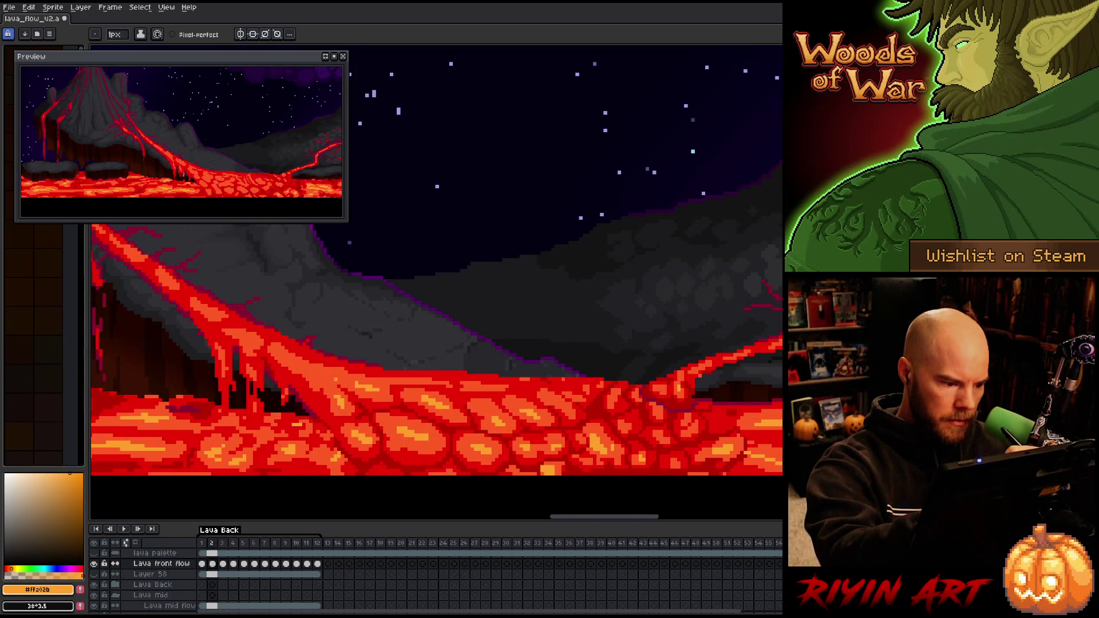
key(period)
key(comma)
key(period)
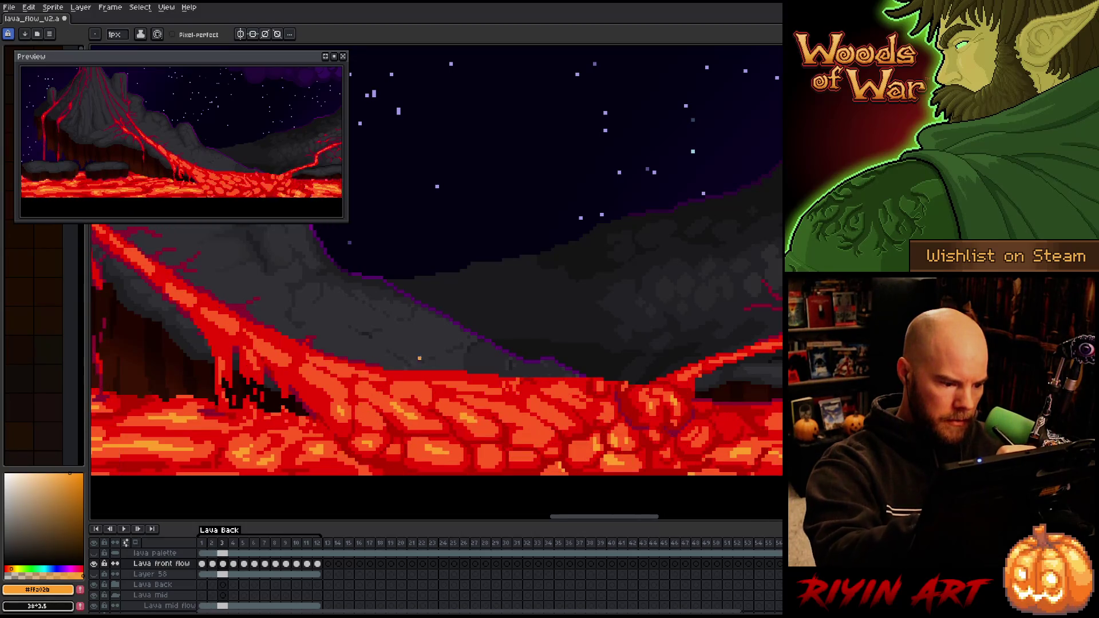
key(comma)
key(period)
key(comma)
key(period)
key(comma)
key(period)
key(comma)
key(period)
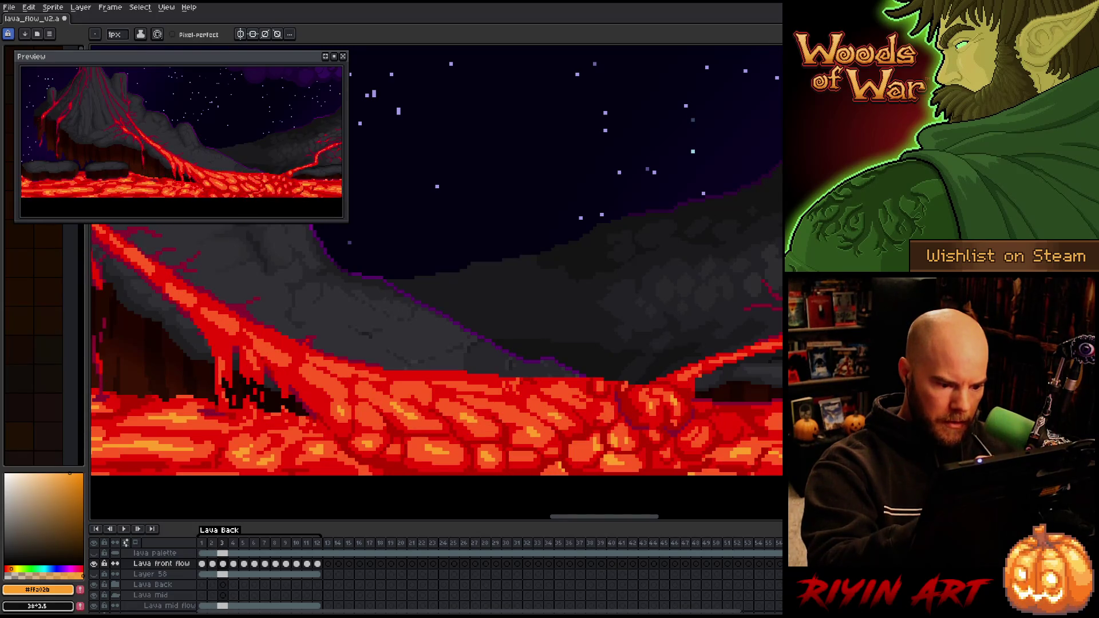
key(comma)
key(period)
key(comma)
key(period)
key(comma)
key(period)
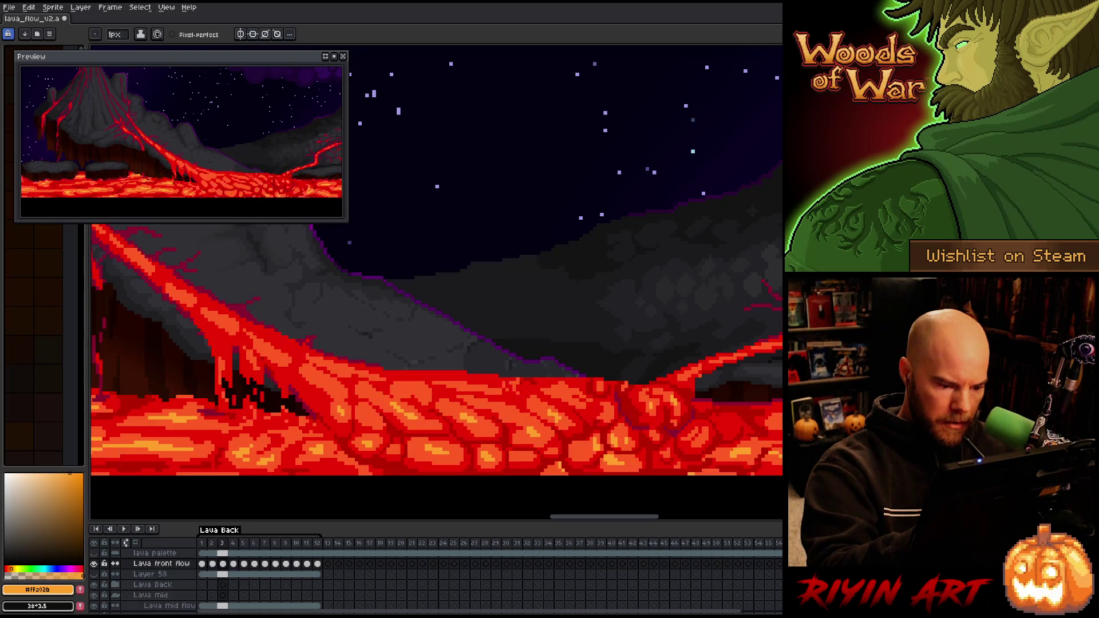
key(comma)
key(period)
key(comma)
key(period)
key(comma)
key(period)
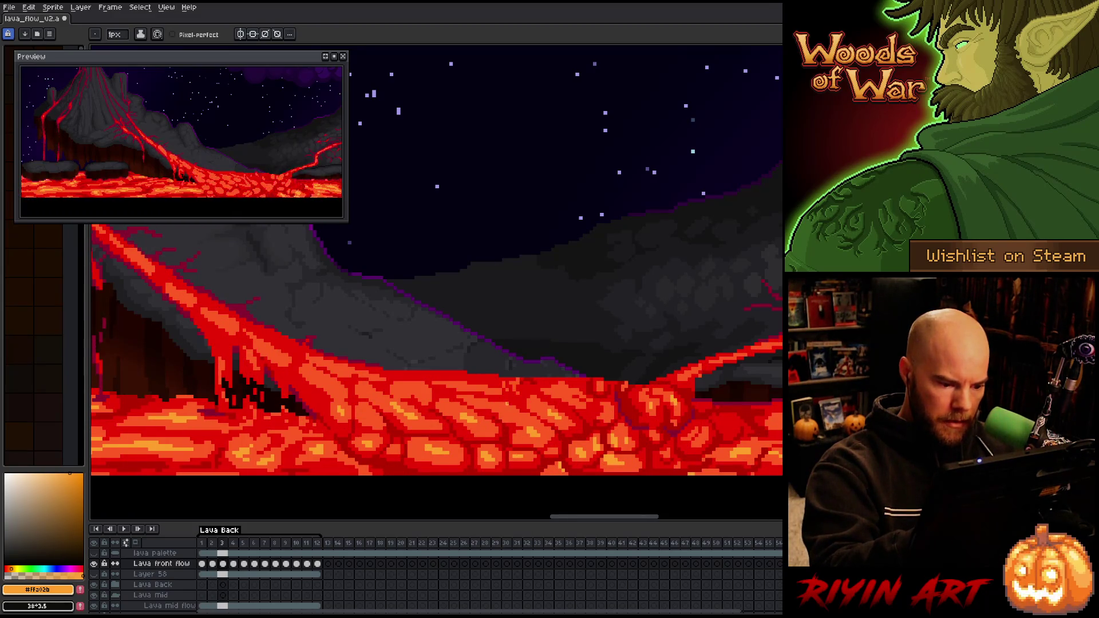
key(comma)
key(period)
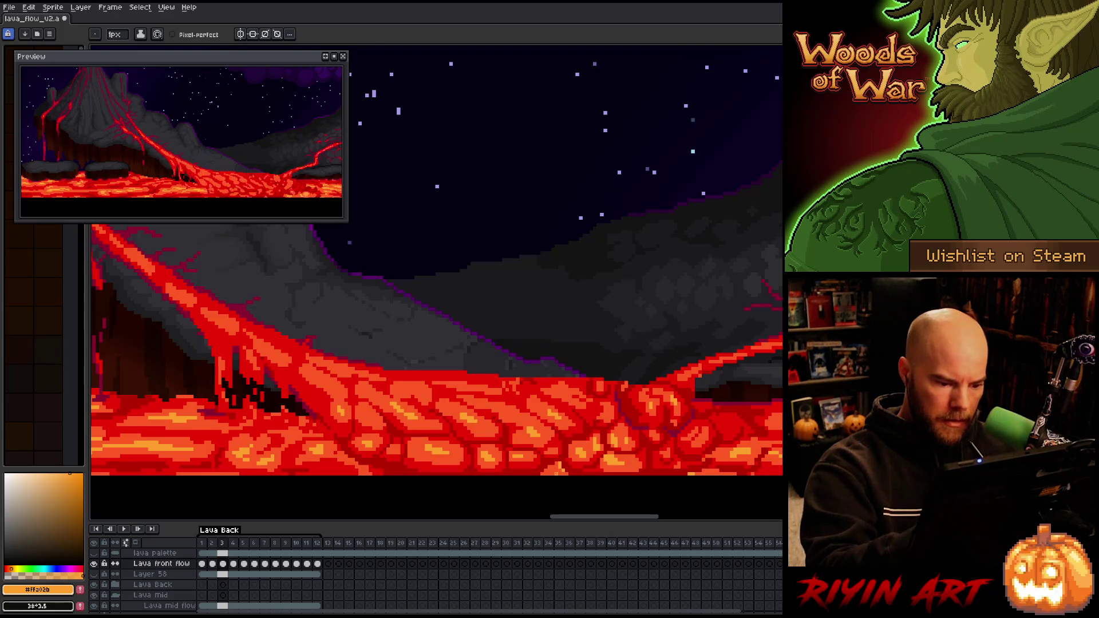
key(comma)
key(period)
key(comma)
key(period)
key(comma)
key(period)
key(comma)
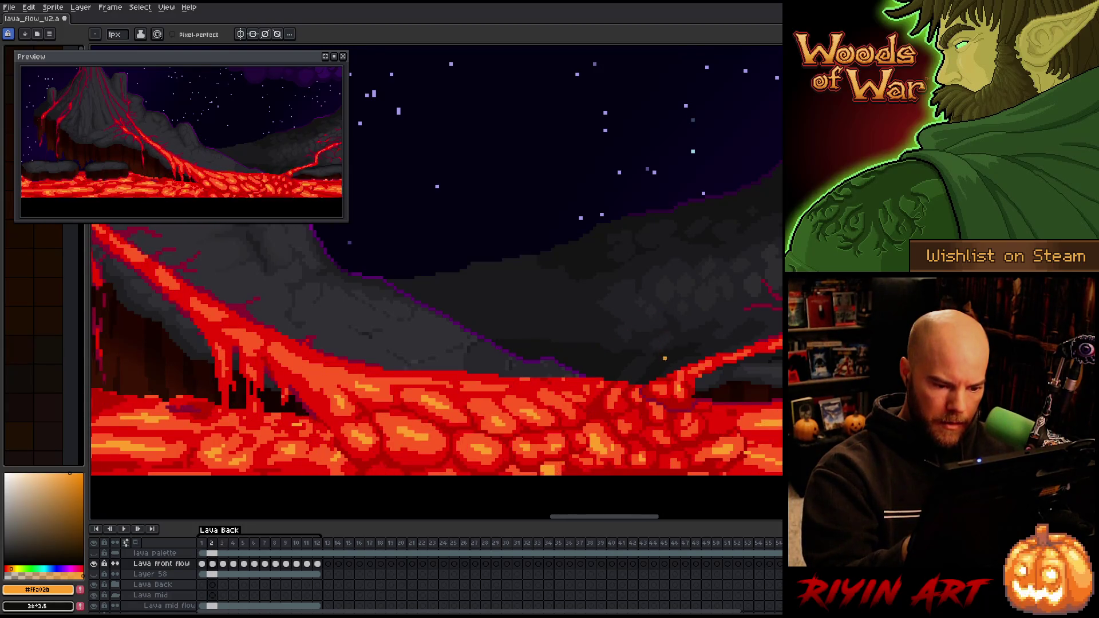
key(period)
key(comma)
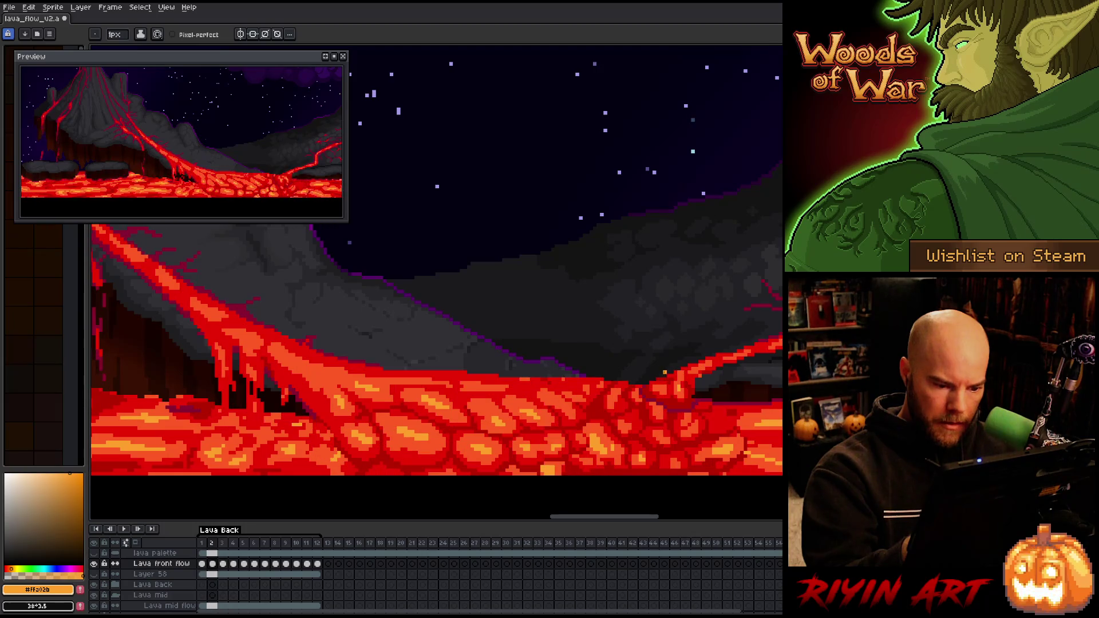
key(period)
key(comma)
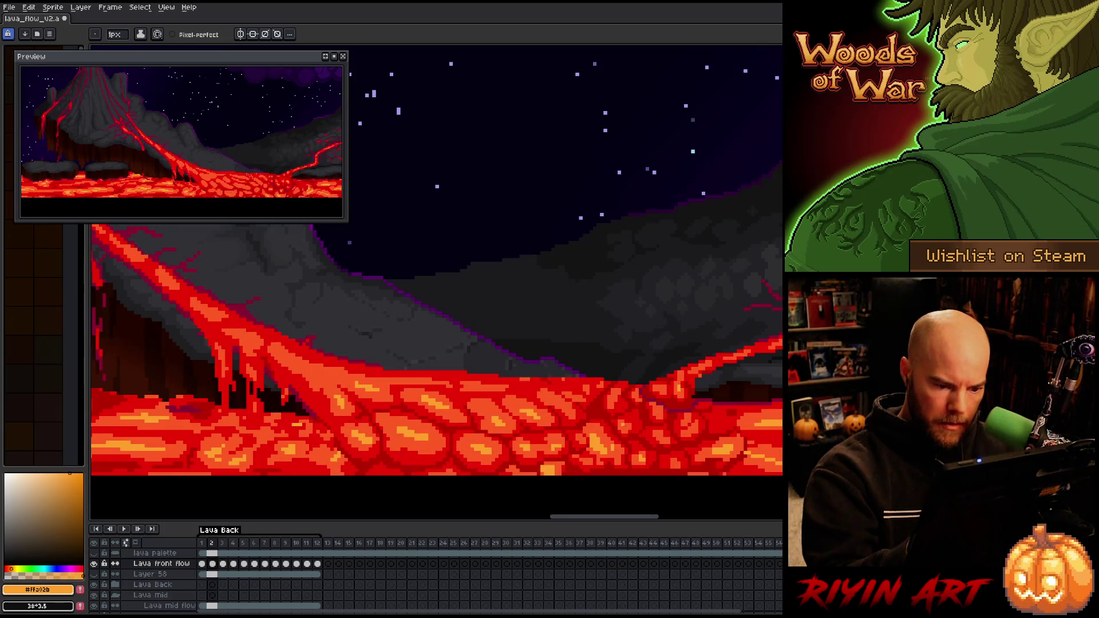
Step back through frames 1, 12 and 11 at the end of the loop
key(comma)
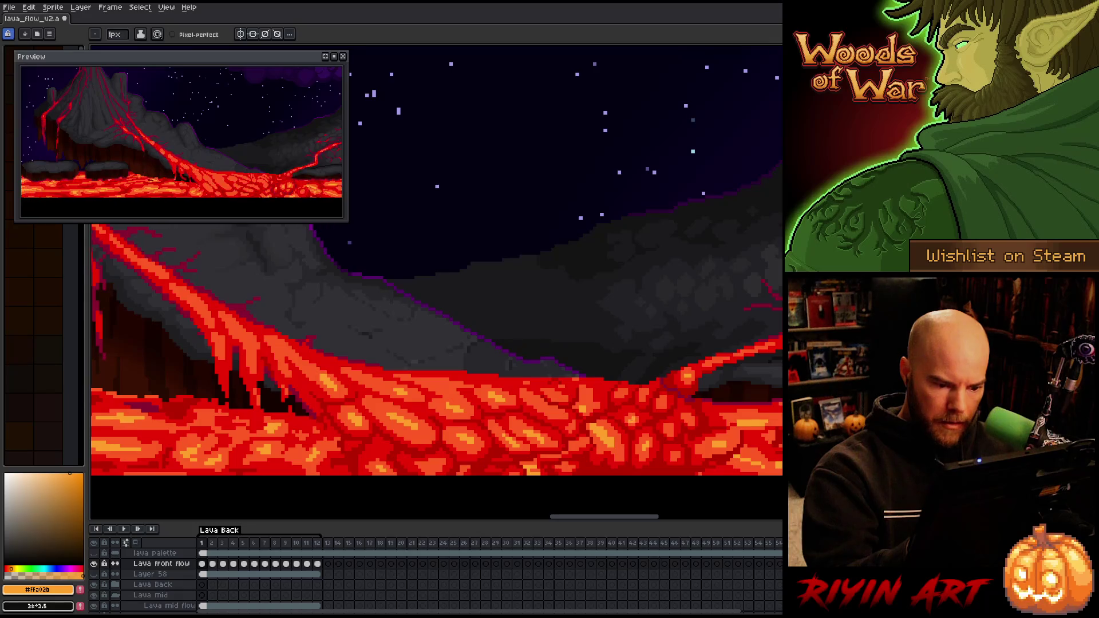
key(comma)
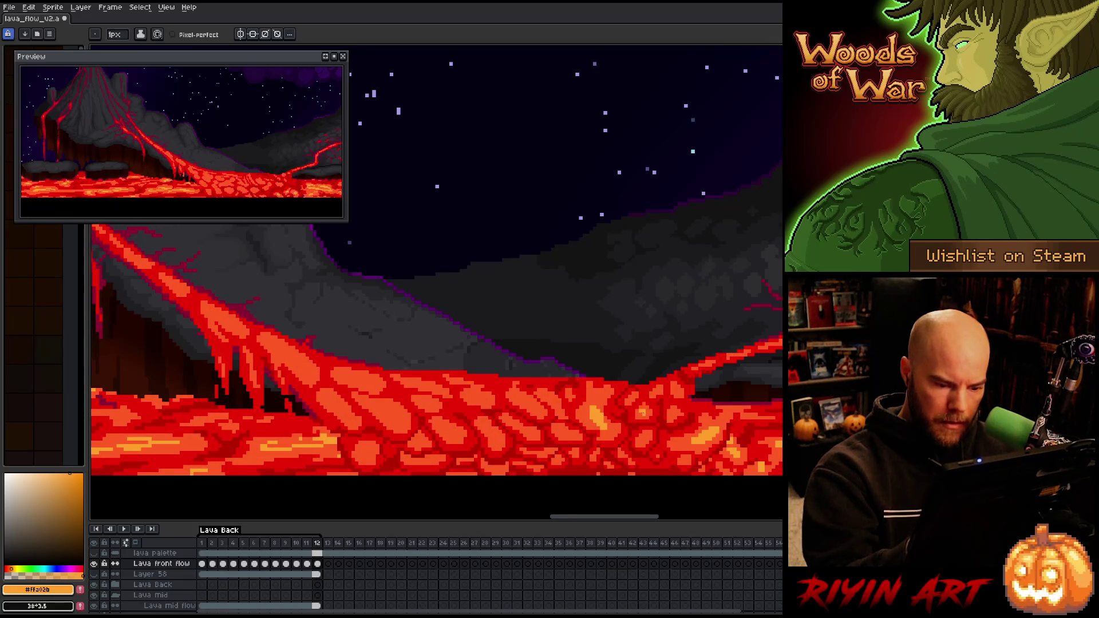
key(comma)
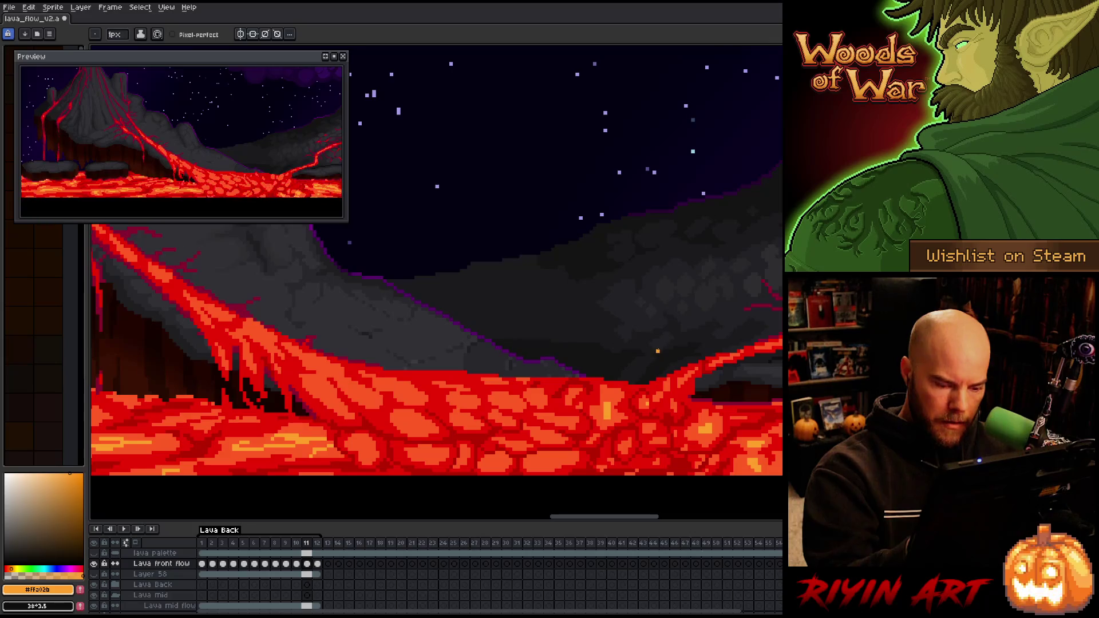
key(period)
key(period)
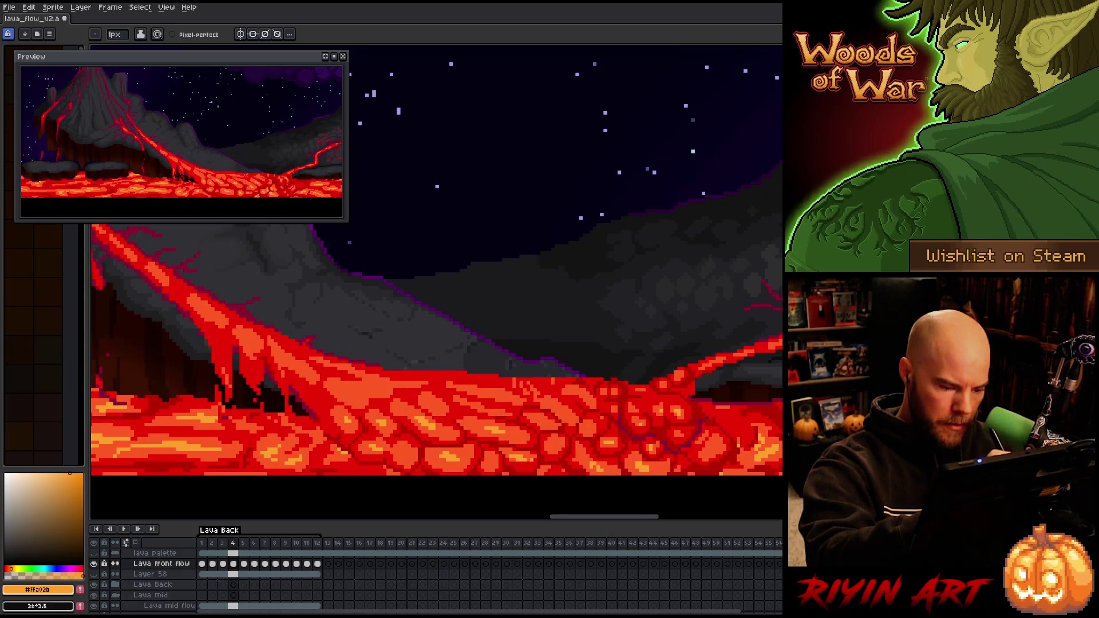
Swap the paint colour between red-orange and orange, then compare frames 3 and 4
key([)
key(])
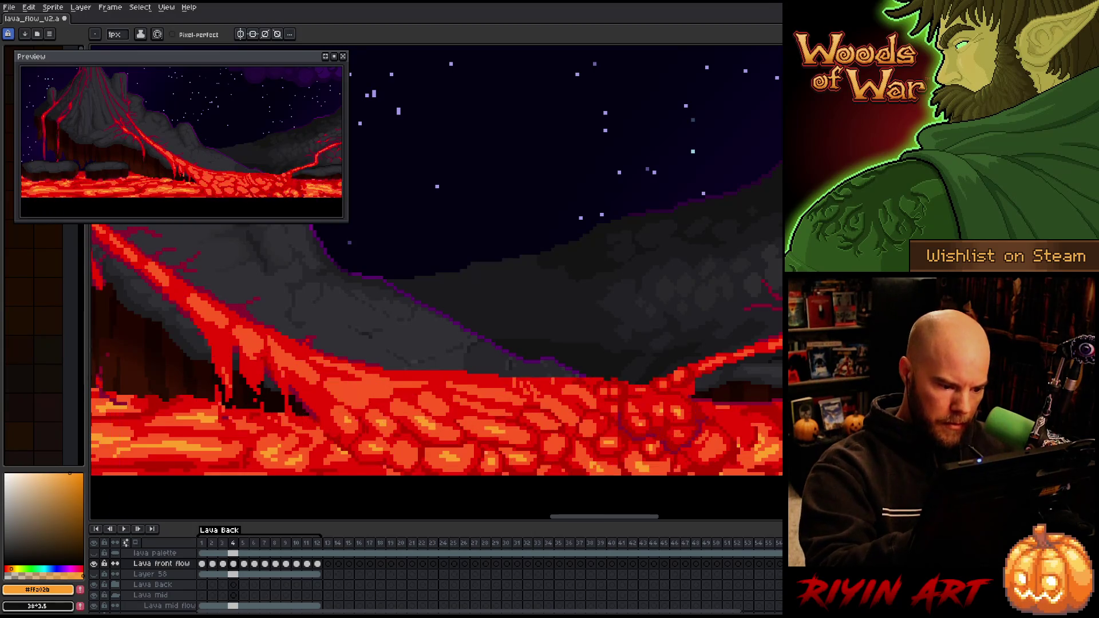
key(Right)
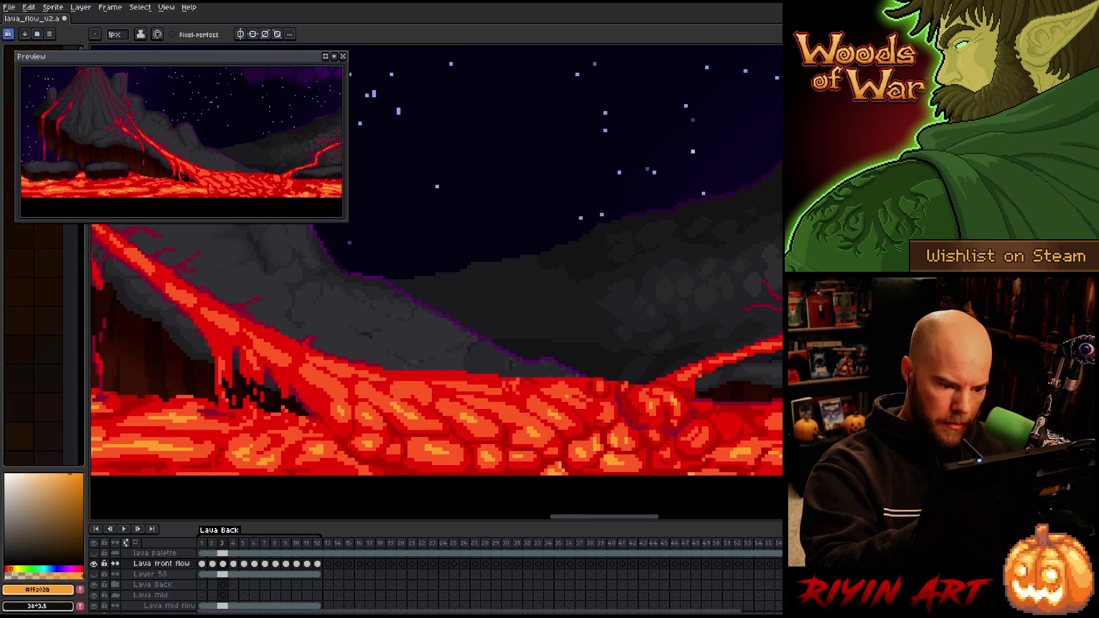
key(Left)
key(Right)
key(Left)
key(Right)
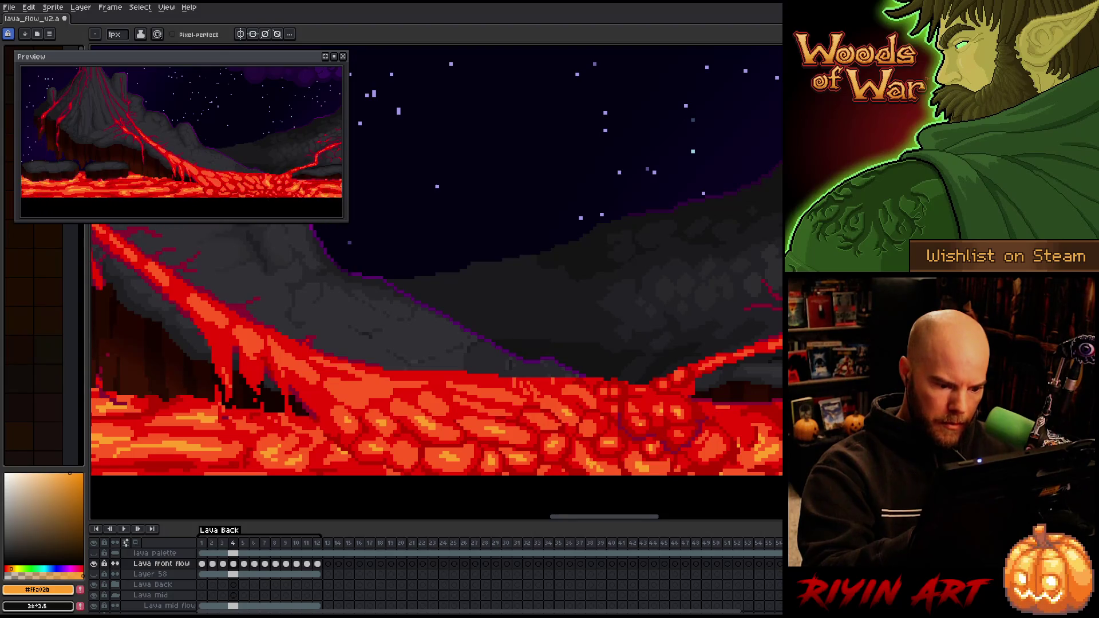
key(Left)
key(Right)
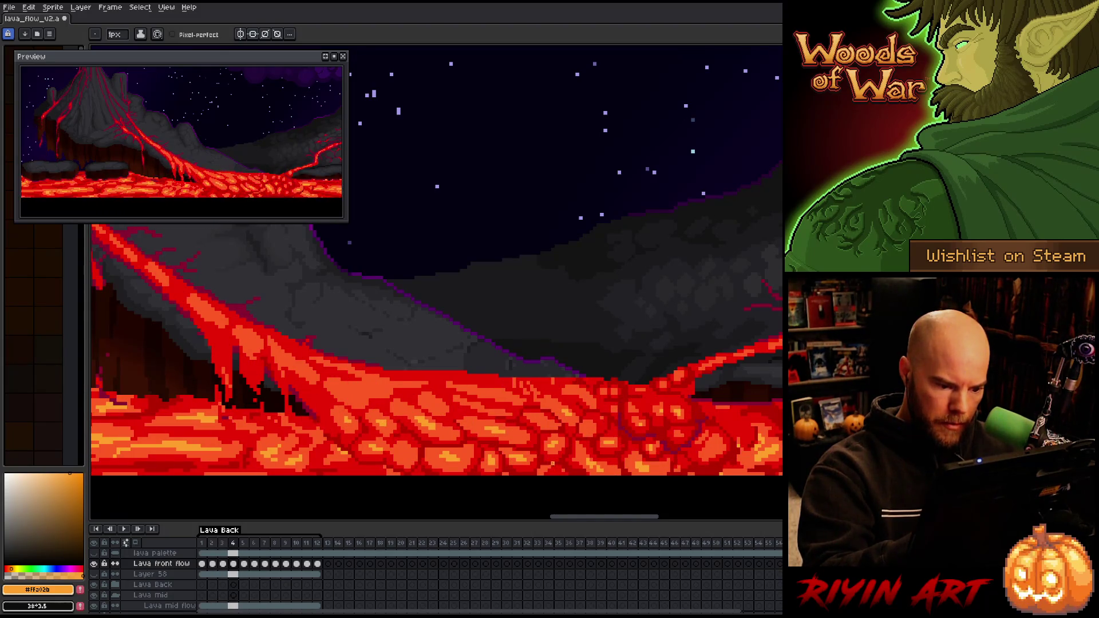
Try red-orange and dark red paint colours, settling back on red-orange
key(])
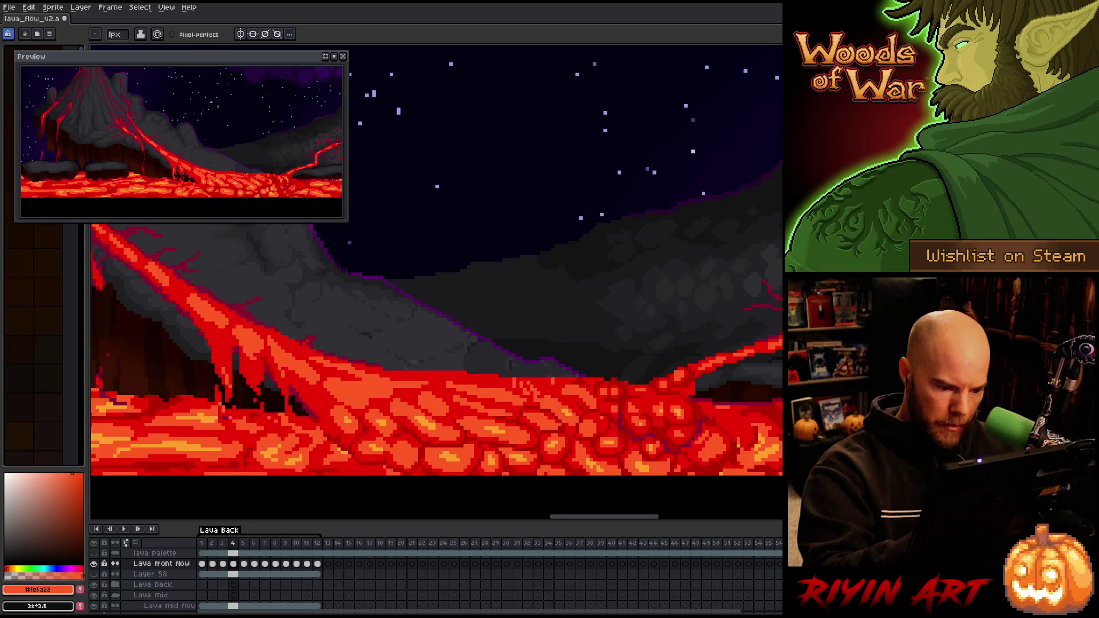
key(])
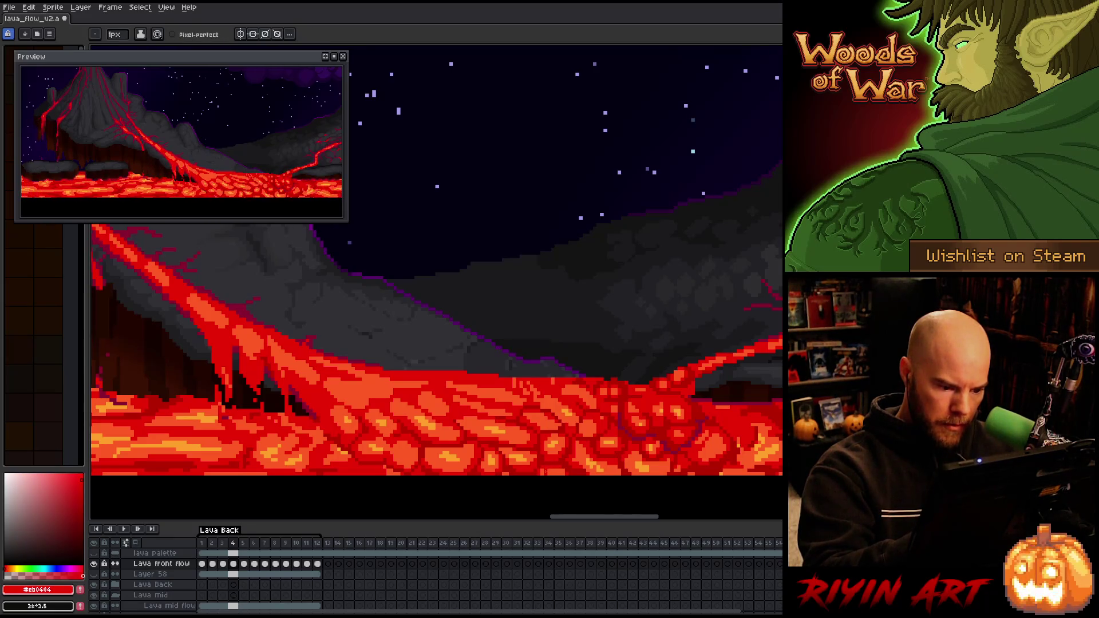
key(bracketleft)
key(bracketleft)
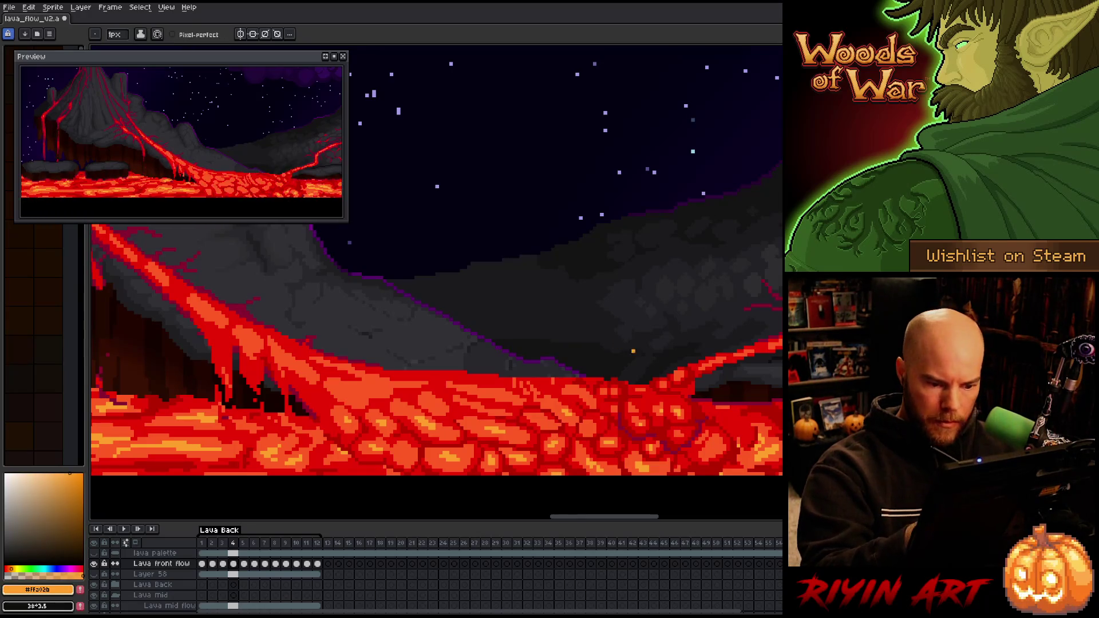
Flip between frames 3 and 4 again to check the drippier front flow
key(comma)
key(period)
key(comma)
key(period)
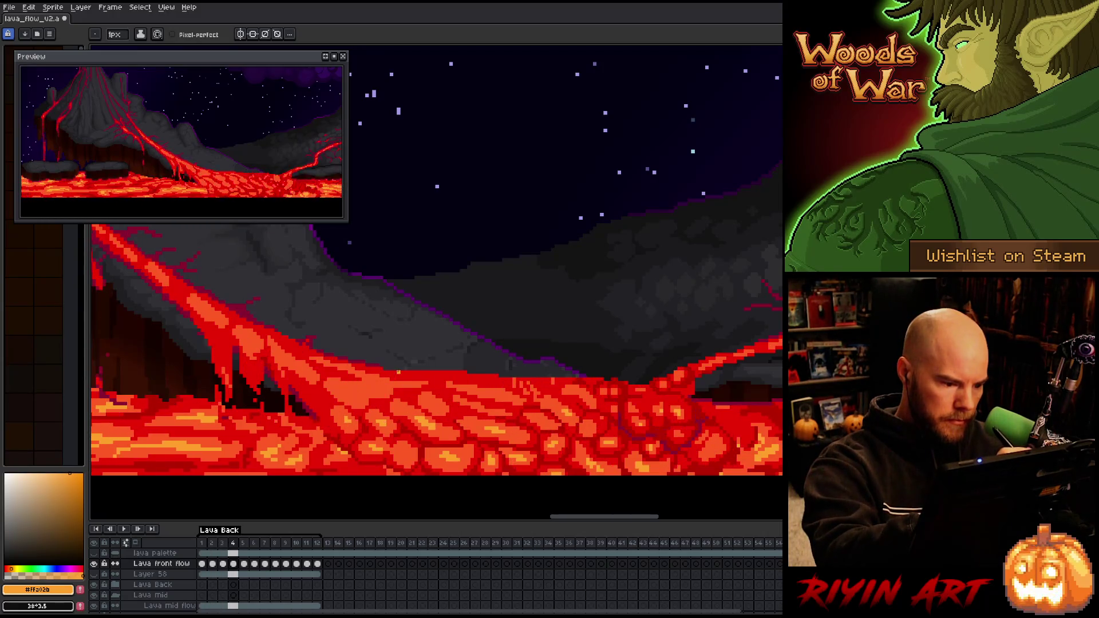
key(comma)
key(period)
key(comma)
key(period)
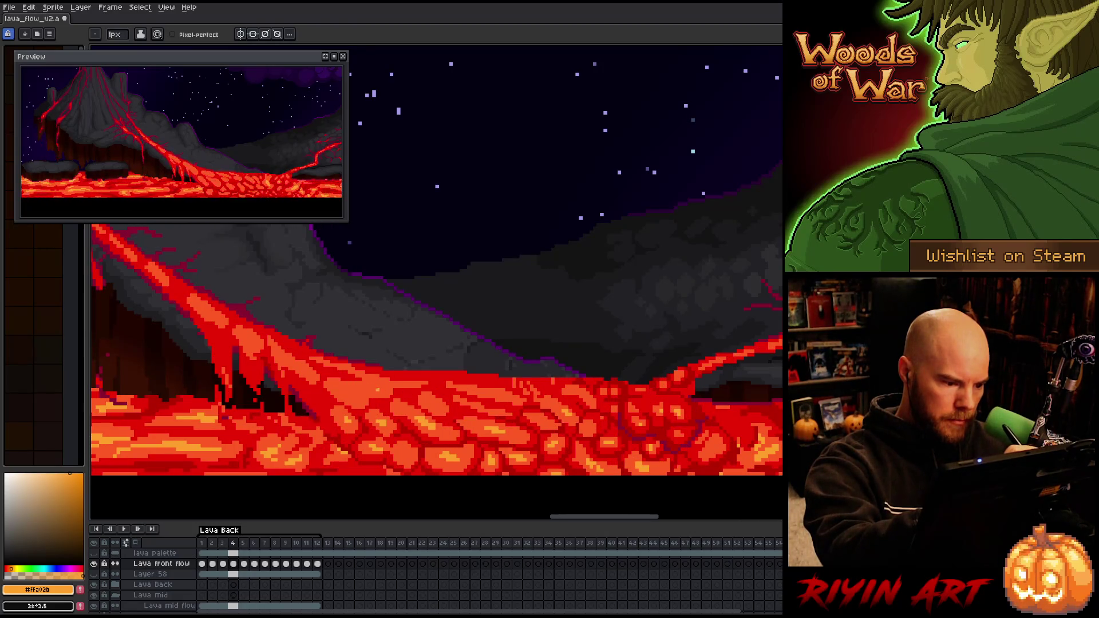
key(period)
Sample dark red and orange lava colours on frame 5 and save the file
key(comma)
key(period)
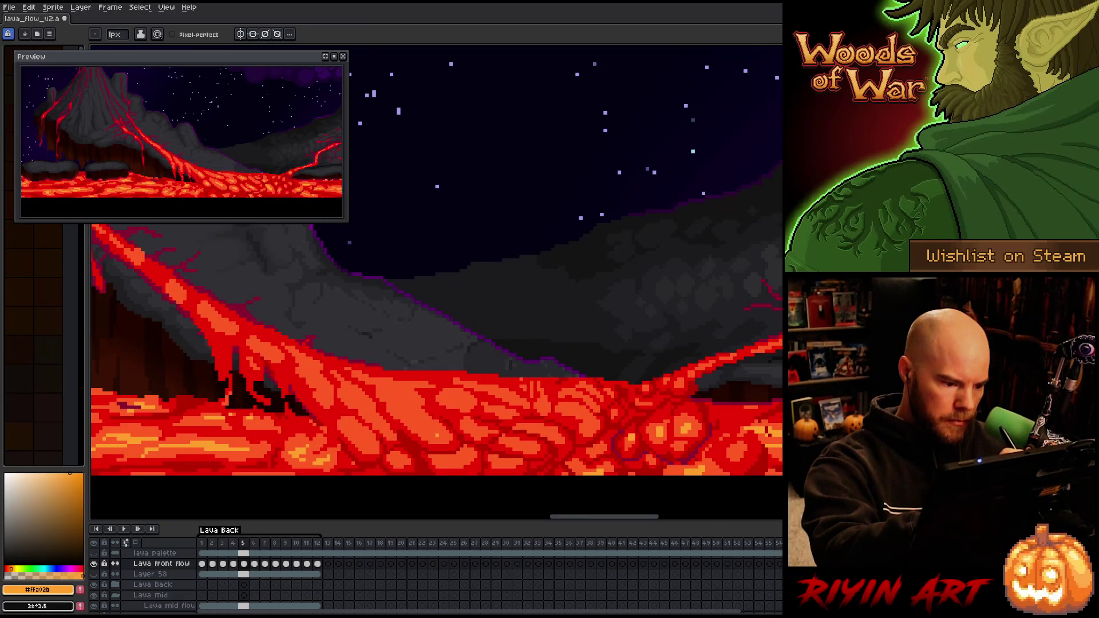
key(comma)
key(period)
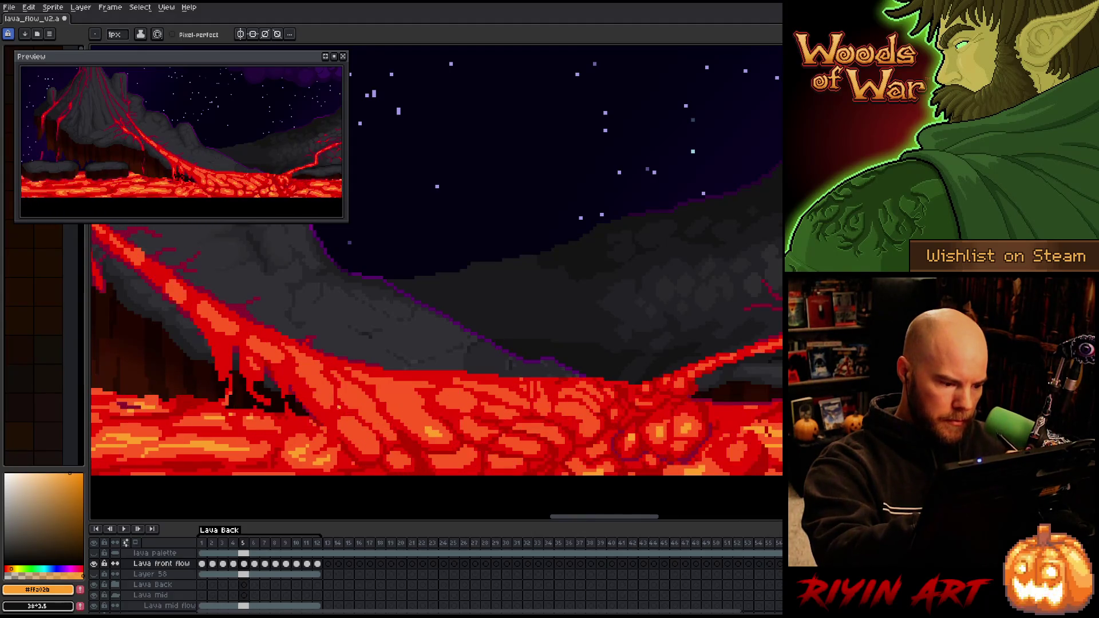
alt+click(378, 442)
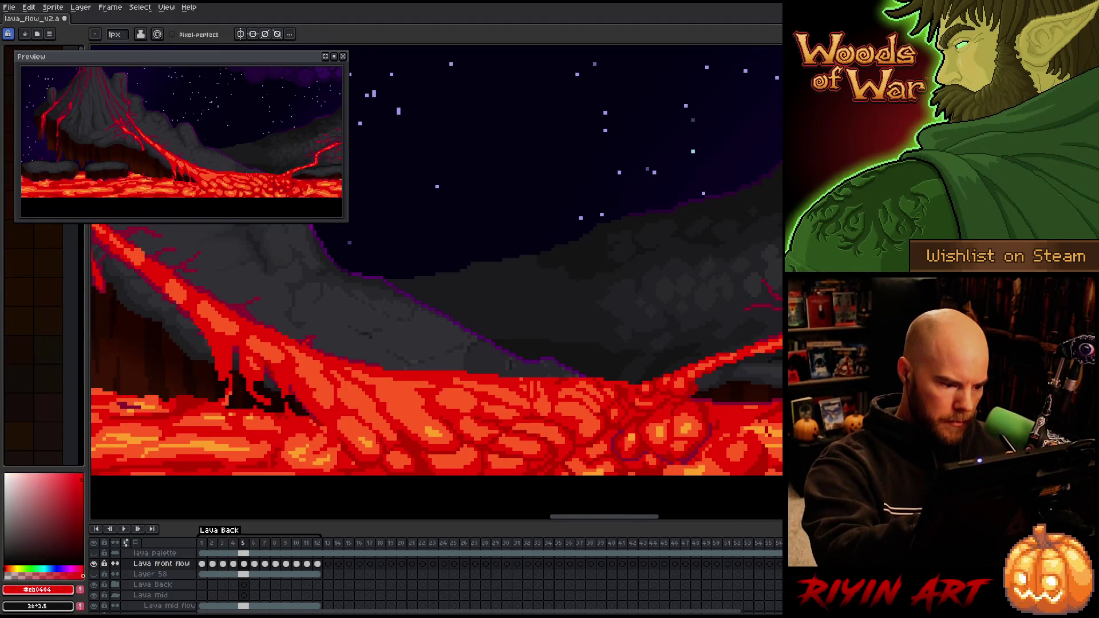
alt+click(372, 441)
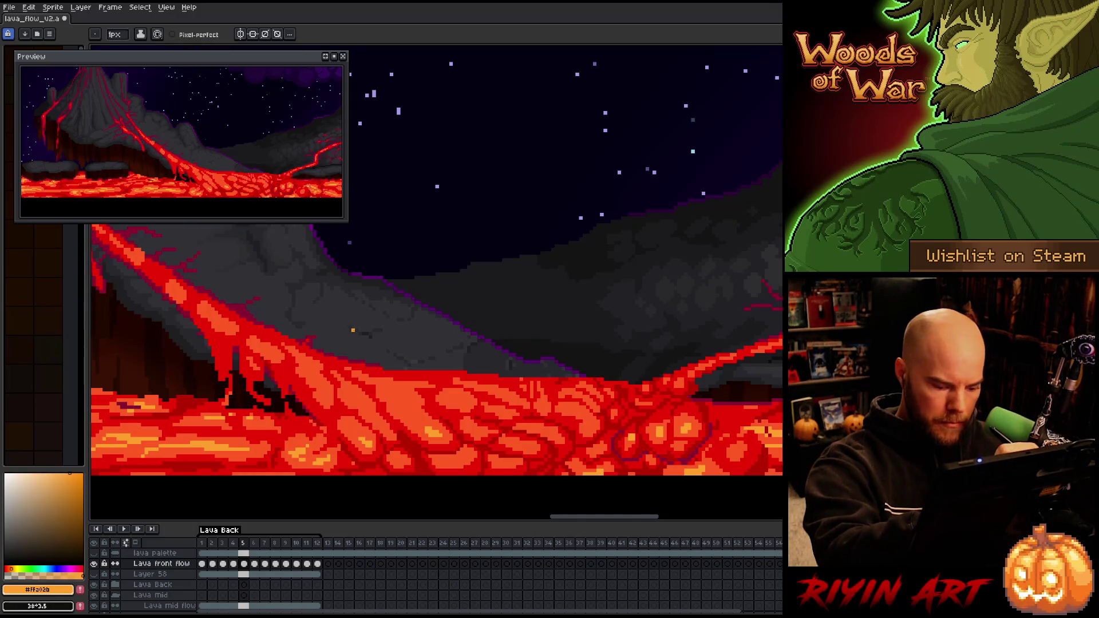
key(ctrl+s)
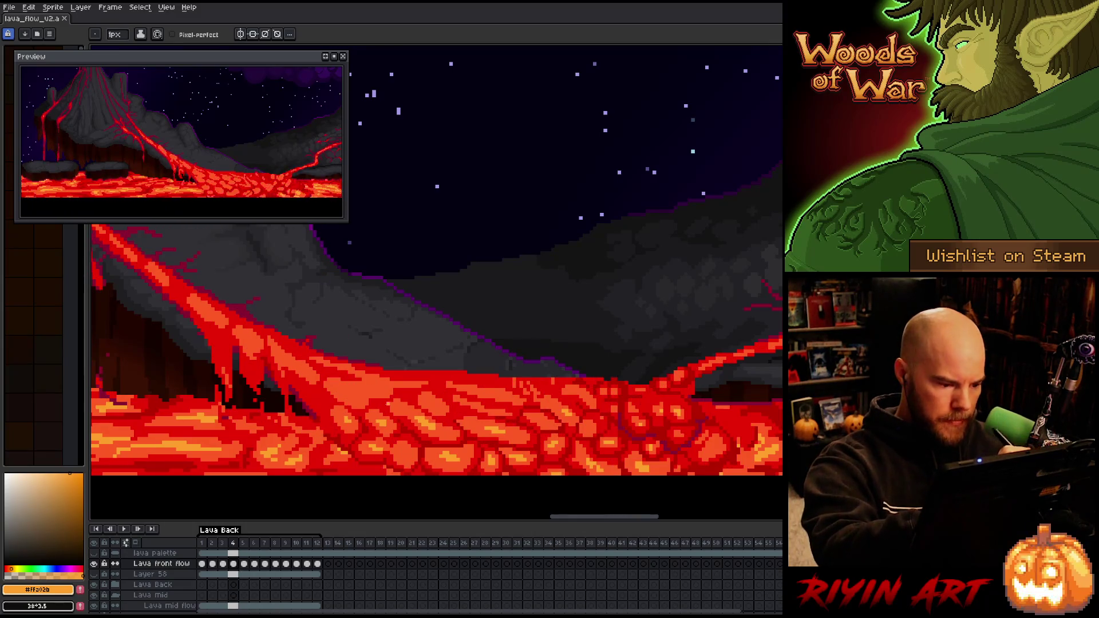
Flip between frames 3, 4 and 5 to compare the lava flow, settling on frame 4
key(Left)
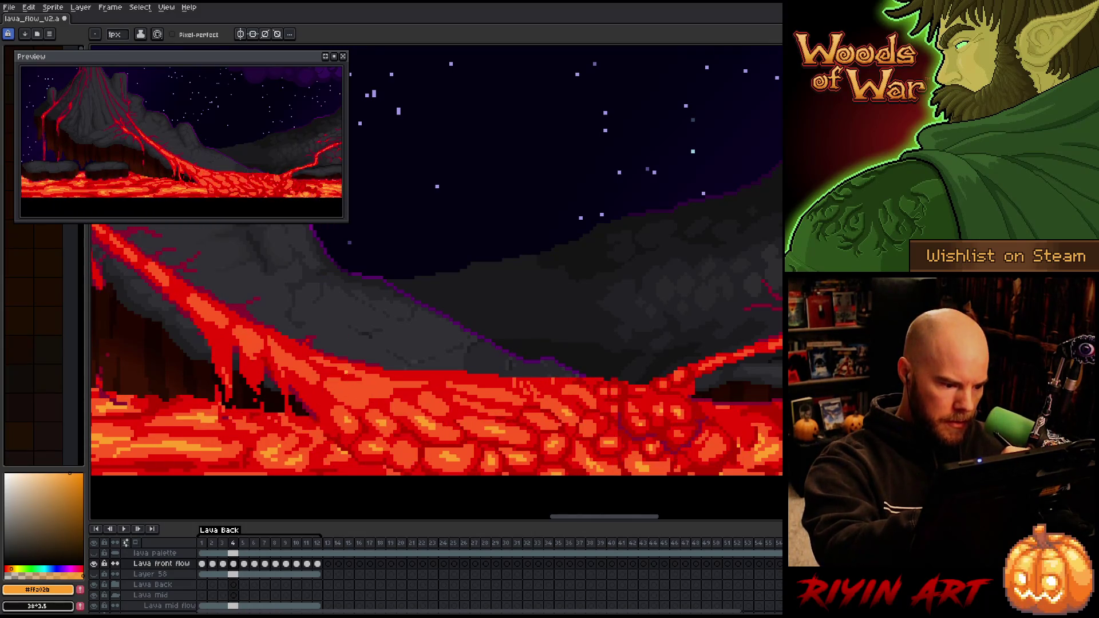
key(Right)
key(Left)
key(Right)
key(Left)
key(Right)
key(Left)
key(Right)
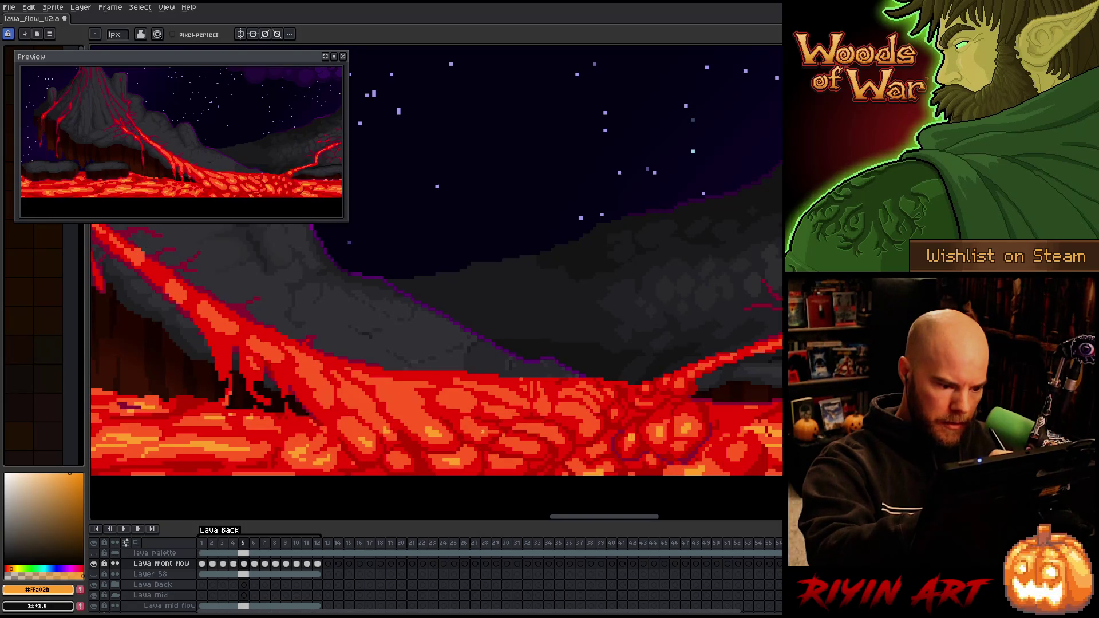
key(Left)
key(Right)
key(Left)
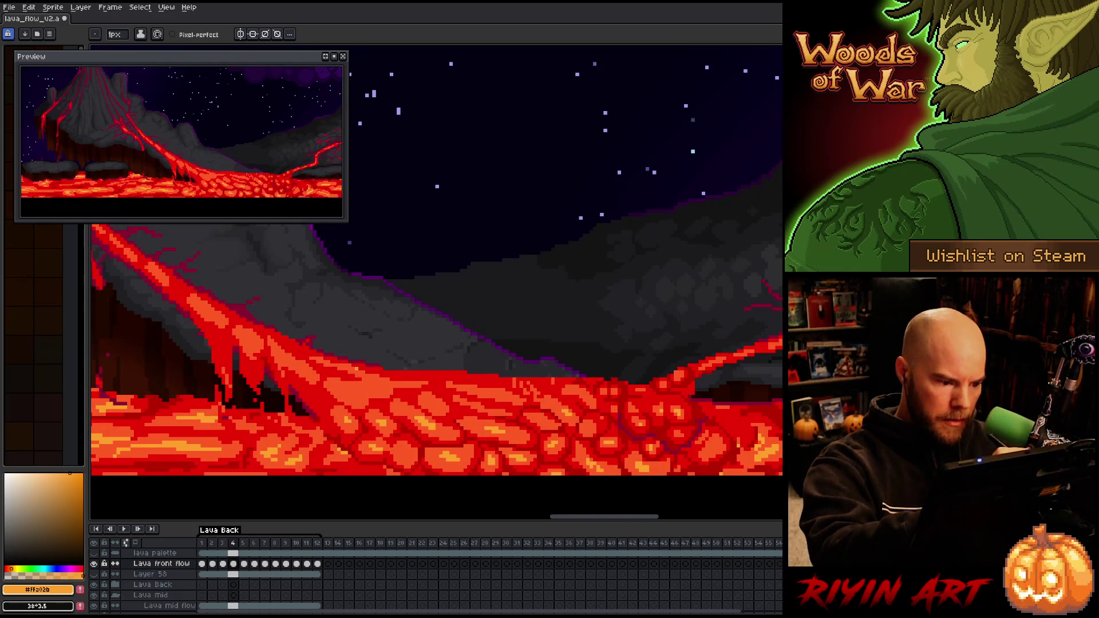
key(Right)
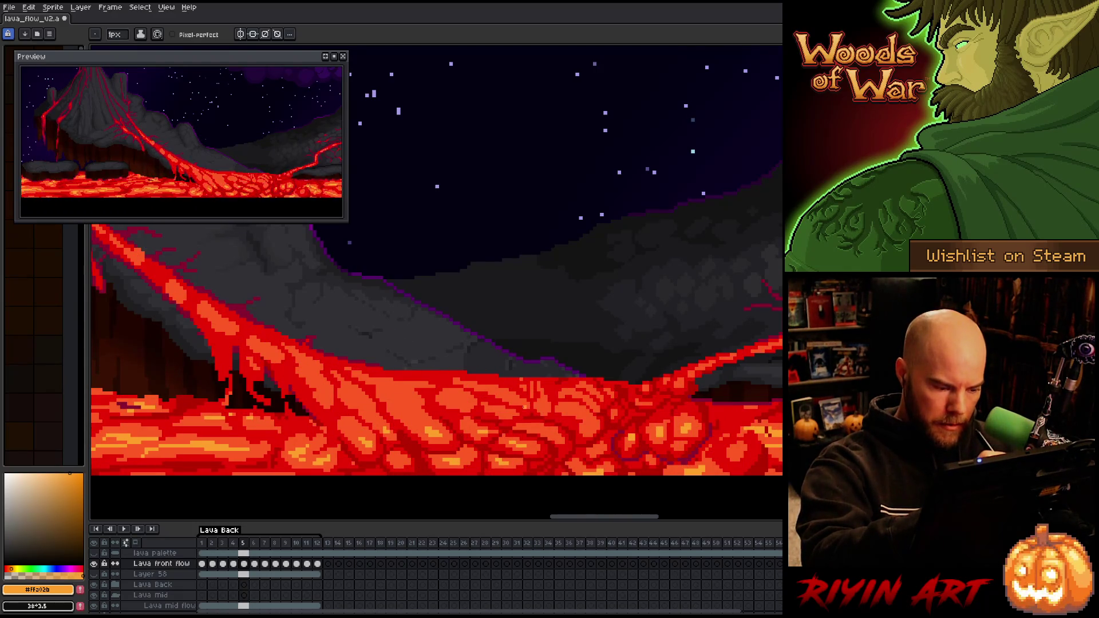
key(Left)
key(Left)
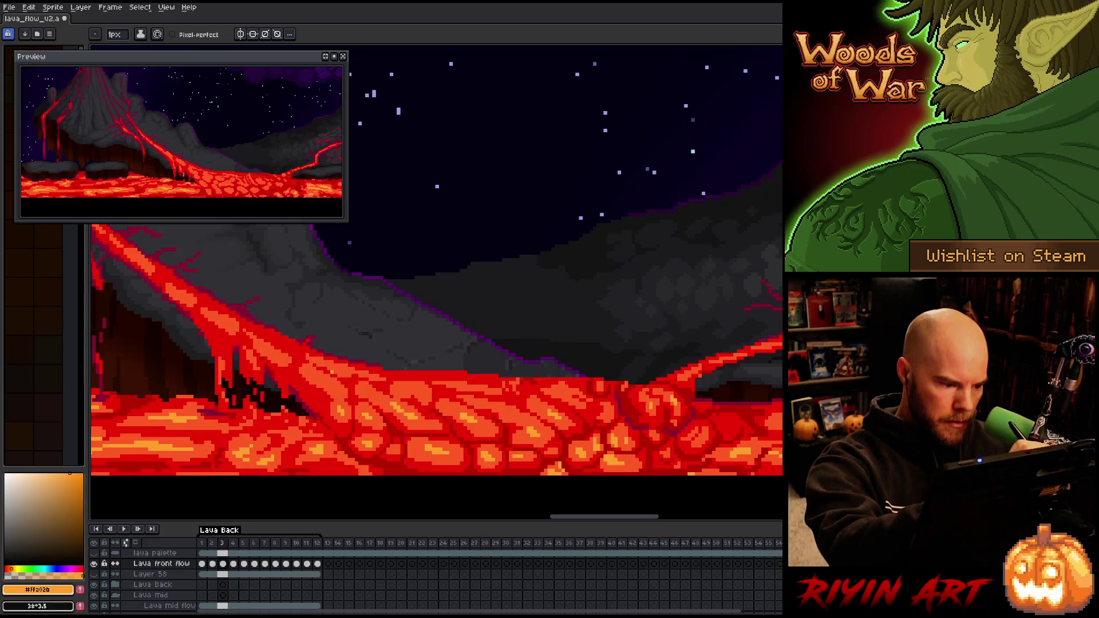
key(Right)
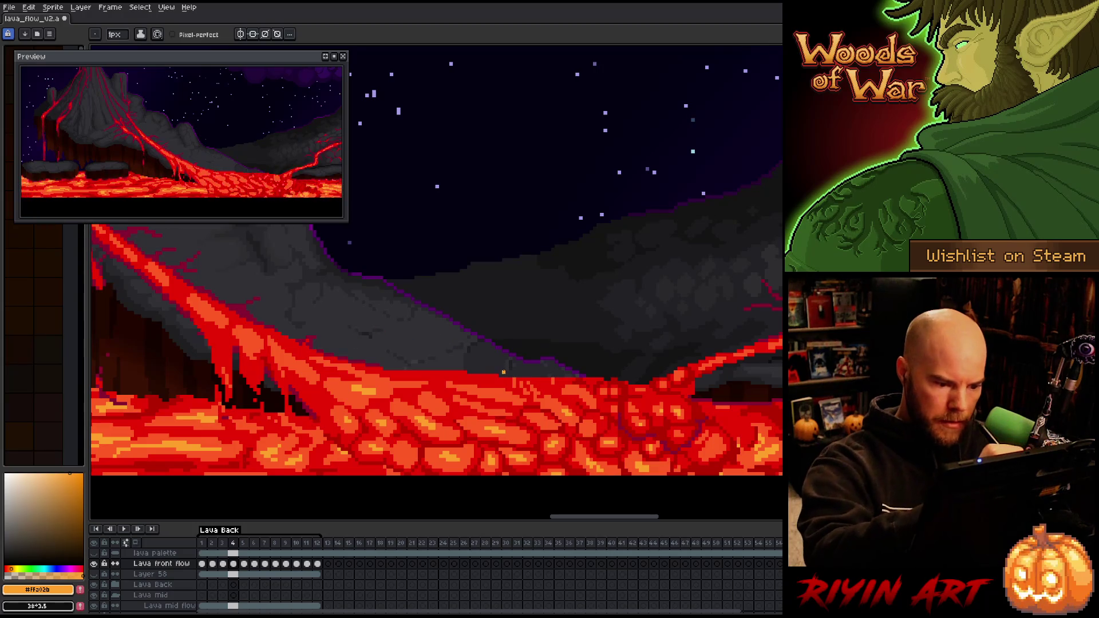
key(Left)
key(Right)
key(Left)
key(Right)
Touch up frame 4's front-flow cells in red, orange-red, orange and dark red tones
alt+click(549, 383)
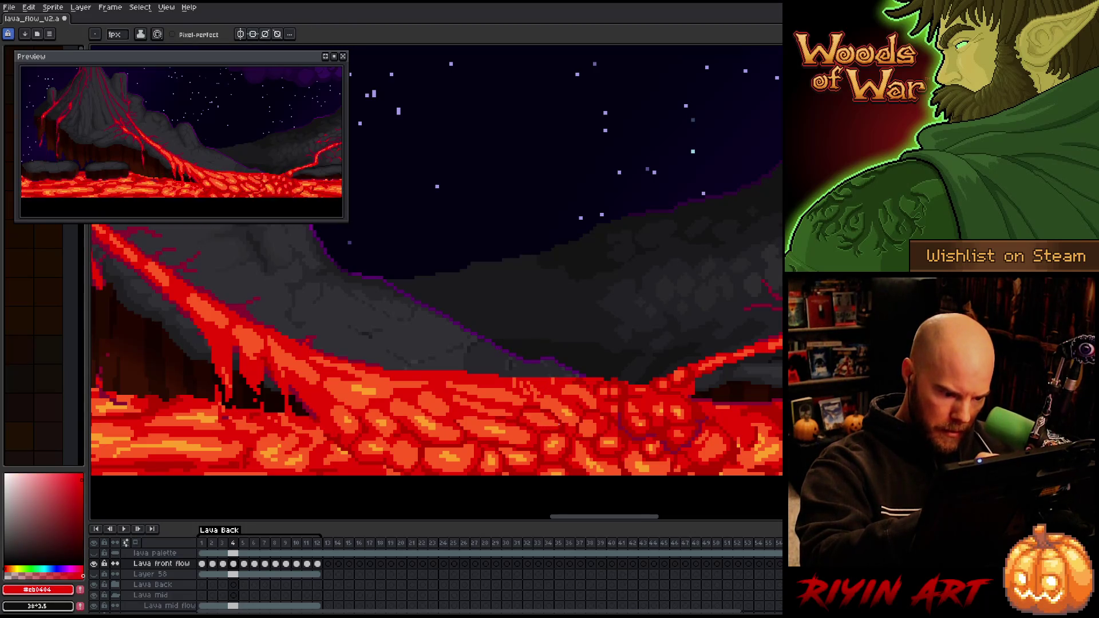
alt+click(567, 411)
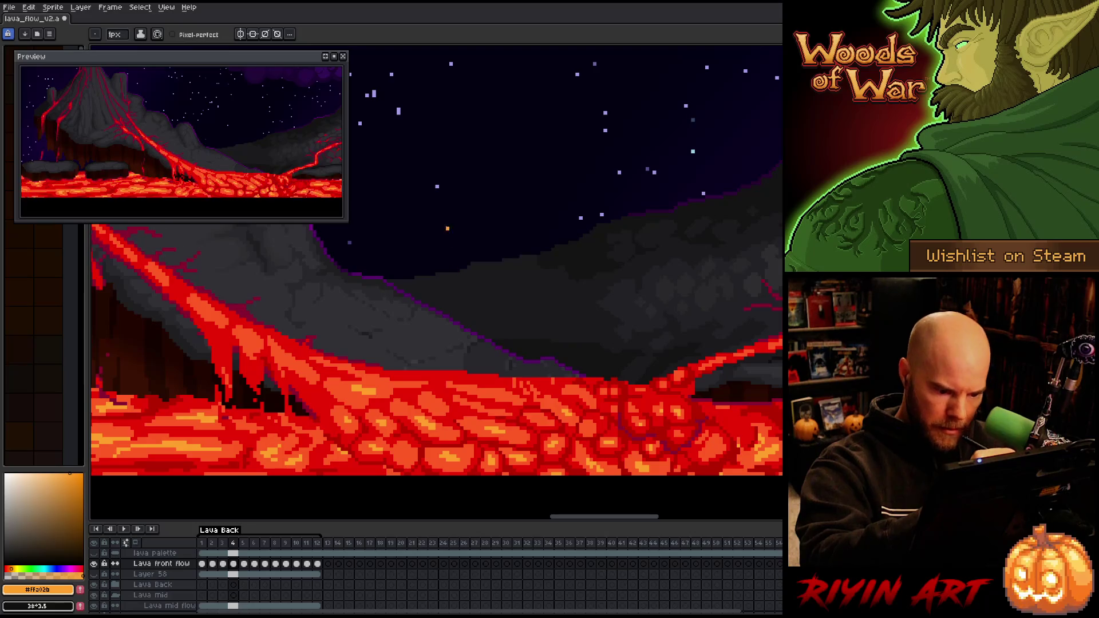
alt+click(549, 383)
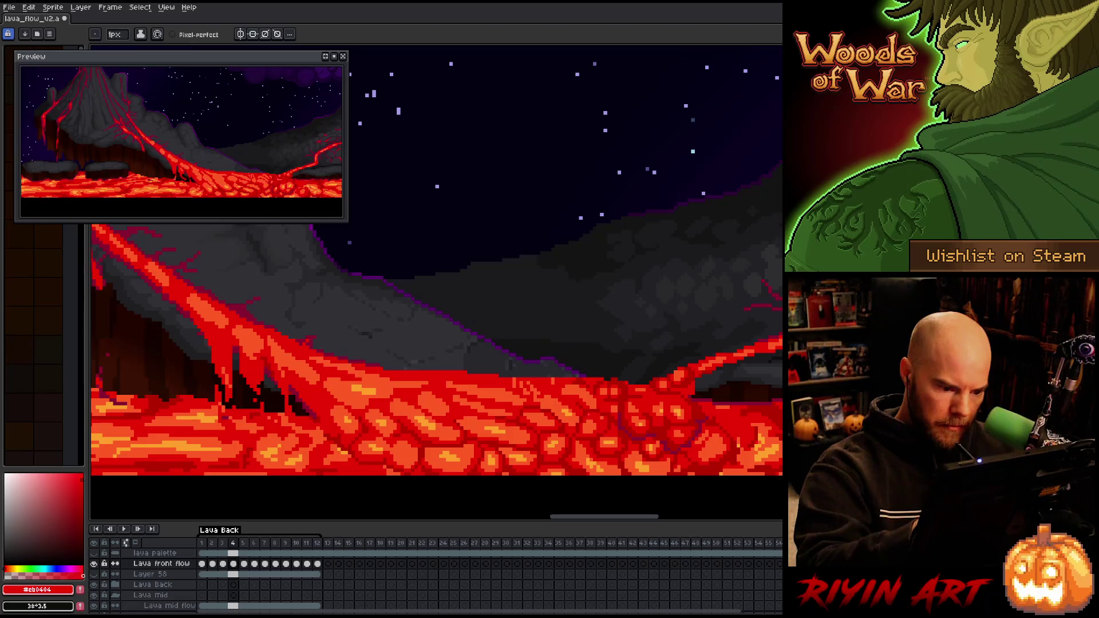
alt+click(596, 416)
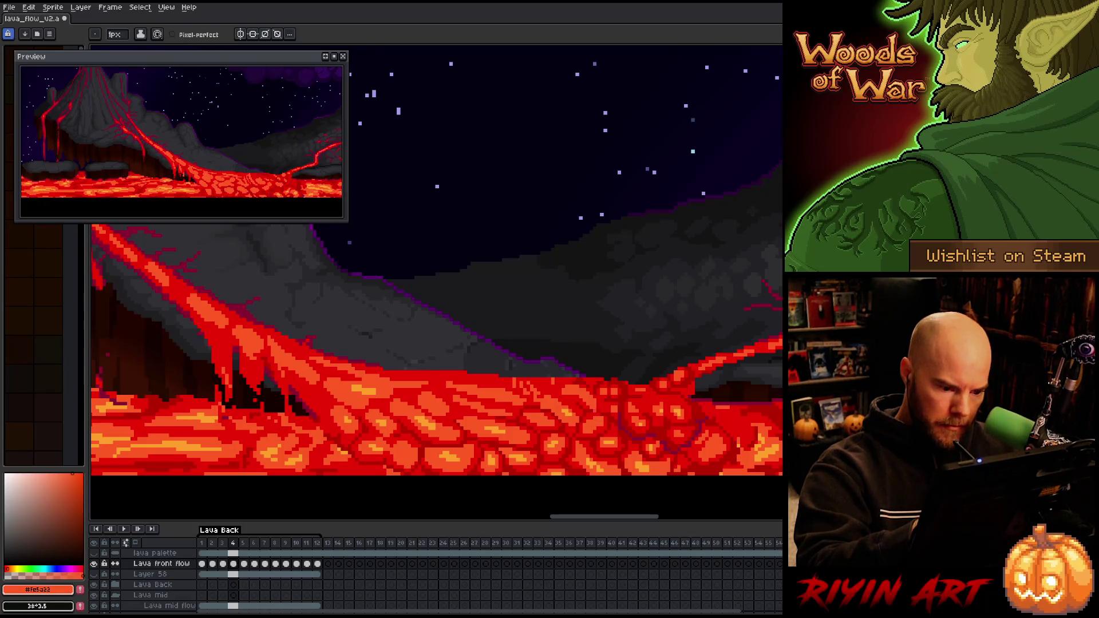
alt+click(625, 422)
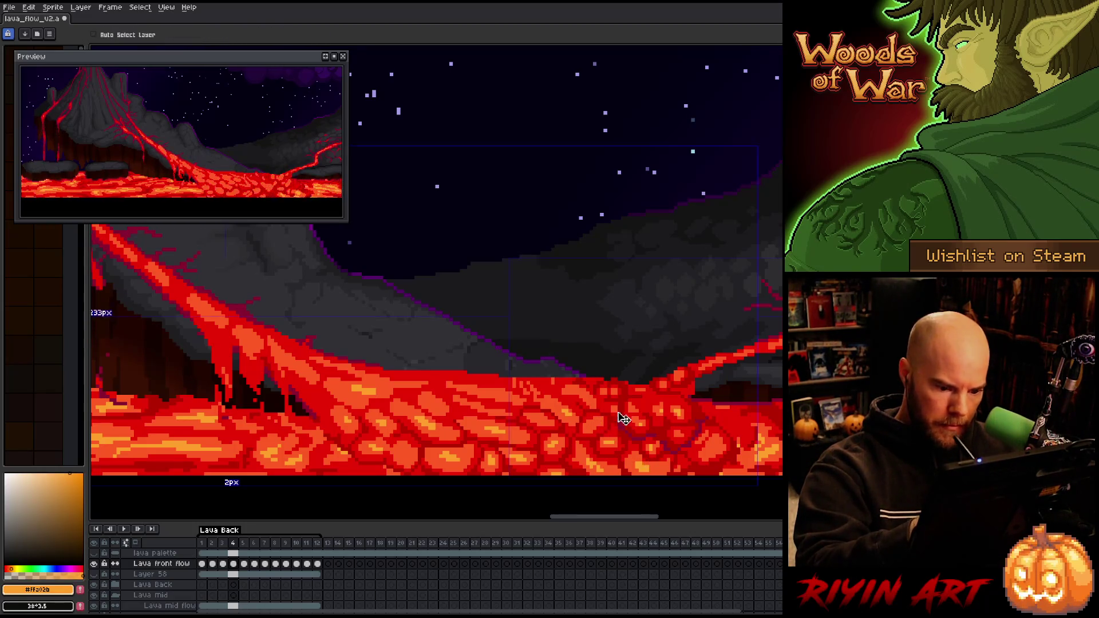
alt+click(726, 466)
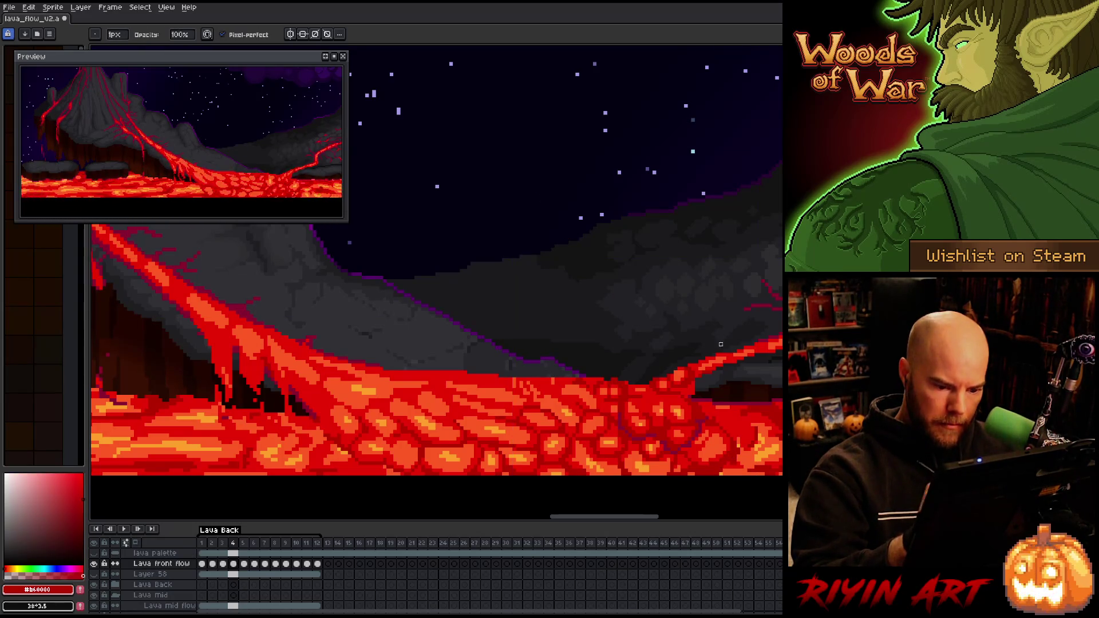
key(e)
alt+click(501, 439)
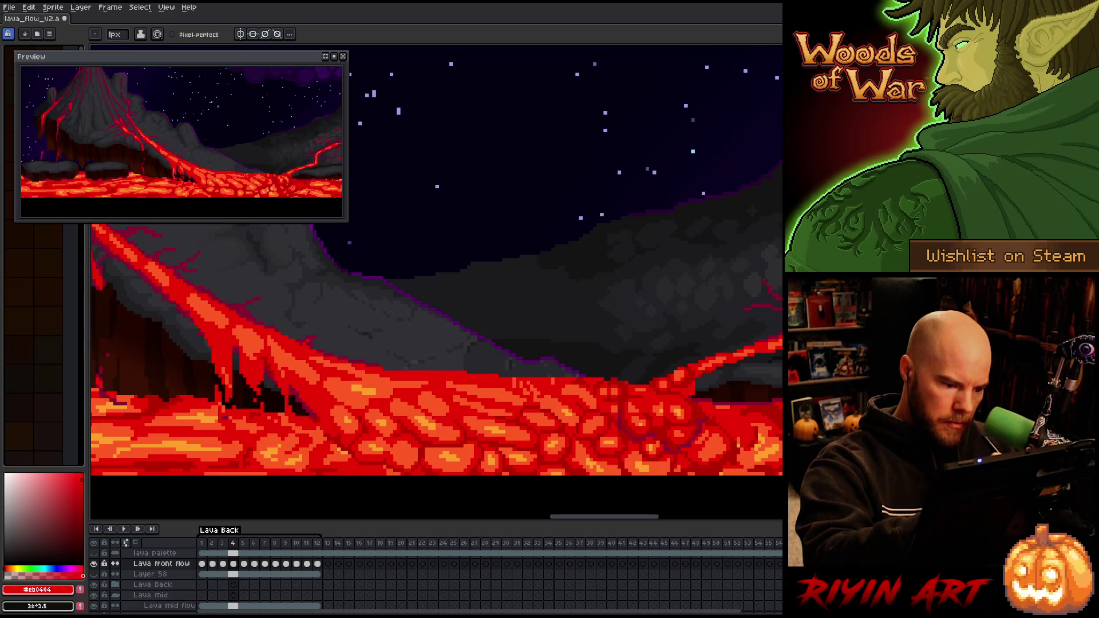
alt+click(426, 394)
key(period)
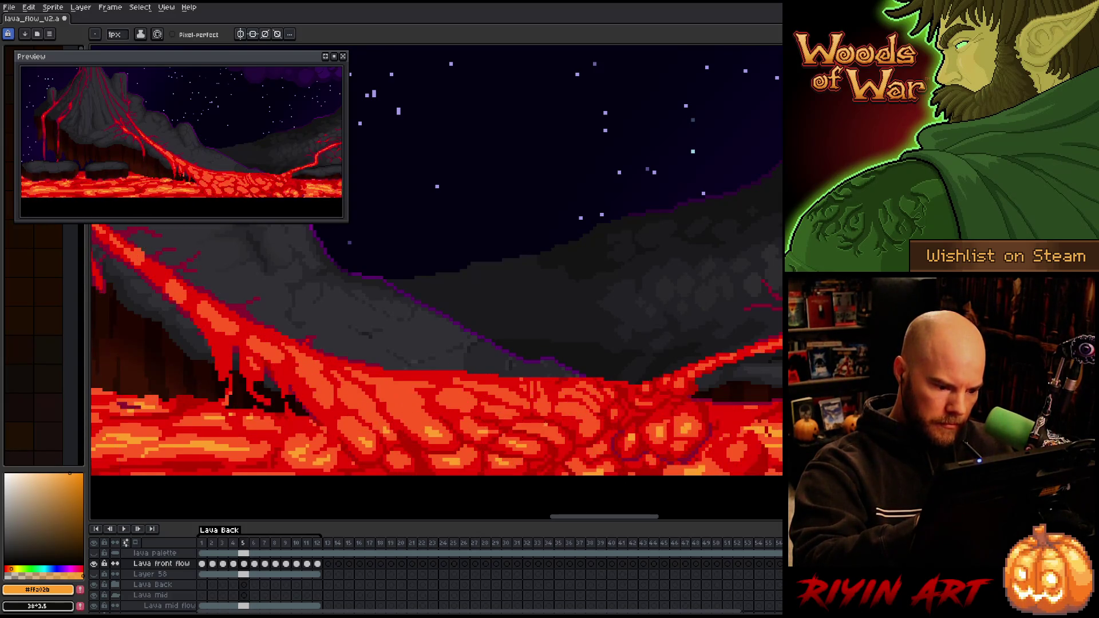
Sample the orange-red and orange lava colours, then flip between frames 4 and 5 to check the flow
alt+click(562, 441)
alt+click(681, 426)
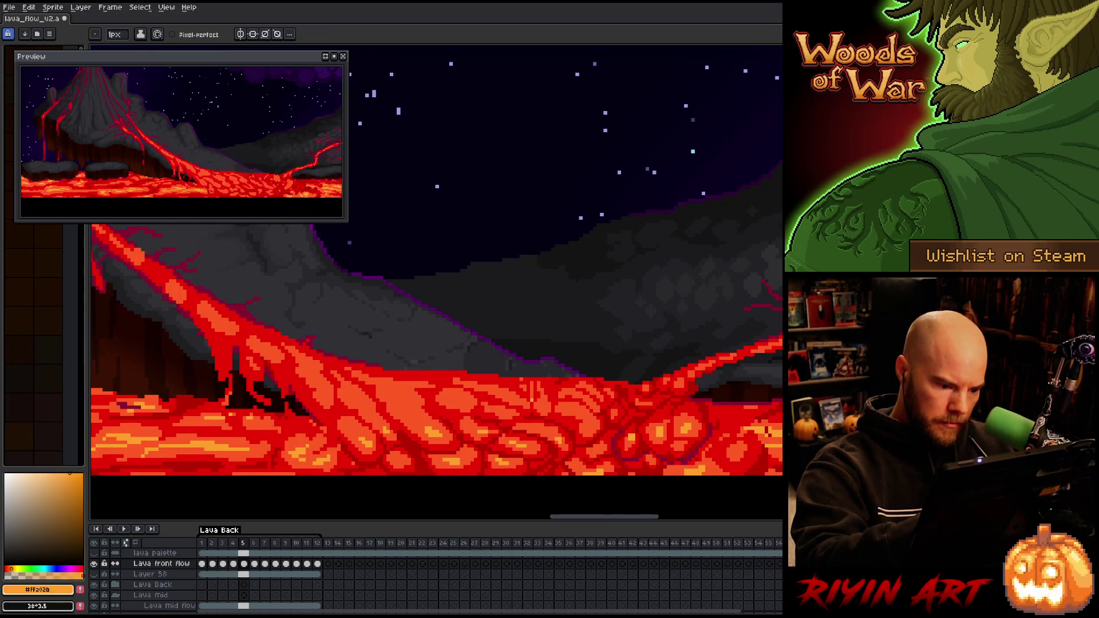
key(Left)
key(Right)
key(Left)
key(Right)
key(Left)
key(Right)
key(Left)
key(Right)
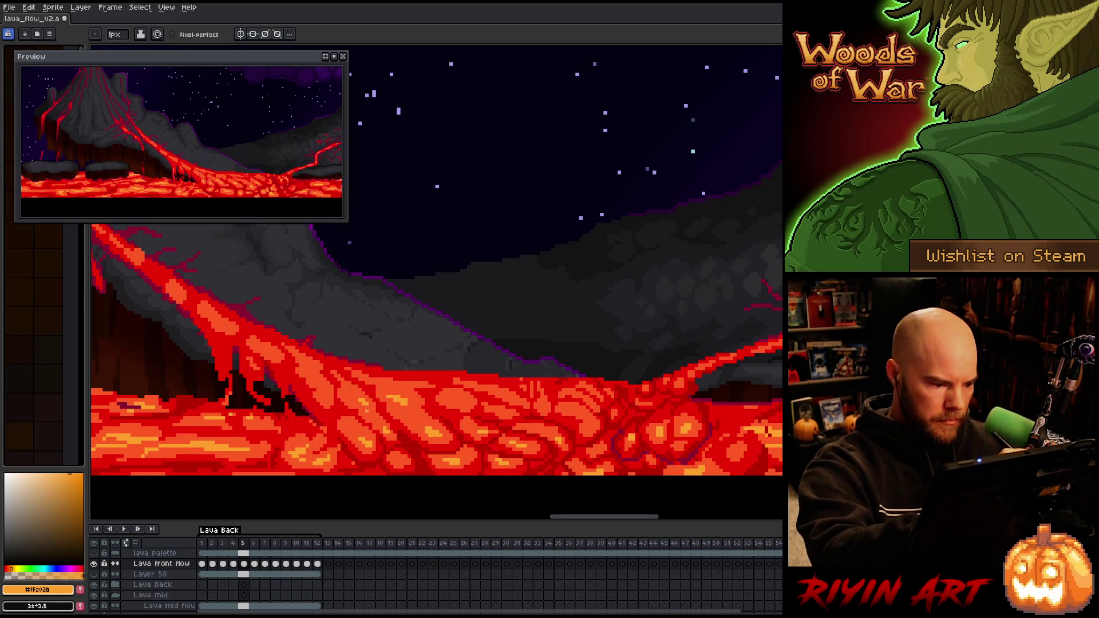
Pick up the red-orange and orange lava colours and compare frame 5 against frame 4
alt+click(321, 372)
alt+click(404, 395)
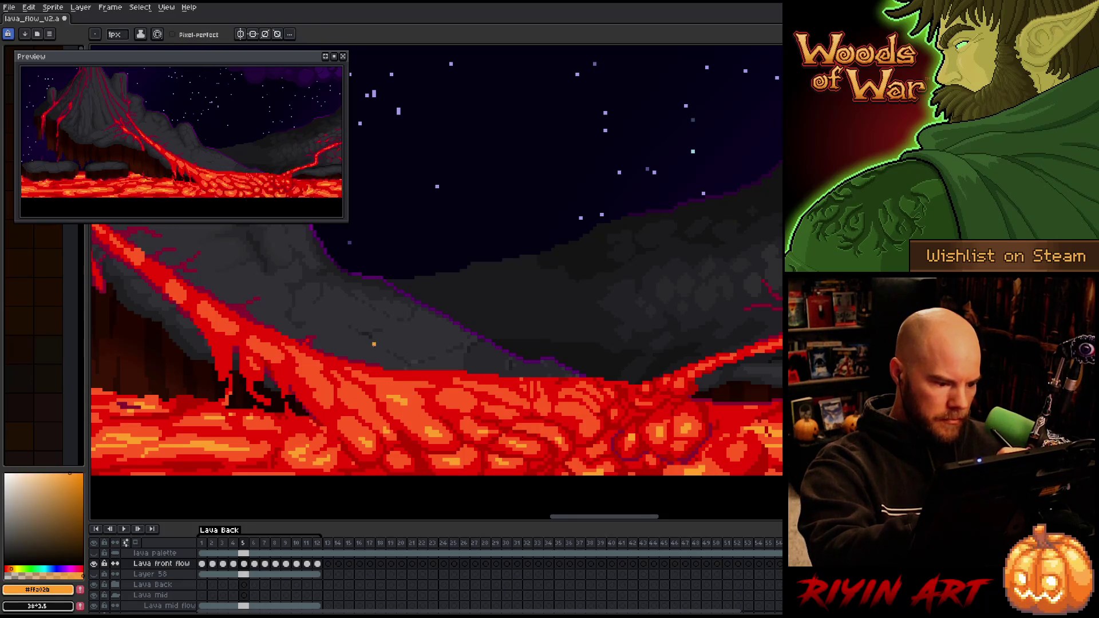
key(Left)
key(Right)
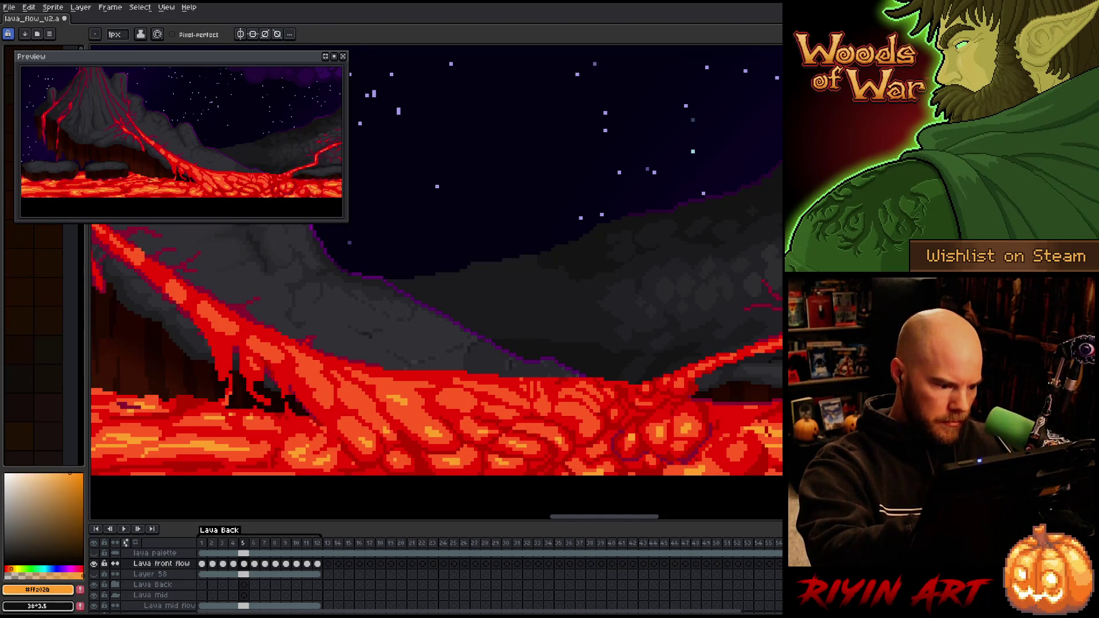
key(Left)
key(Right)
key(Left)
key(Right)
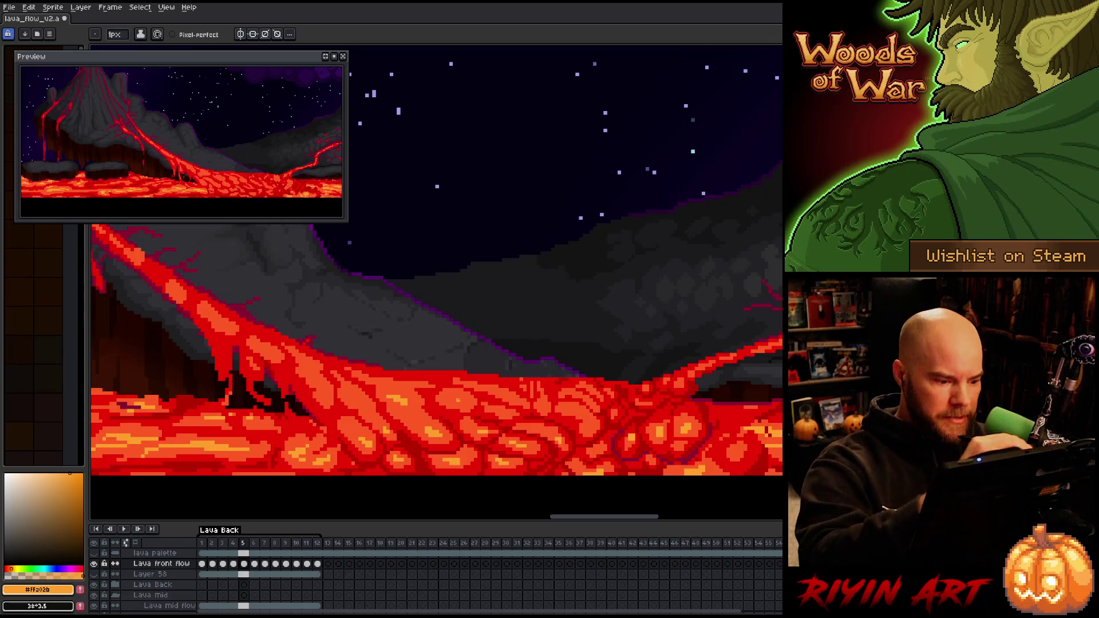
key(Left)
key(Right)
key(Left)
key(Right)
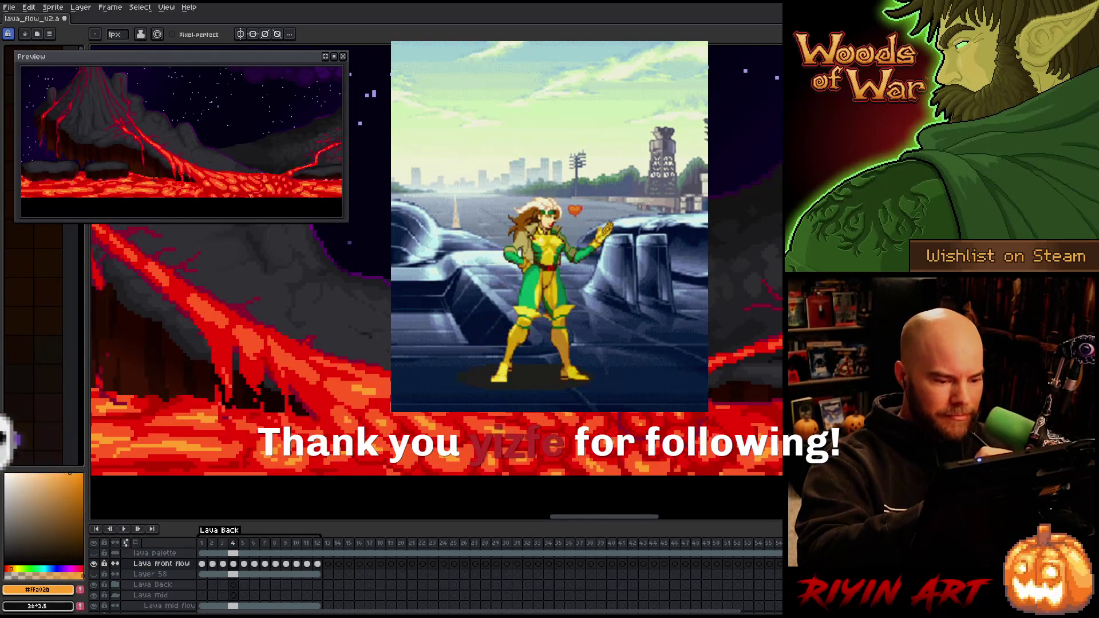
Rapidly flip between frames 4 and 5 to check the lava motion
key(Left)
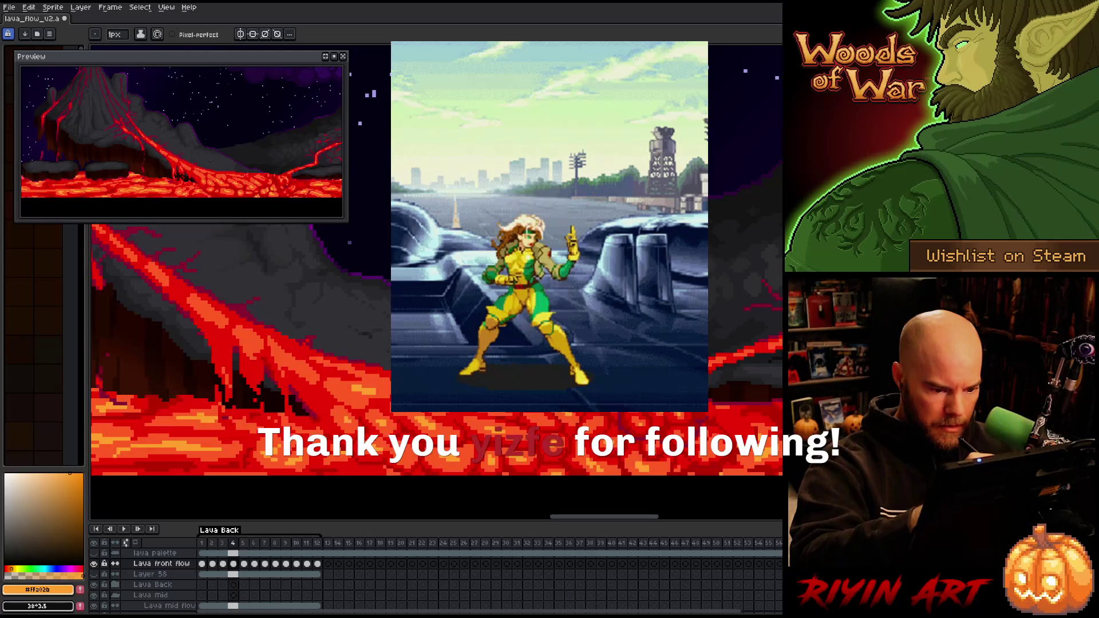
key(Right)
key(Left)
key(Right)
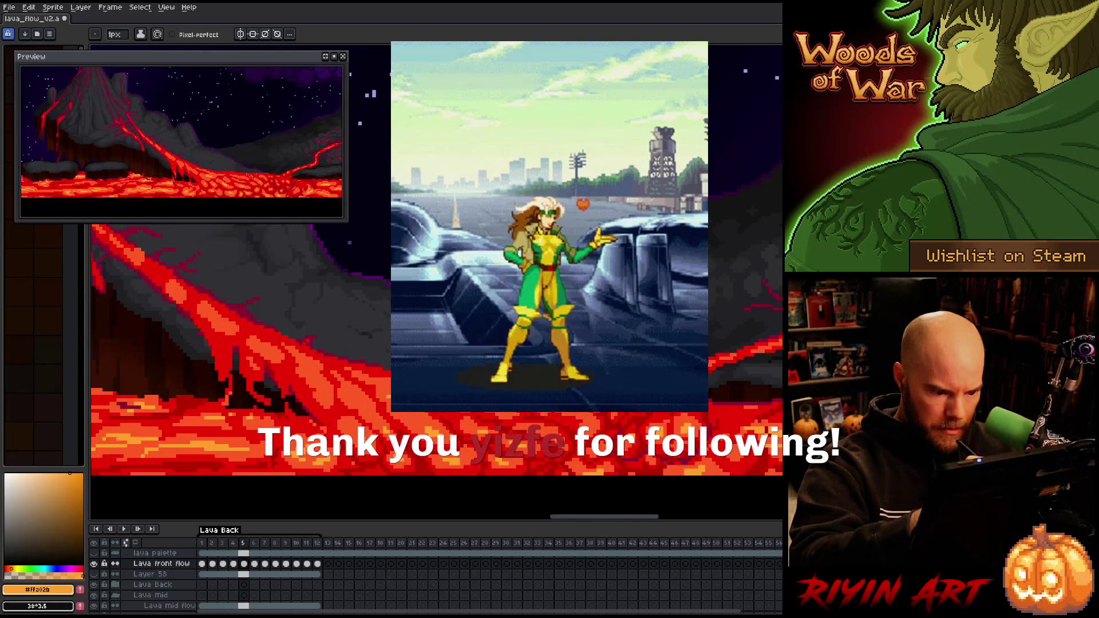
key(Left)
key(Right)
key(Left)
key(Right)
key(Left)
key(Right)
key(Left)
key(Right)
key(Left)
key(Right)
key(Left)
key(Right)
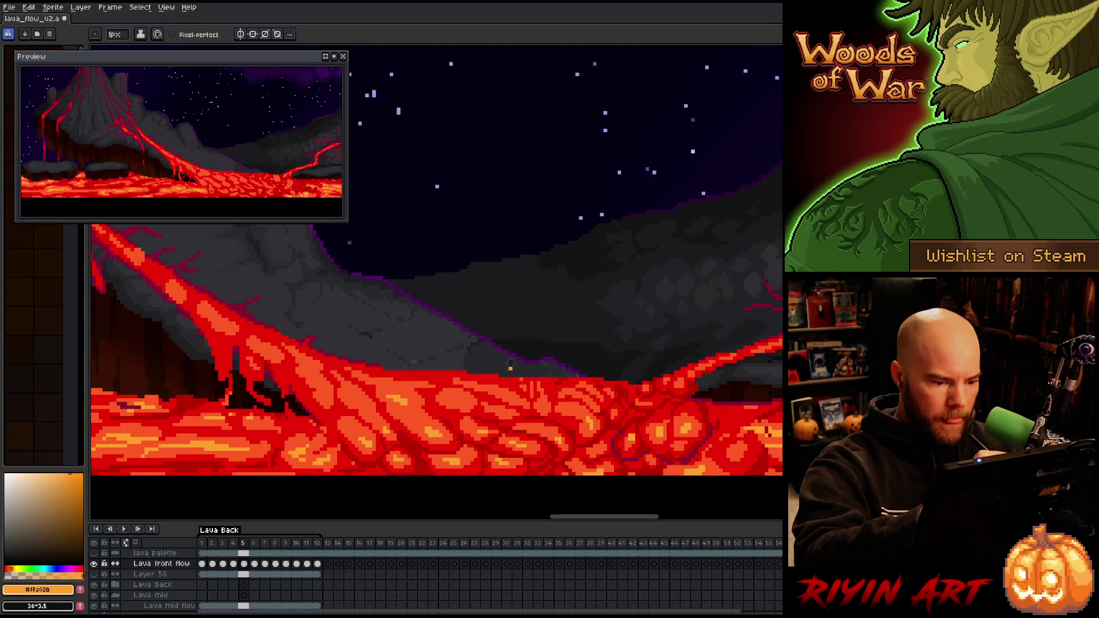
Sample the red and orange lava colours across frames 4 and 5, then advance to frame 6
key(Left)
alt+click(505, 418)
key(Right)
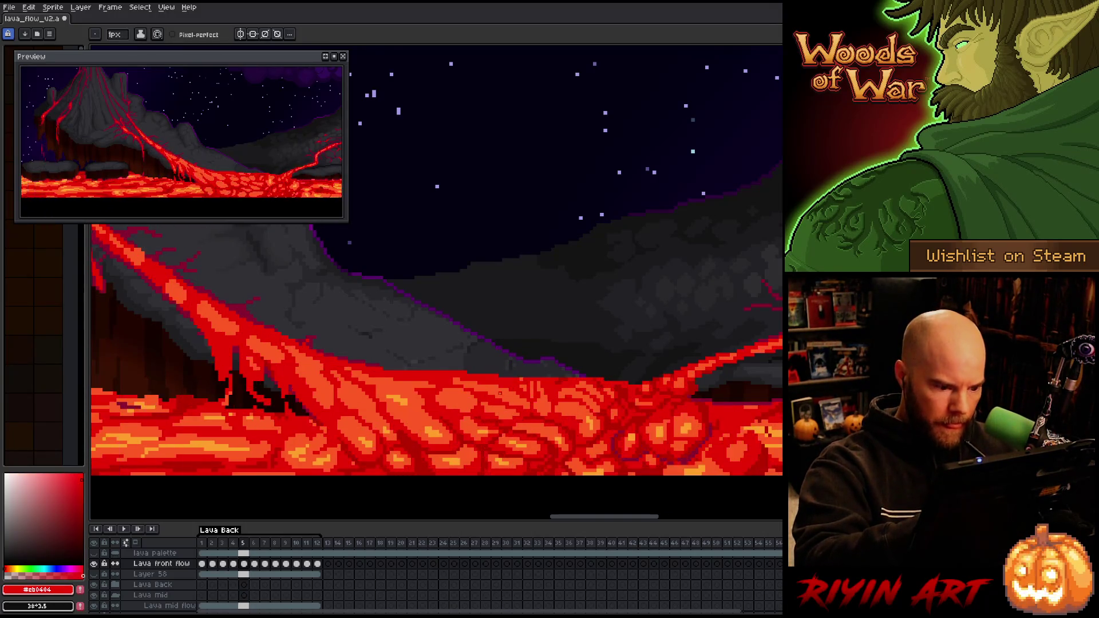
key(Left)
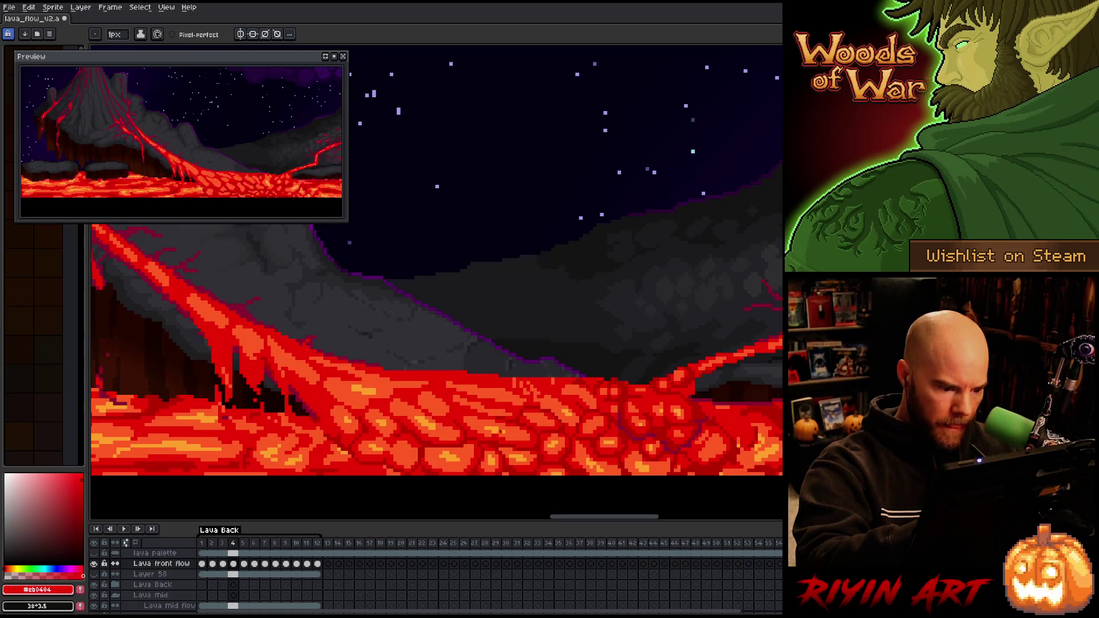
key(Right)
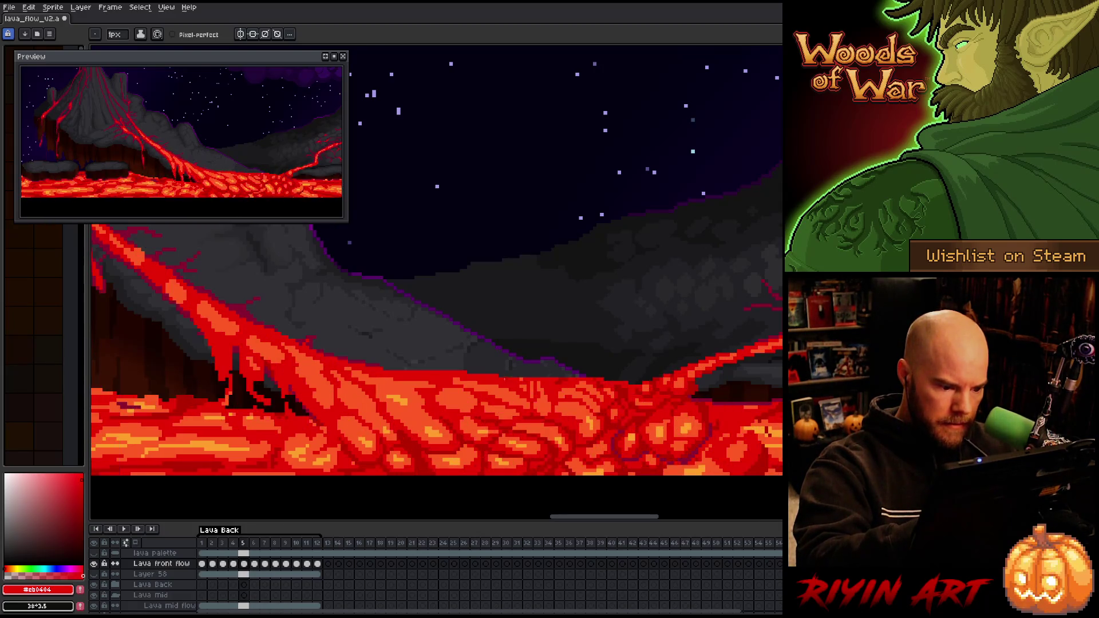
alt+click(596, 419)
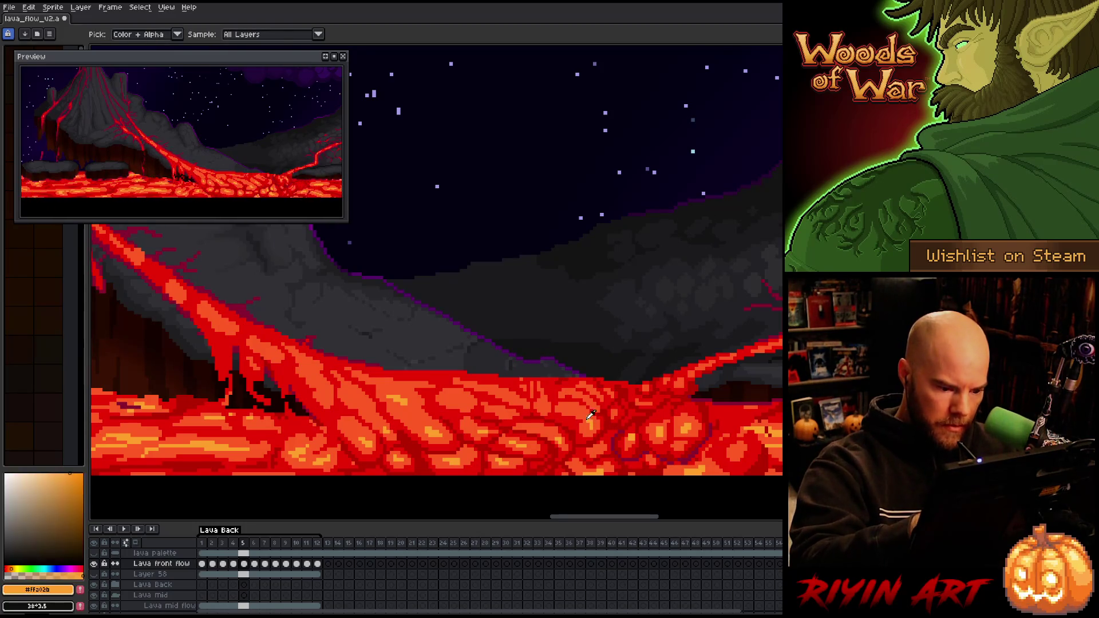
key(Right)
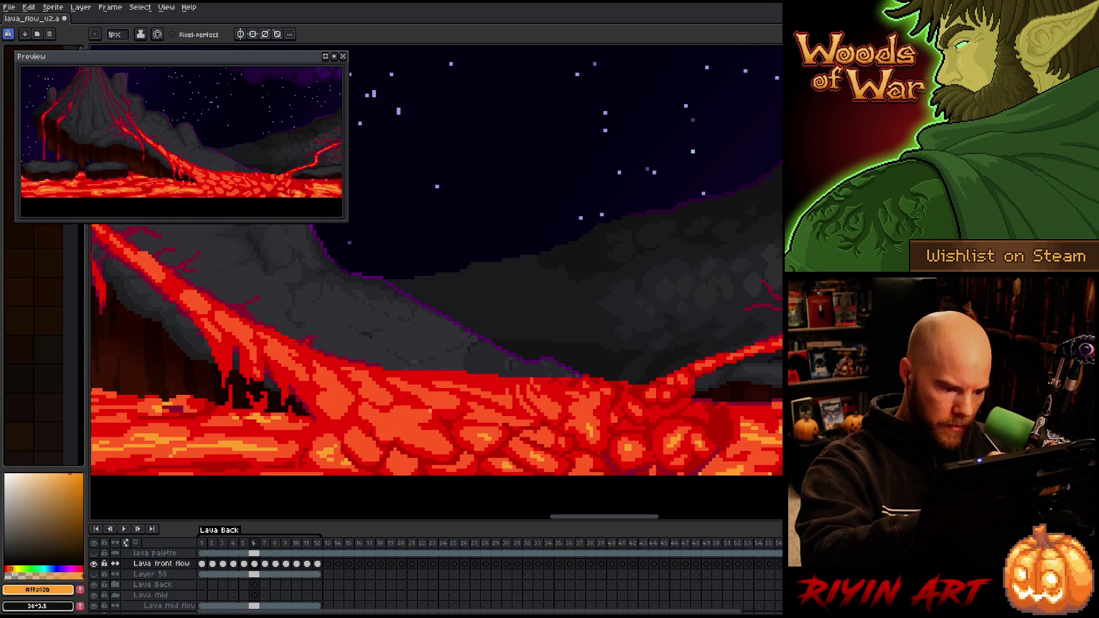
Flip between frames 5 and 6 to compare the front-flow lava cells
key(comma)
key(period)
key(comma)
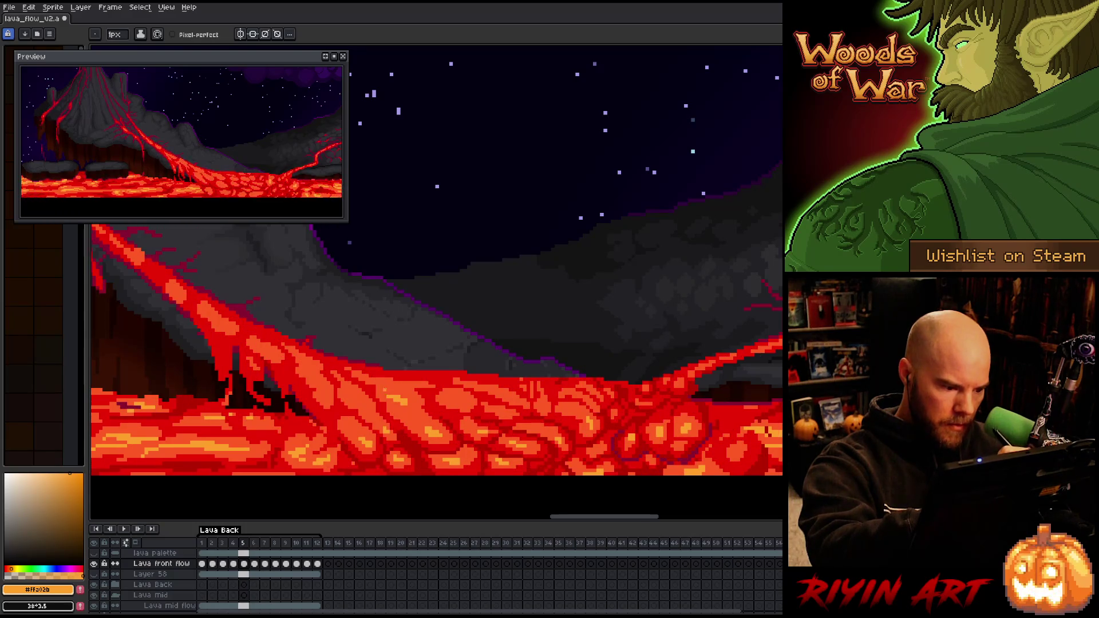
key(period)
key(comma)
key(period)
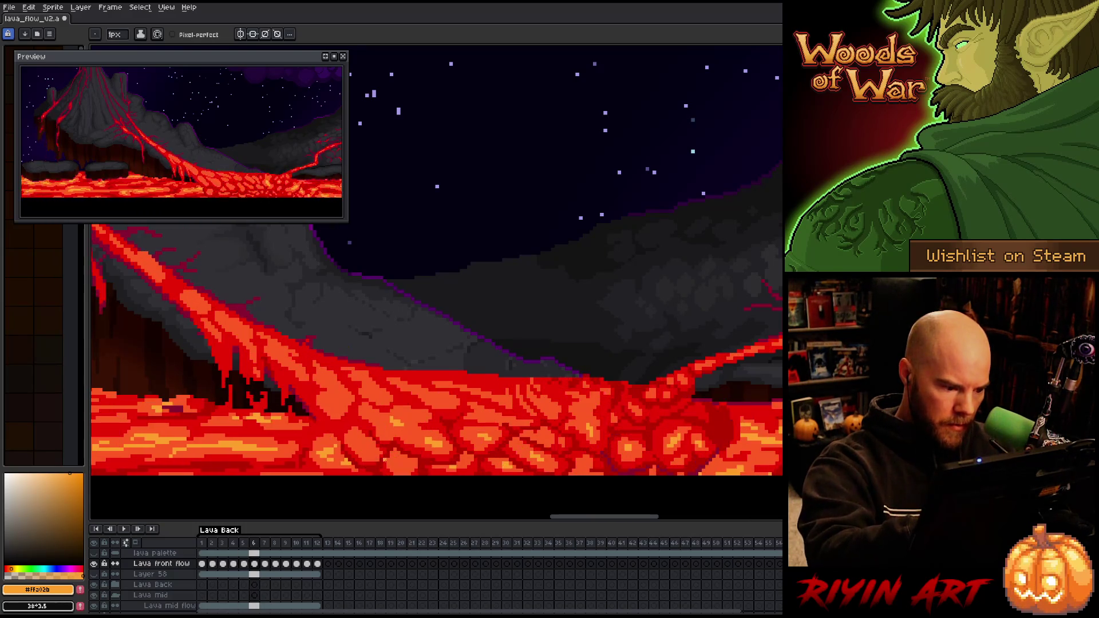
key(comma)
key(period)
key(comma)
key(period)
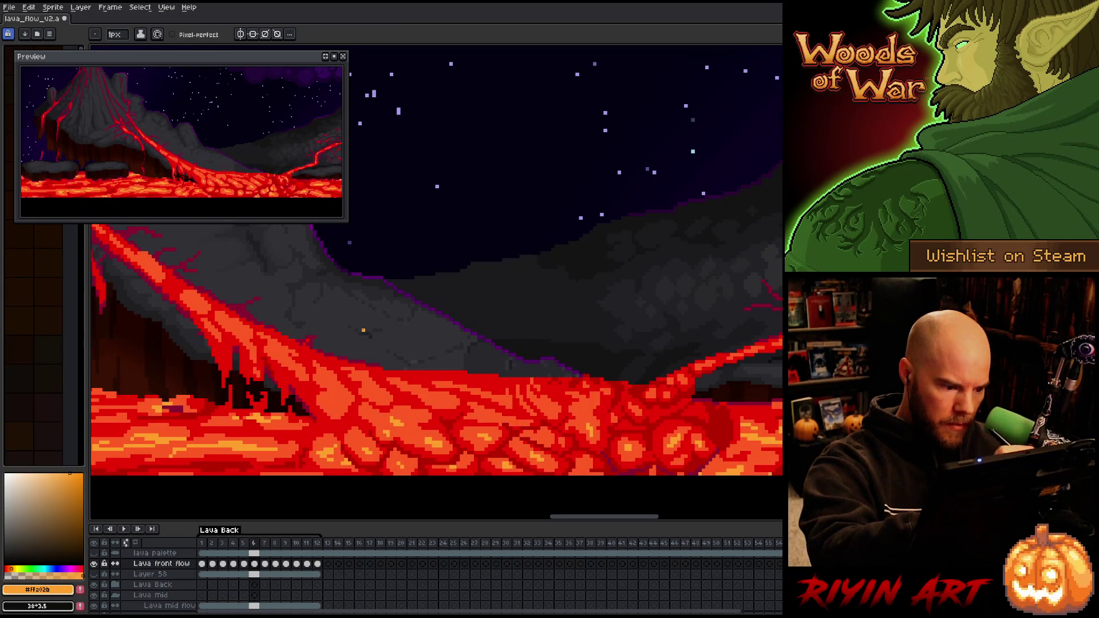
key(comma)
Sample the orange and dark red lava colours, returning to the 1px pixel-perfect pencil
key(period)
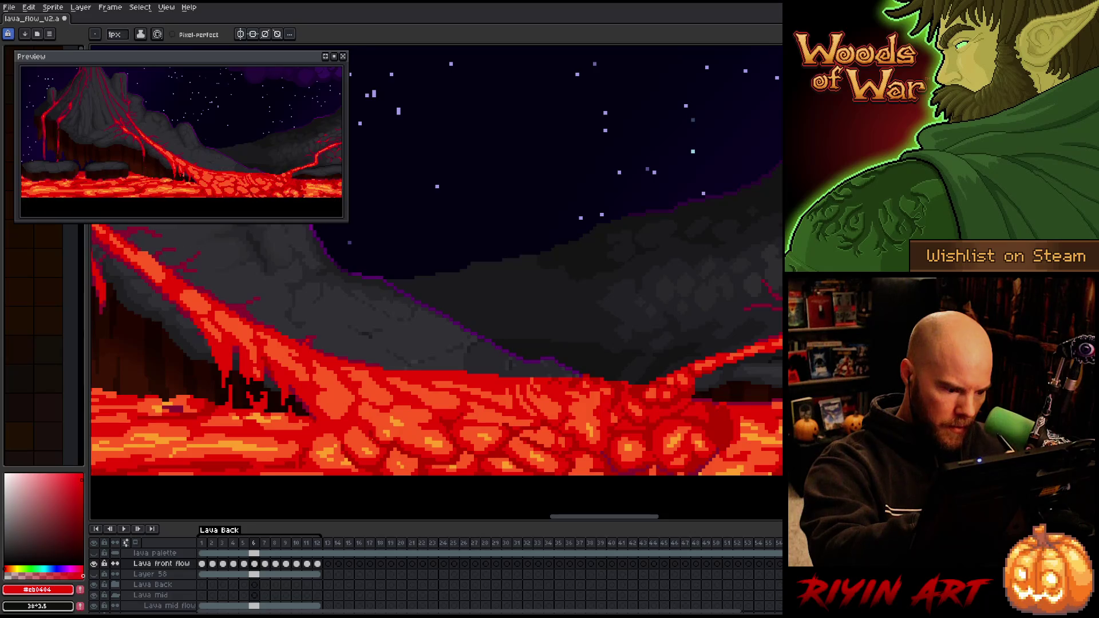
alt+click(395, 312)
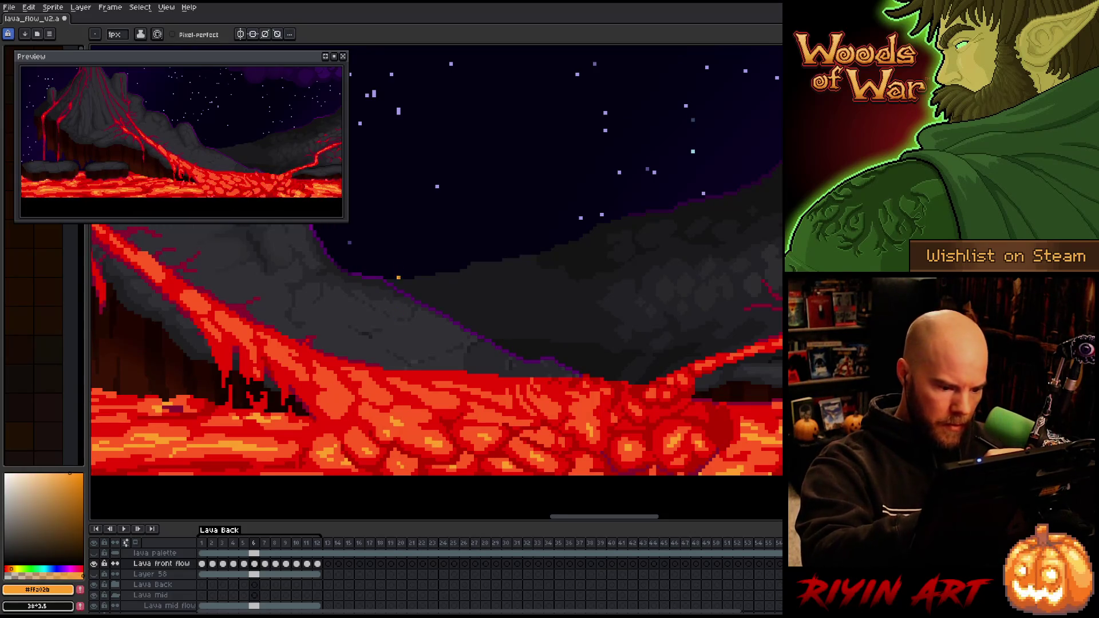
alt+click(549, 446)
key(w)
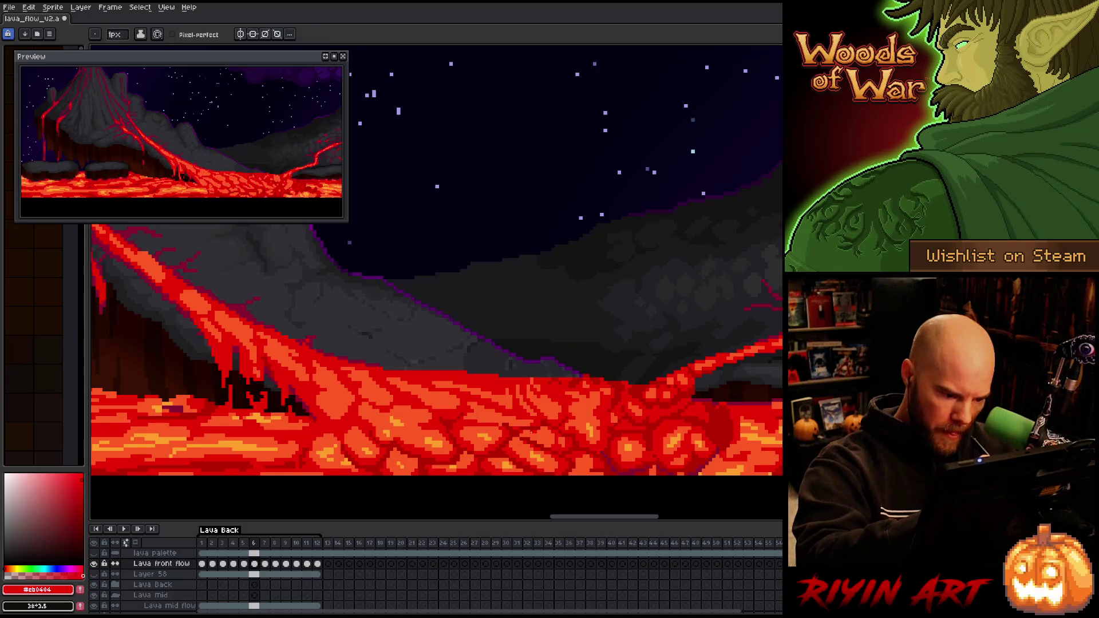
key(b)
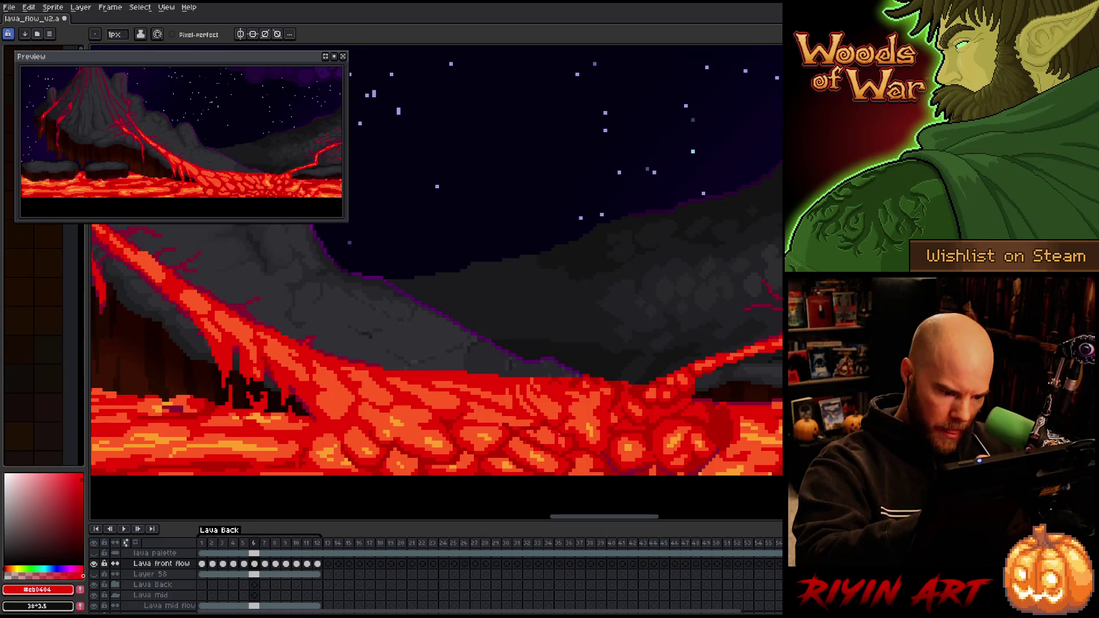
alt+click(401, 400)
Step to frame 7 and flick between frames 6 and 7 to compare the lava cells
key(period)
key(comma)
key(period)
key(comma)
key(period)
key(comma)
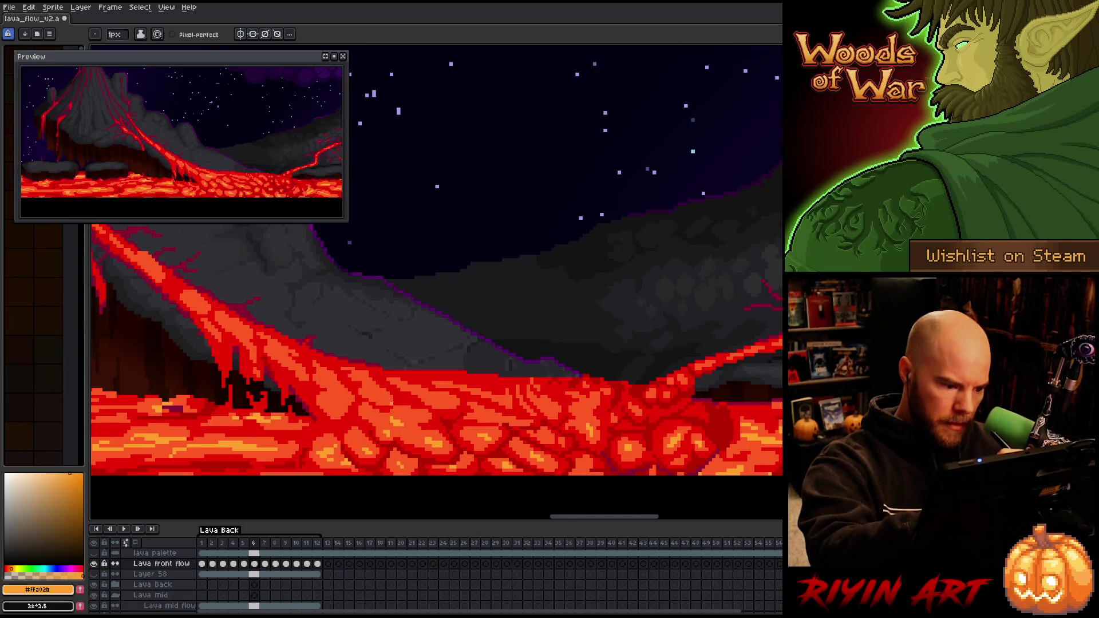
key(period)
key(comma)
key(period)
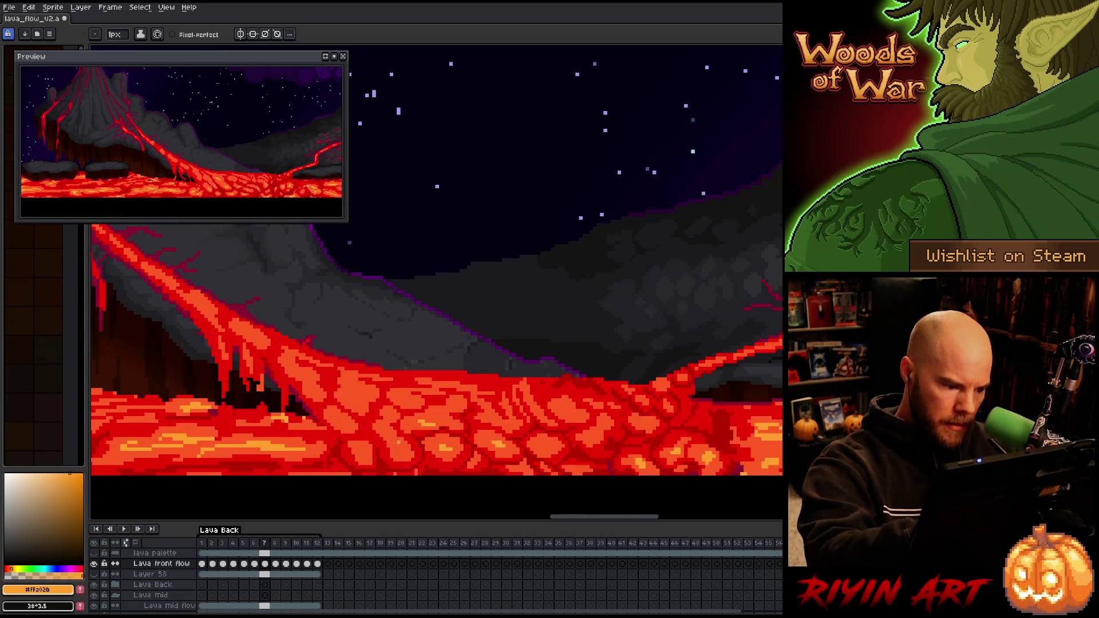
Flick between frames 6 and 7 to compare the lava cells, ending on frame 7
key(comma)
key(period)
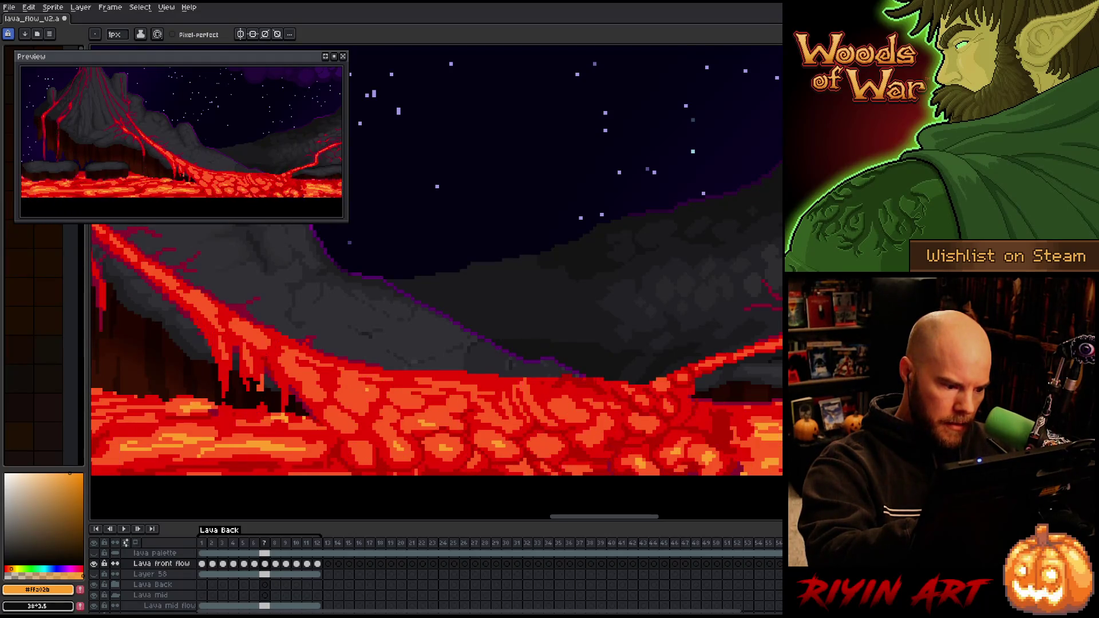
key(comma)
key(period)
key(comma)
key(period)
key(comma)
key(period)
key(comma)
key(period)
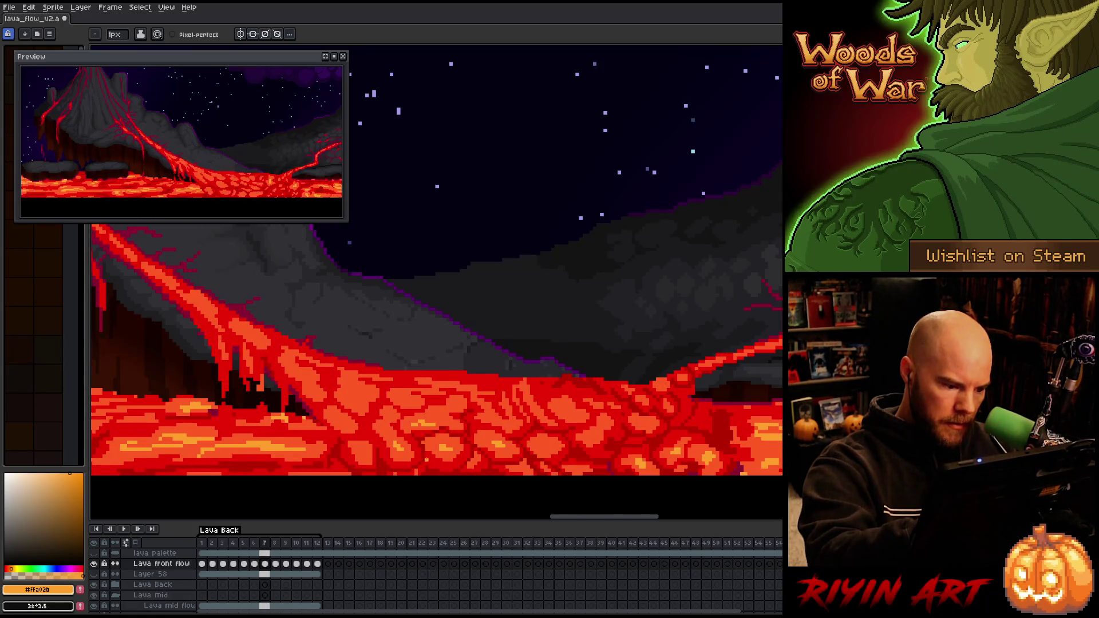
Swap the drawing colour to red-orange and back to orange
key(bracketleft)
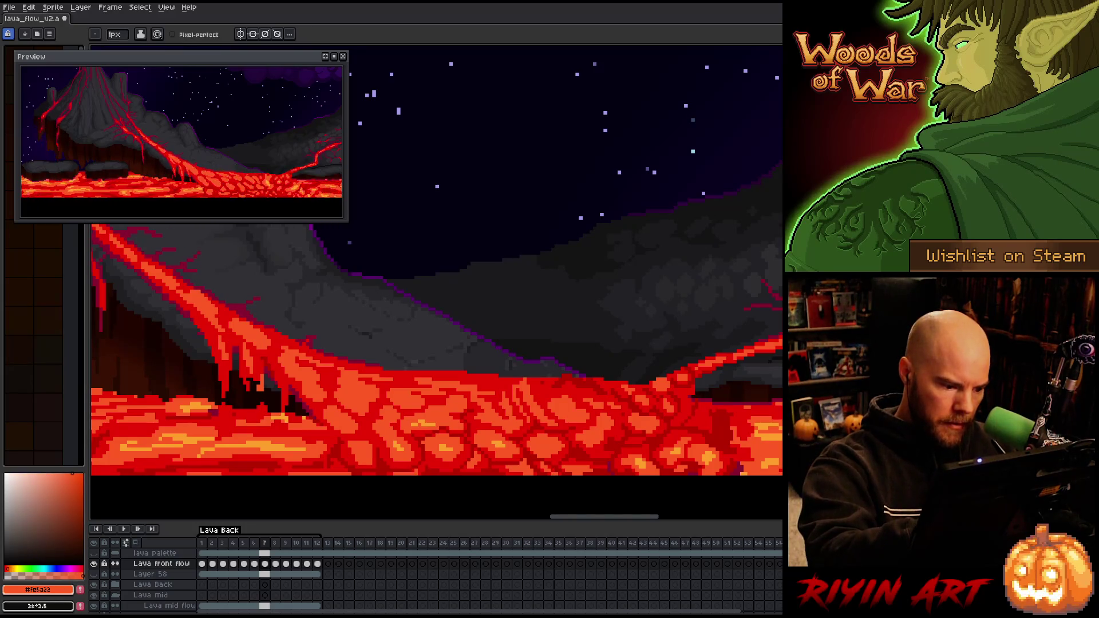
key(bracketright)
key(period)
key(comma)
Review the lava on frames 5 and 6, then return to frame 7
key(comma)
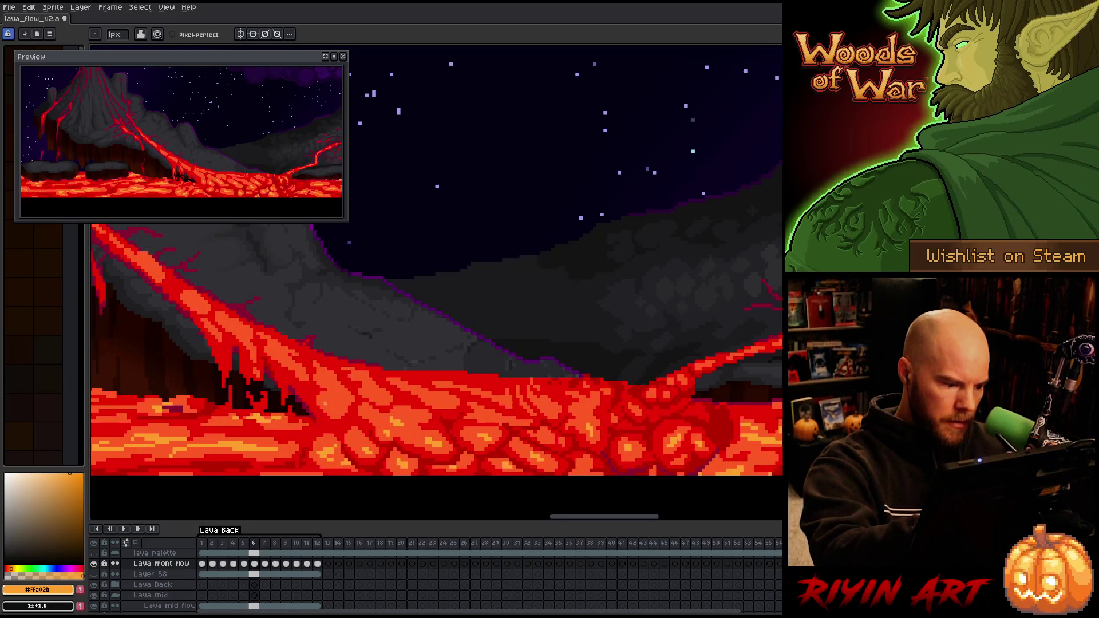
key(comma)
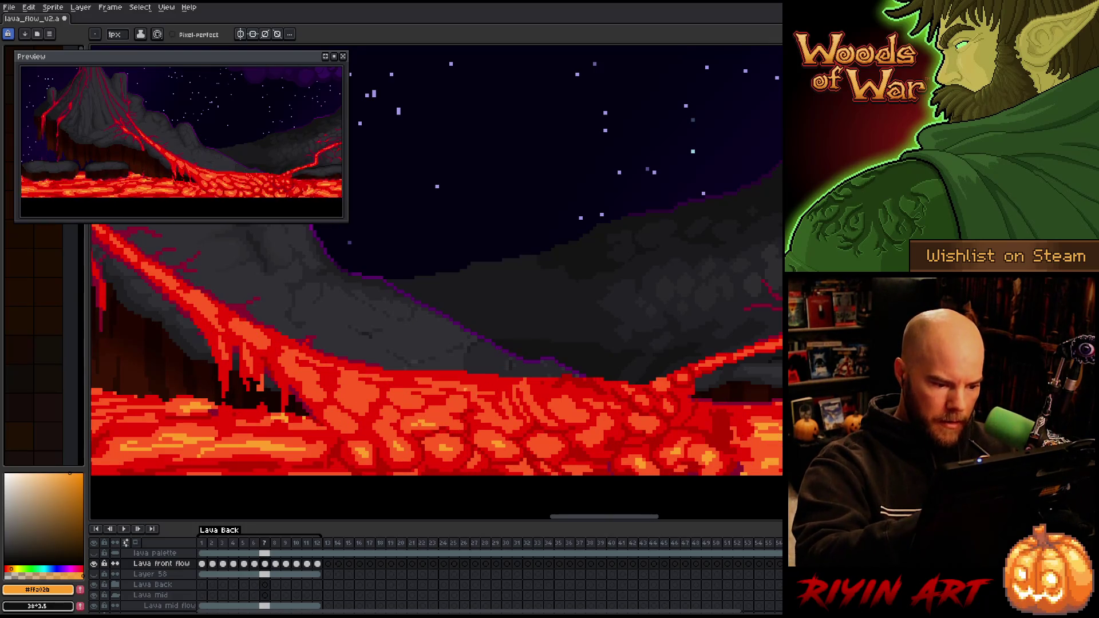
key(period)
key(comma)
key(period)
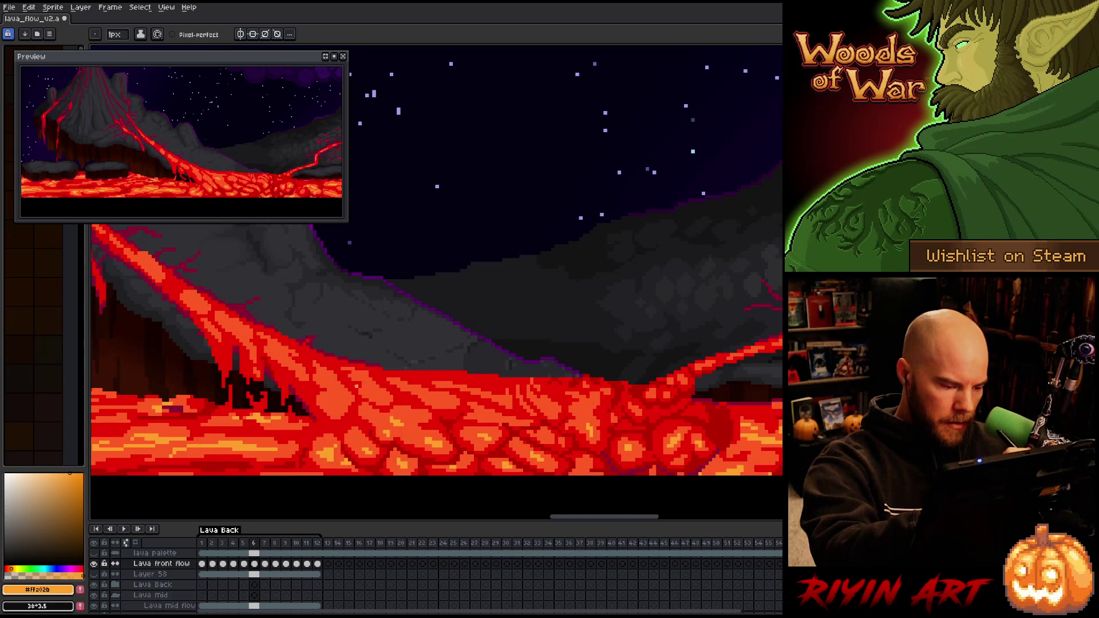
key(period)
key(comma)
key(period)
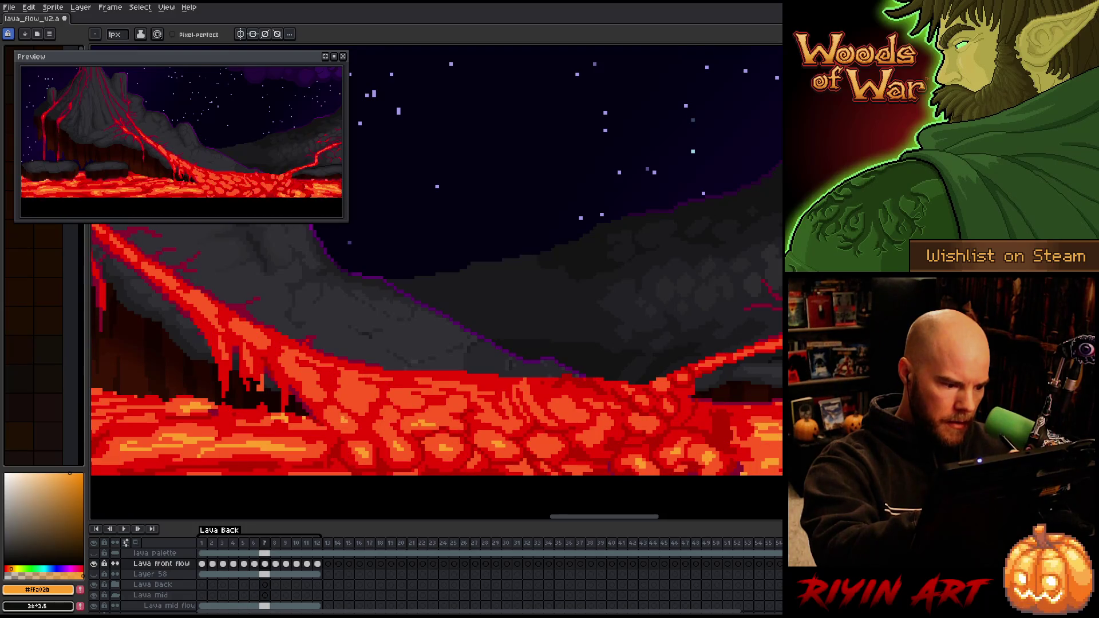
Repeatedly toggle between frames 6 and 7 to check the crust-cell motion
key(comma)
key(period)
key(comma)
key(period)
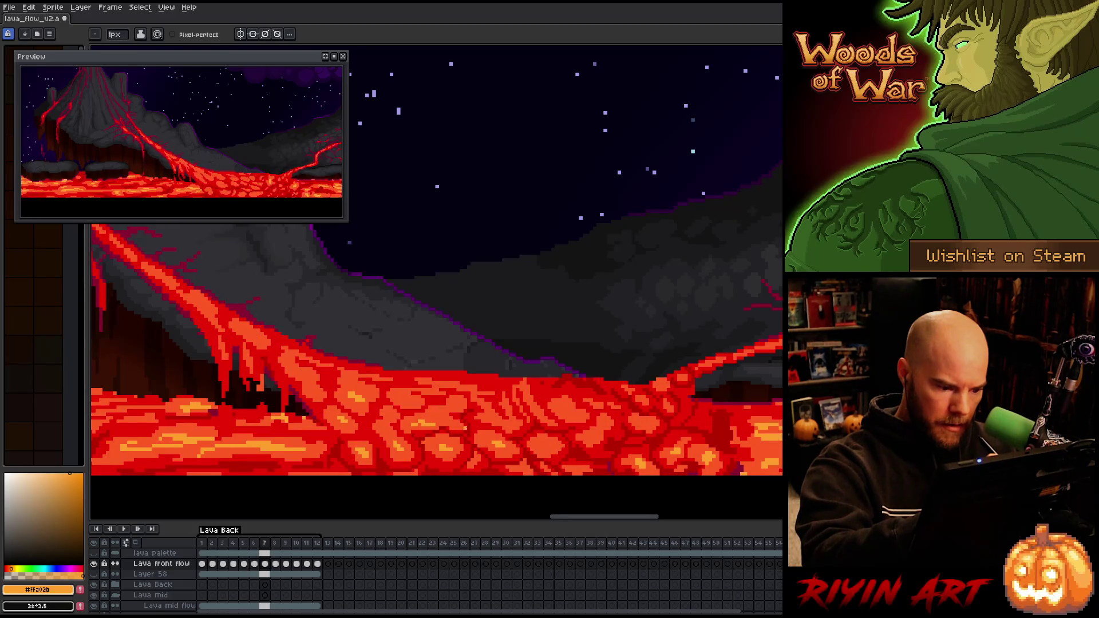
key(comma)
key(period)
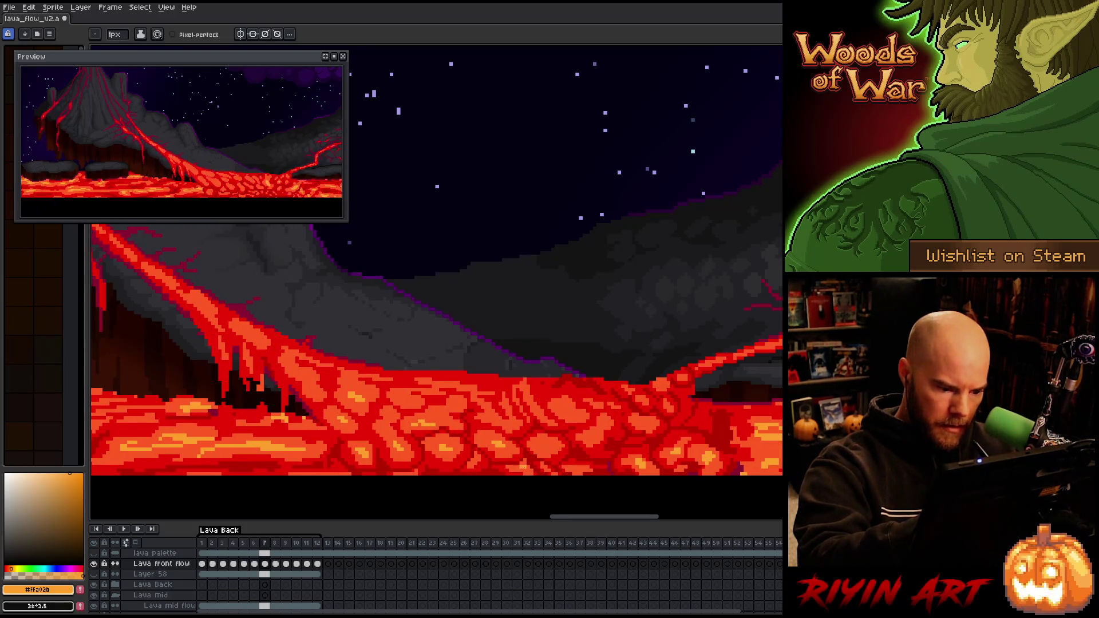
key(comma)
key(period)
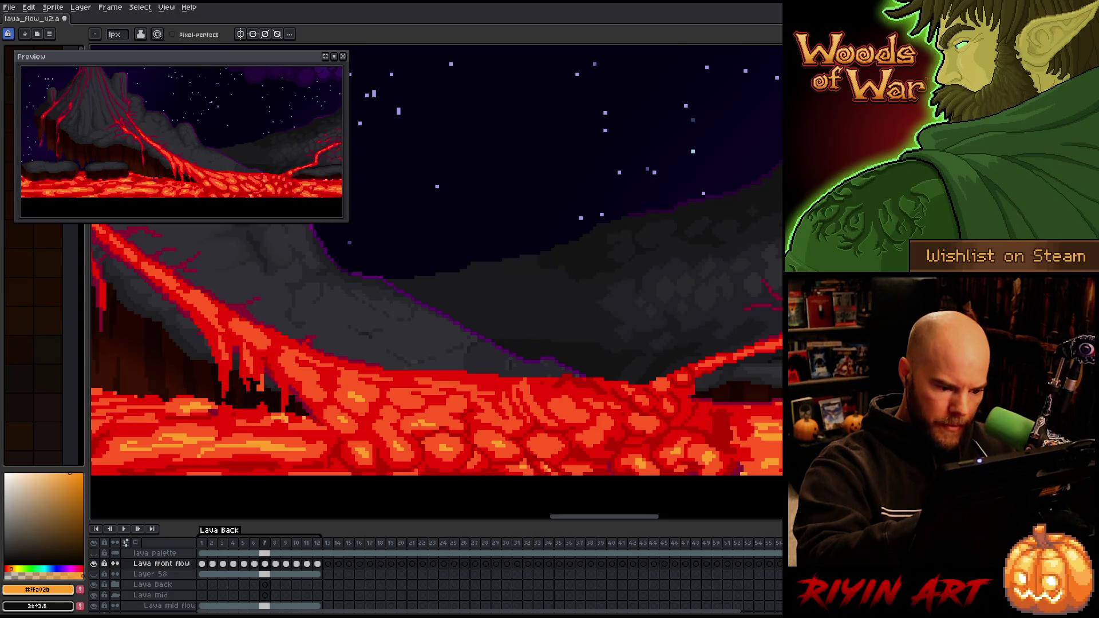
key(comma)
key(period)
key(comma)
key(period)
key(comma)
key(period)
key(comma)
key(period)
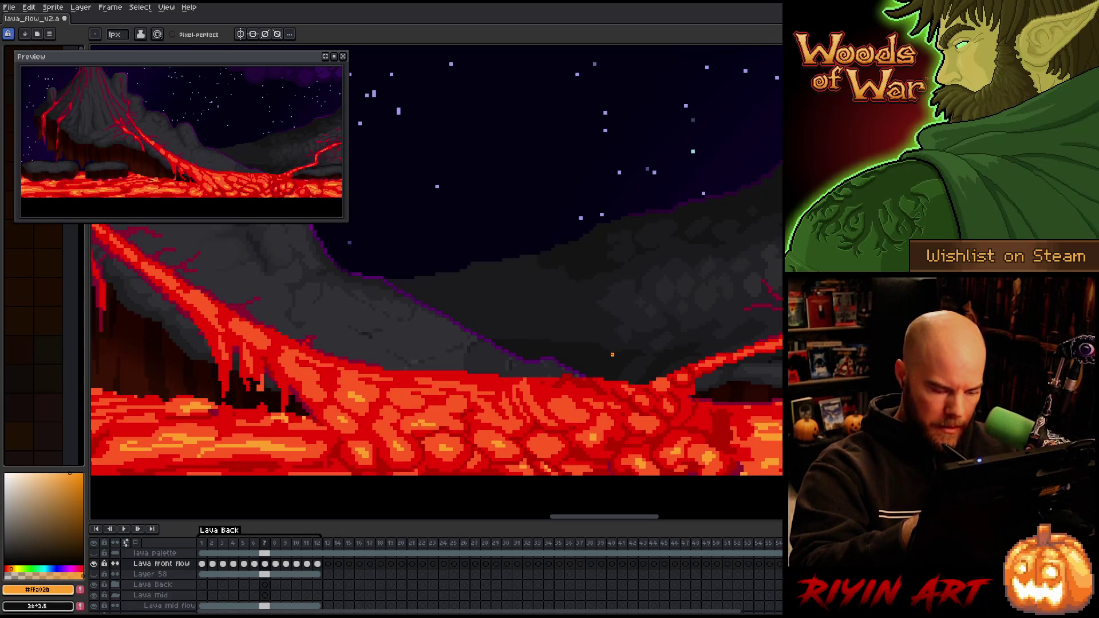
Give frames 6 and 7 a final comparison, then advance to frame 8
key(comma)
key(period)
key(comma)
key(period)
key(comma)
key(period)
key(comma)
key(period)
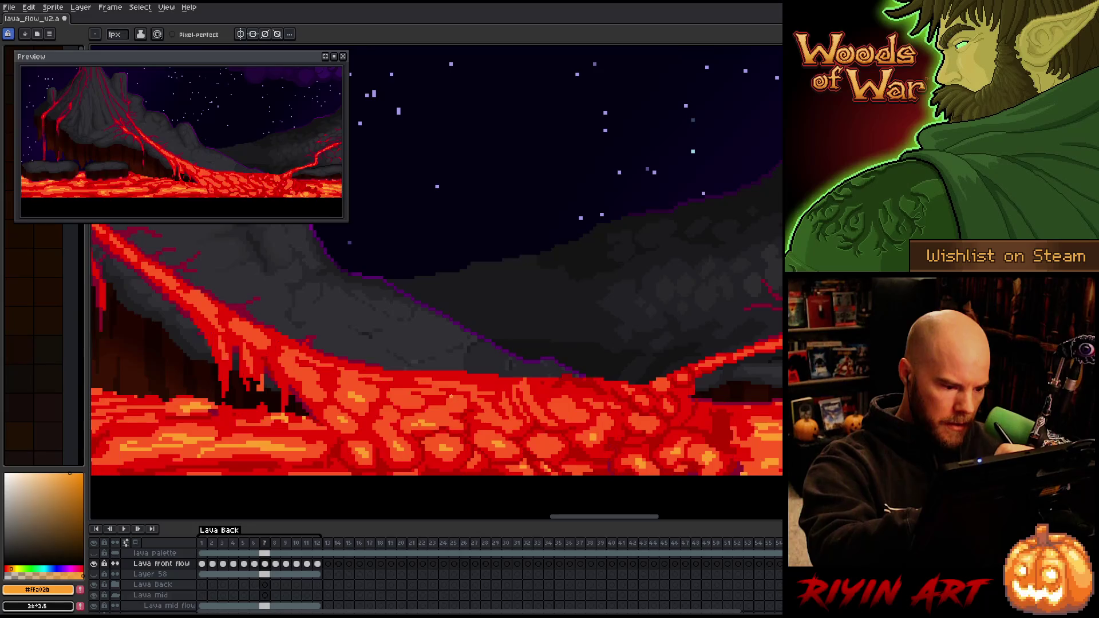
key(period)
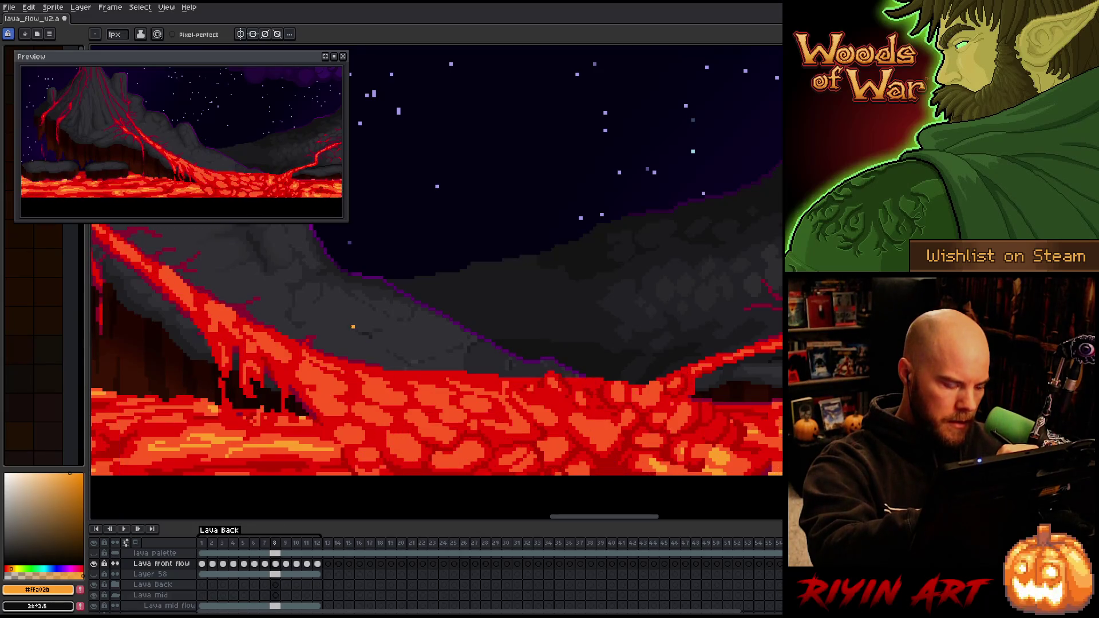
Paint bright orange pixels into frame 8's front-flow lava and check them against frame 7
drag(366, 411, 379, 416)
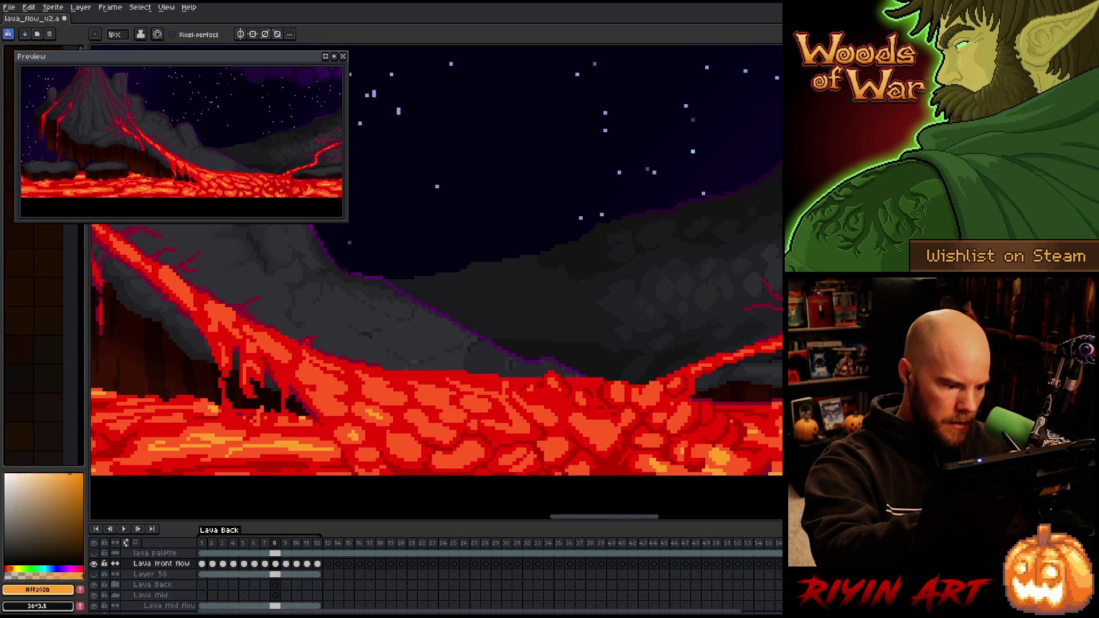
click(366, 454)
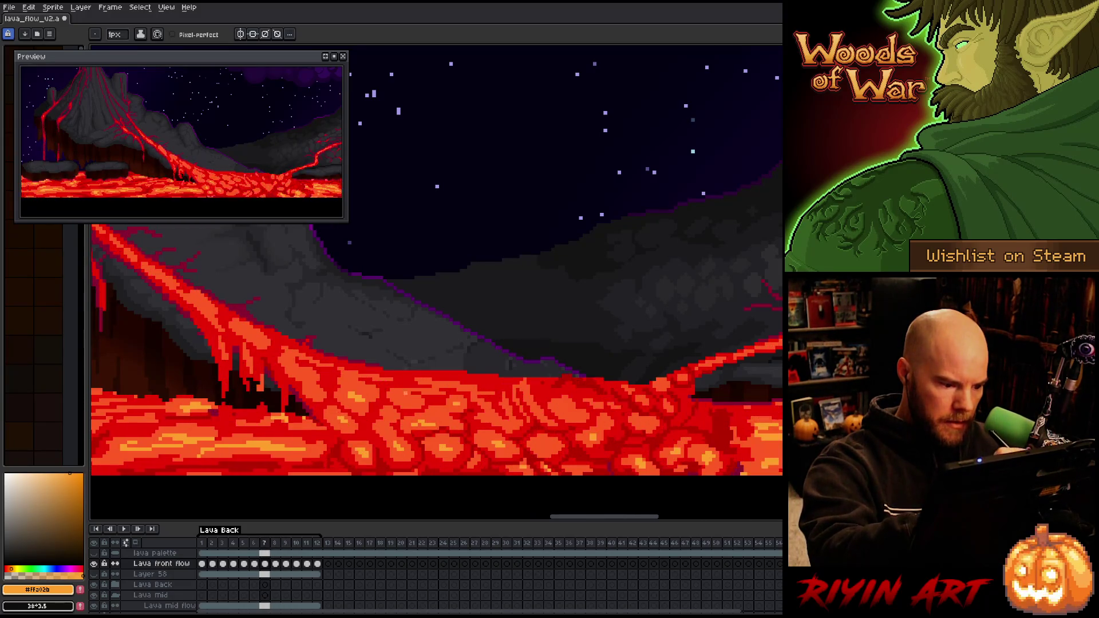
key(comma)
key(period)
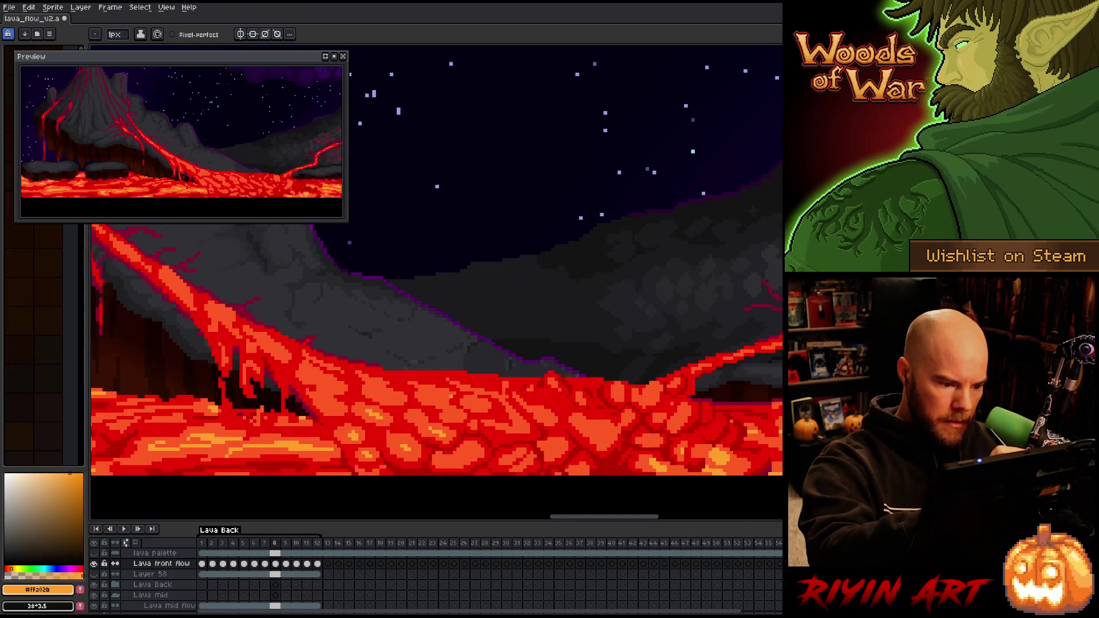
key(comma)
key(period)
key(comma)
key(period)
Toggle between frames 7 and 8 to verify the lava flow, then advance to frame 9
key(comma)
key(period)
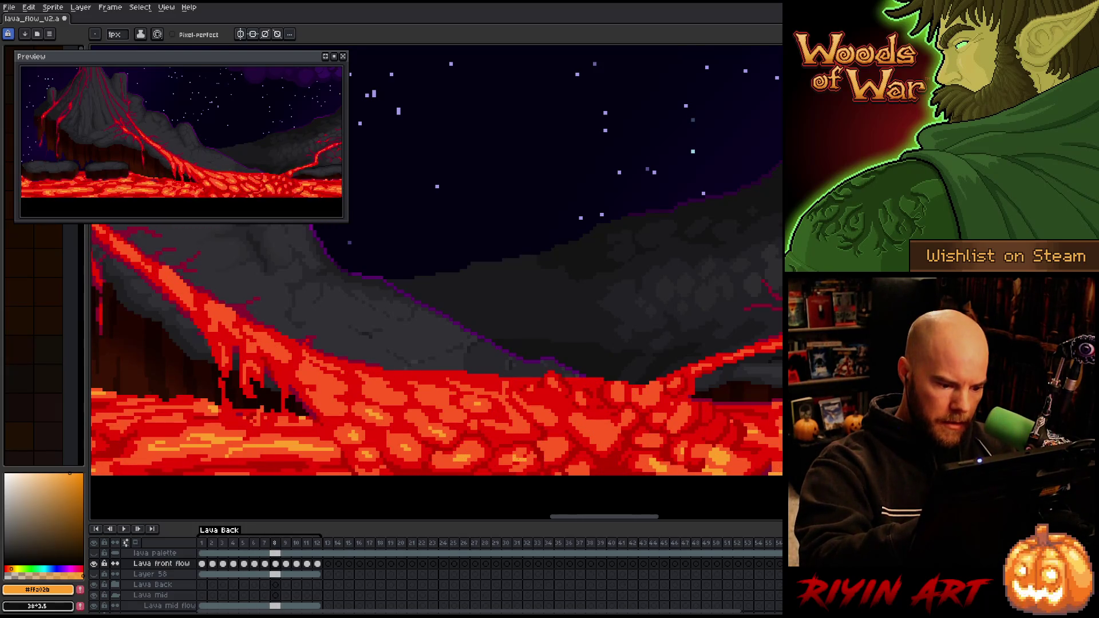
key(comma)
key(period)
key(comma)
key(period)
key(comma)
key(period)
key(comma)
key(period)
key(comma)
key(period)
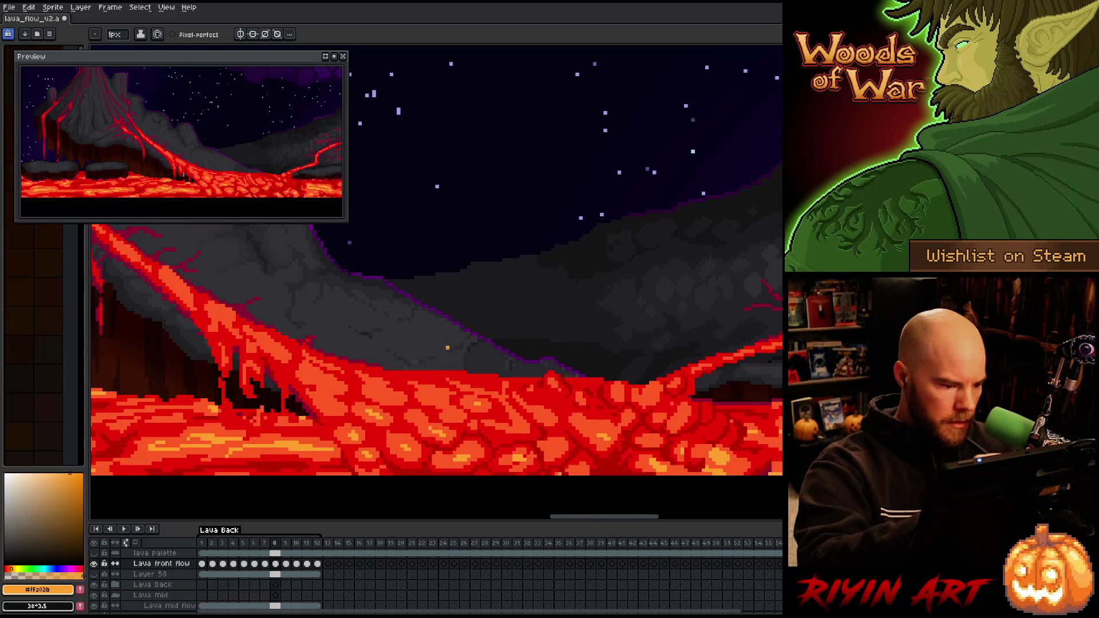
key(comma)
key(period)
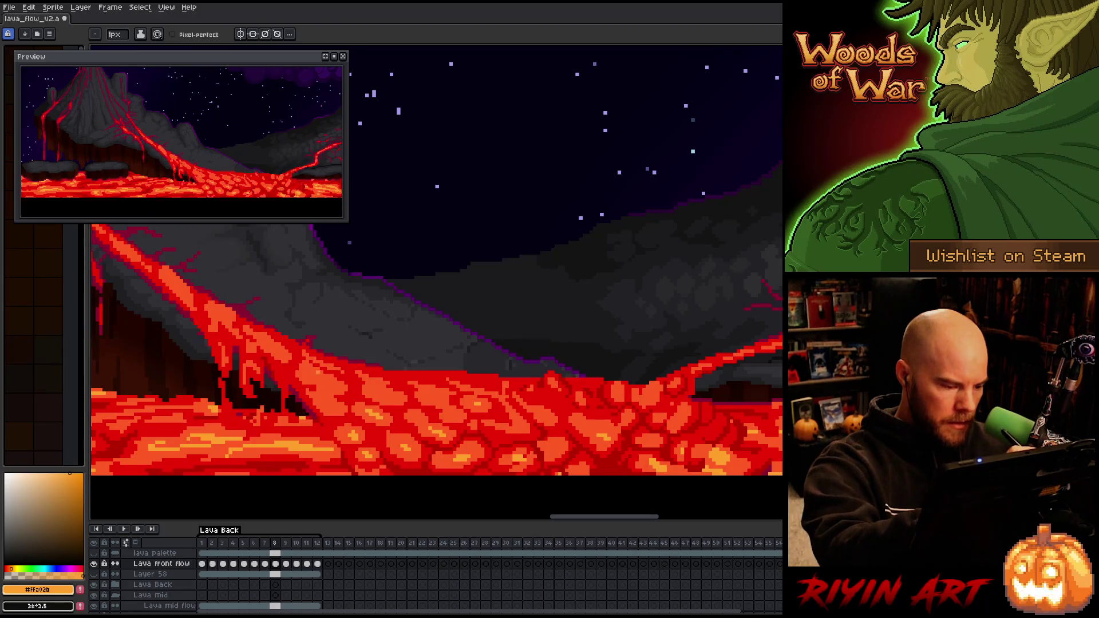
key(period)
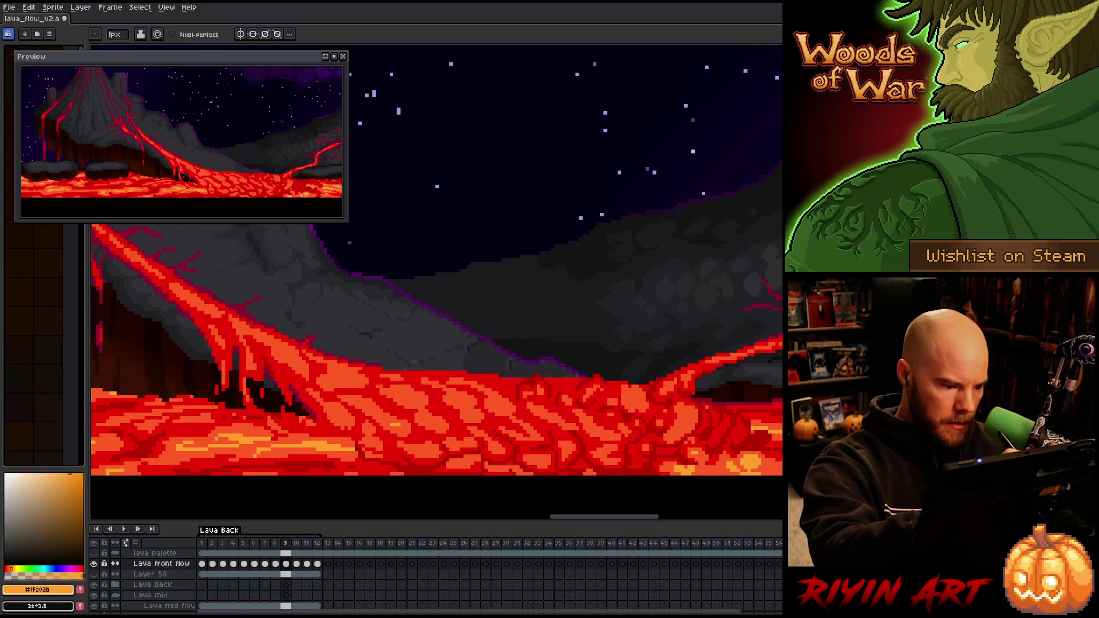
Compare frame 9 with its neighbours and sample the red-orange and orange #ffa02b lava colours
key(comma)
key(period)
key(comma)
key(period)
key(comma)
key(period)
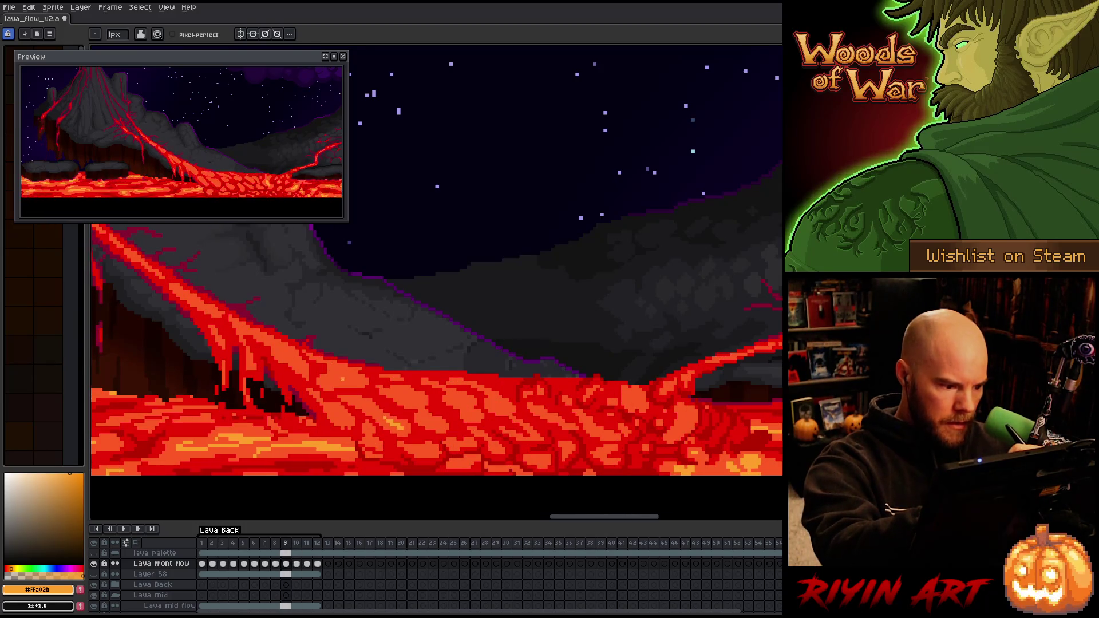
alt+click(339, 381)
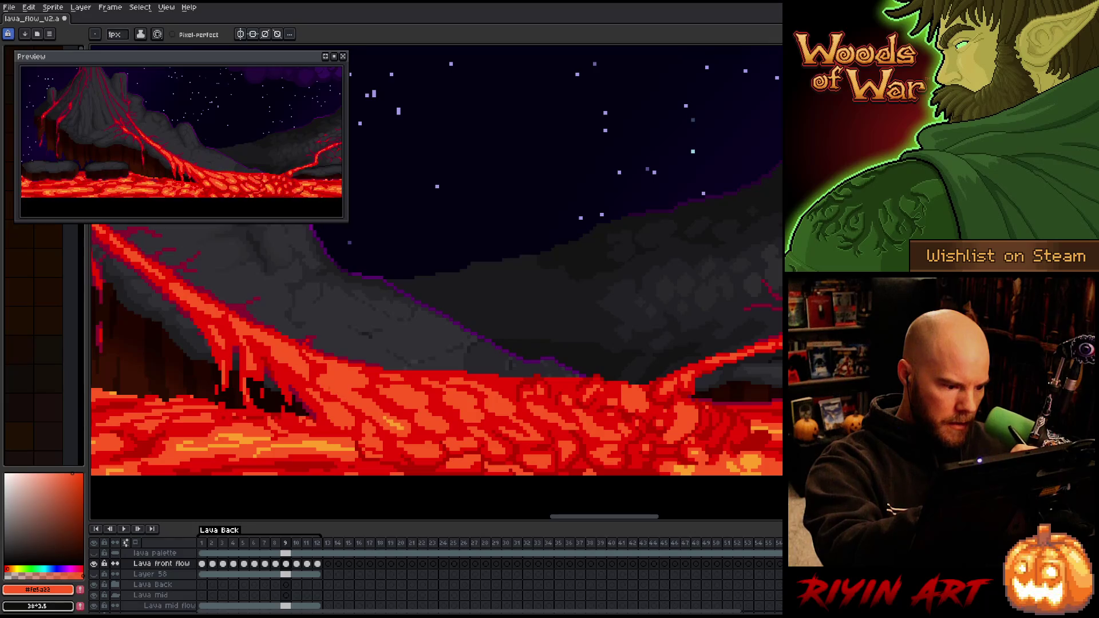
alt+click(346, 390)
Flip between frame 9 and its neighbour, then sample red-orange #fe5a22 and orange #ffa02b
key(comma)
key(period)
key(comma)
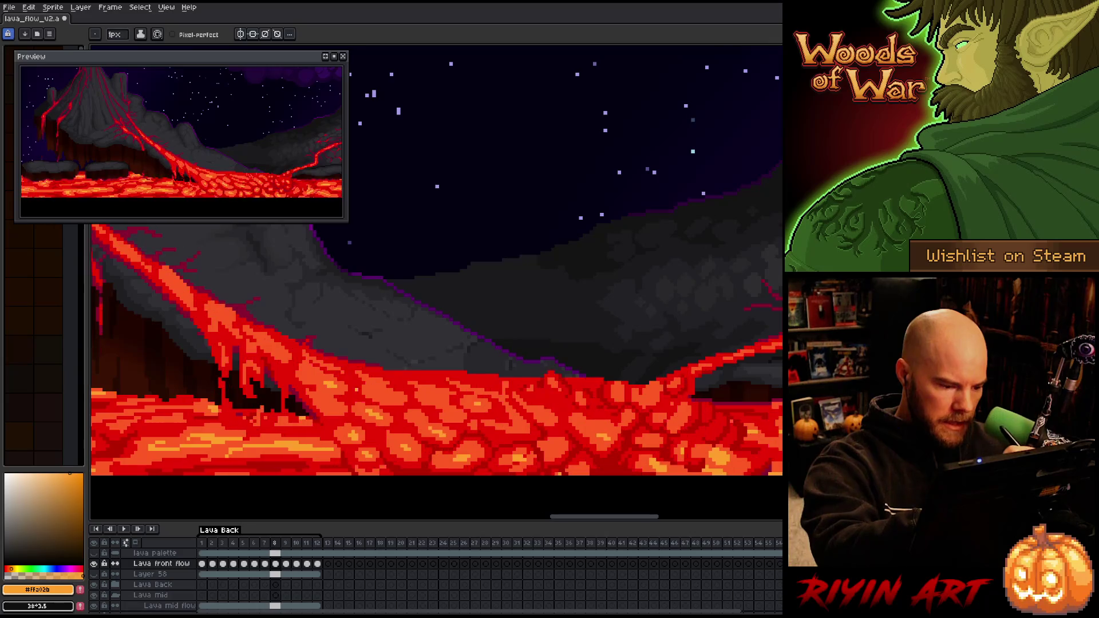
key(period)
key(comma)
key(period)
key(comma)
key(period)
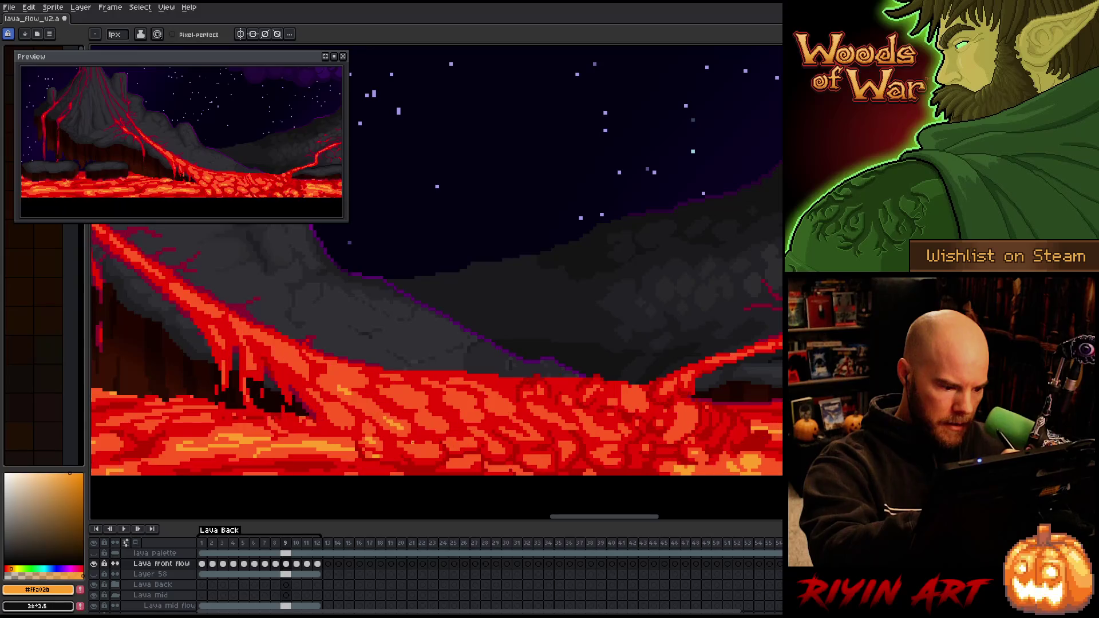
key(comma)
key(period)
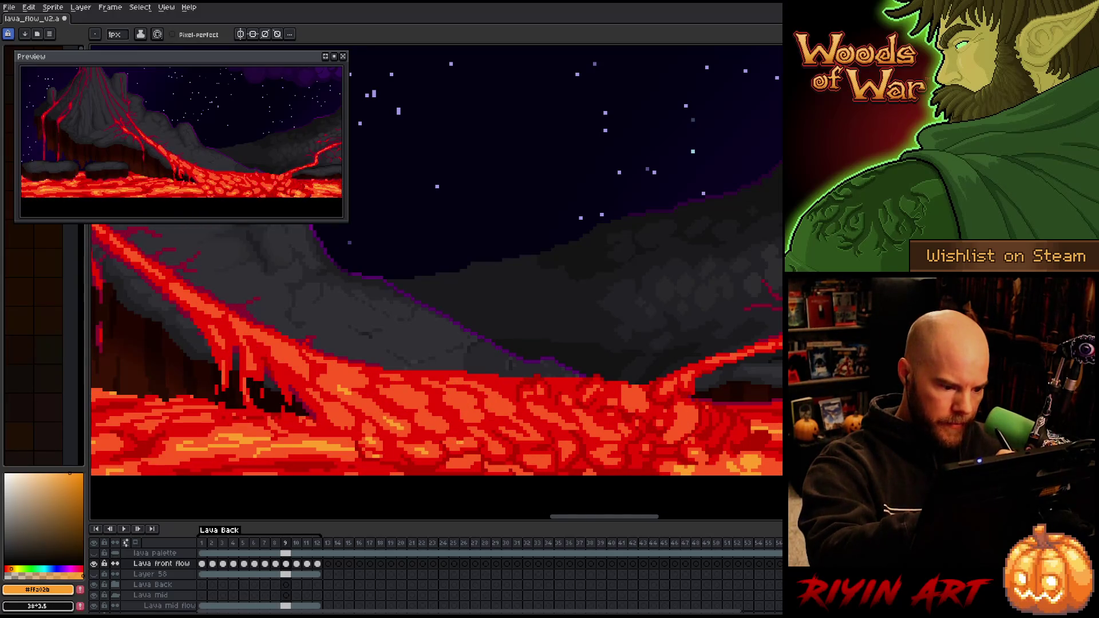
alt+click(452, 434)
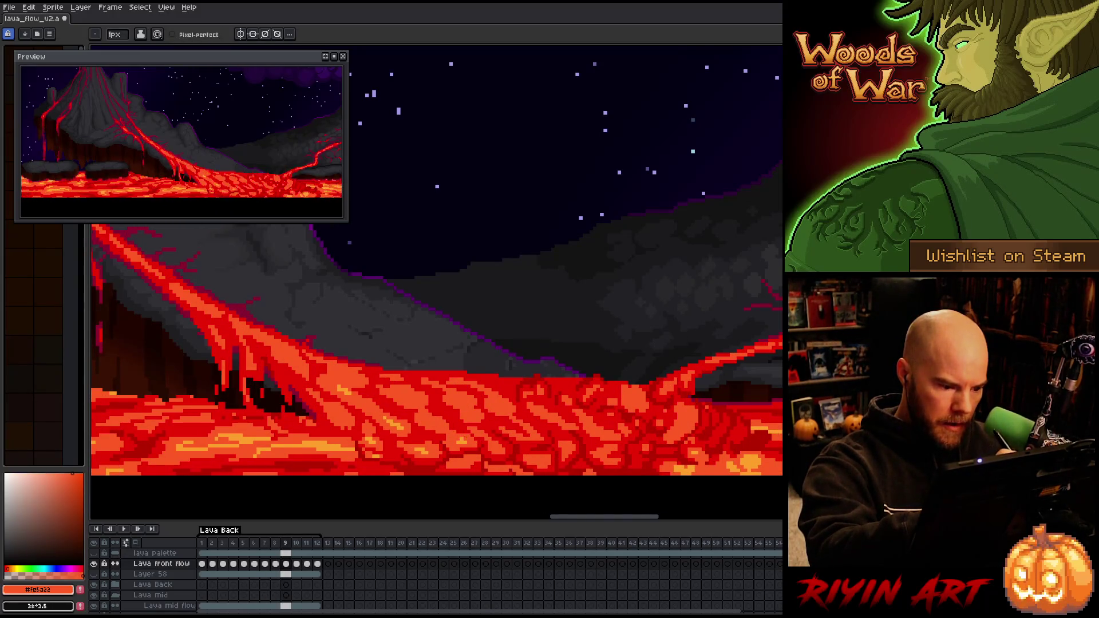
alt+click(468, 436)
Check frame 9 against its neighbour again, then sample red #cb0404 and deep red #b60000
key(comma)
key(period)
key(comma)
key(period)
key(comma)
key(period)
key(comma)
key(period)
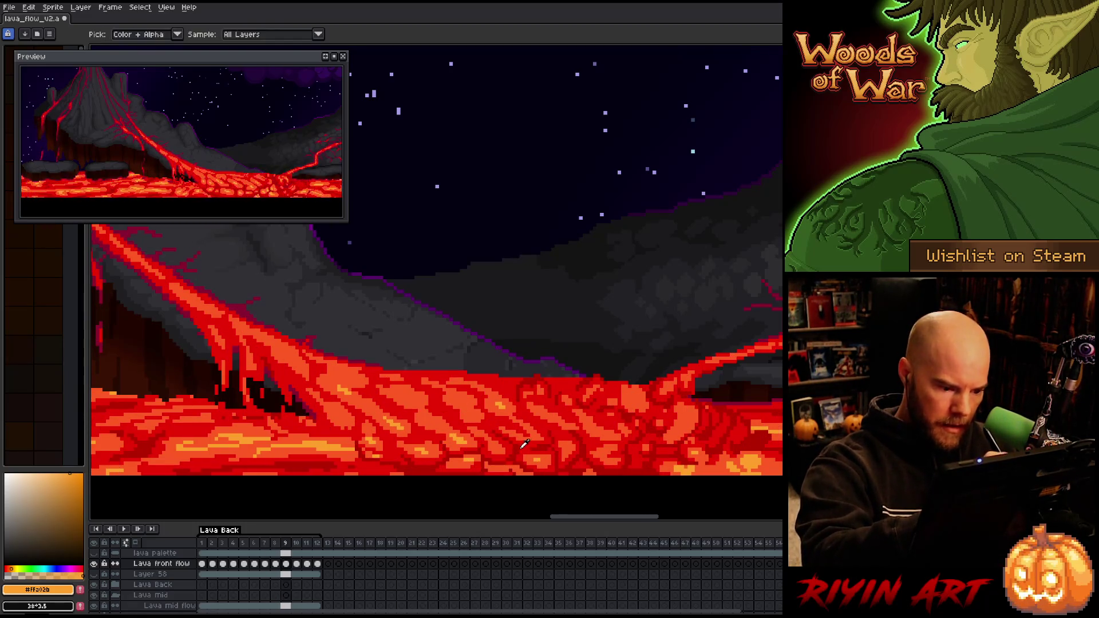
alt+click(541, 461)
alt+click(532, 458)
Repaint central front-flow cells on frame 9 in #b60000, #cb0404, #ffa02b and #fe5a22
alt+click(515, 458)
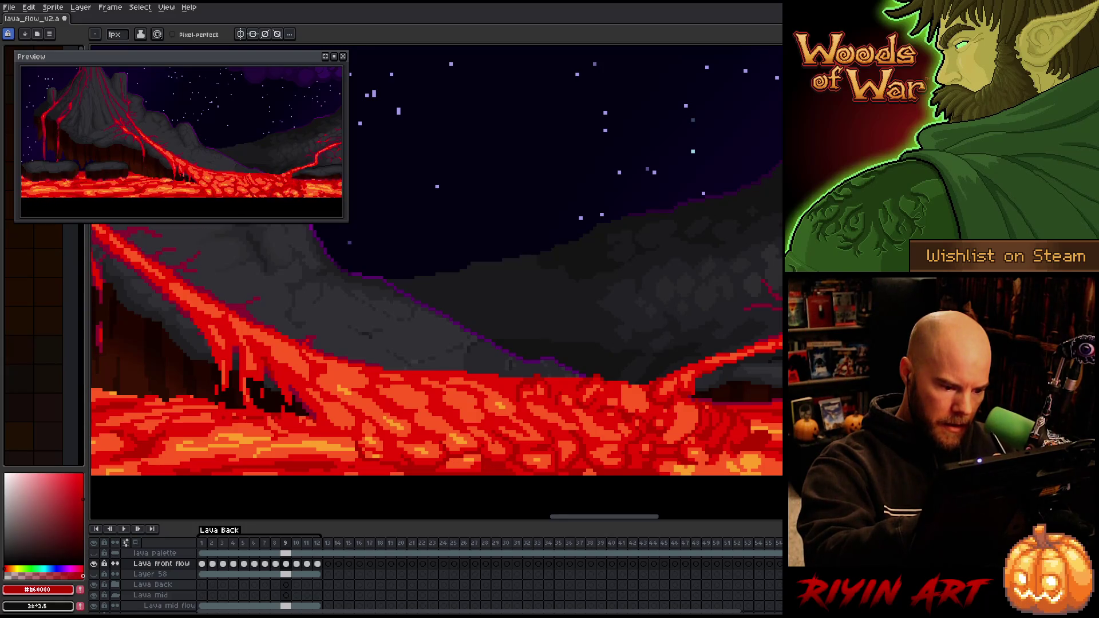
alt+click(541, 458)
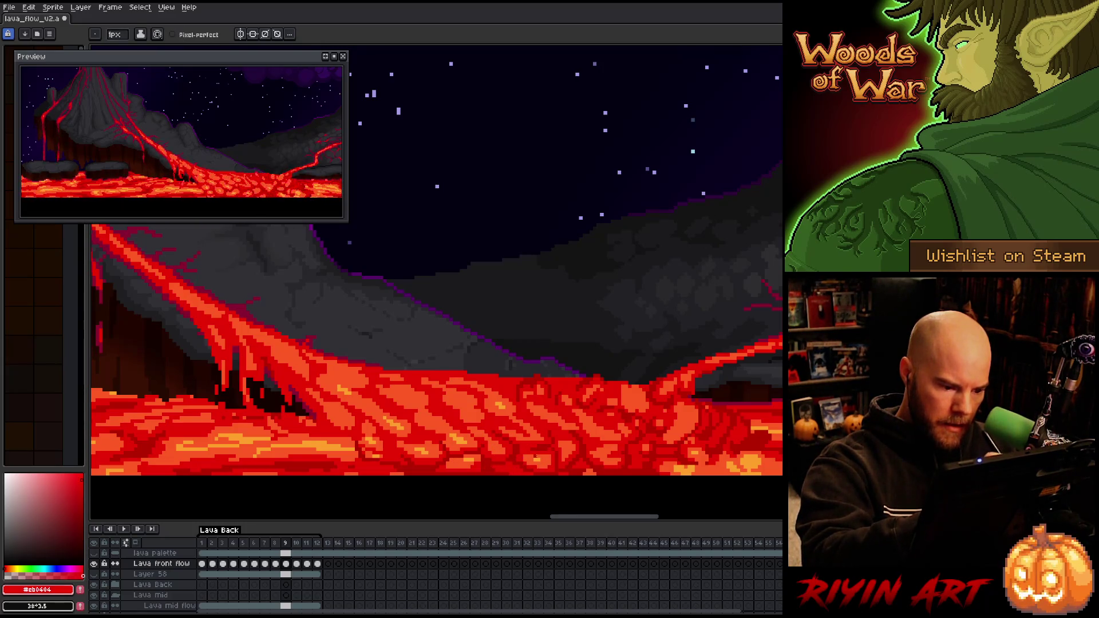
alt+click(534, 457)
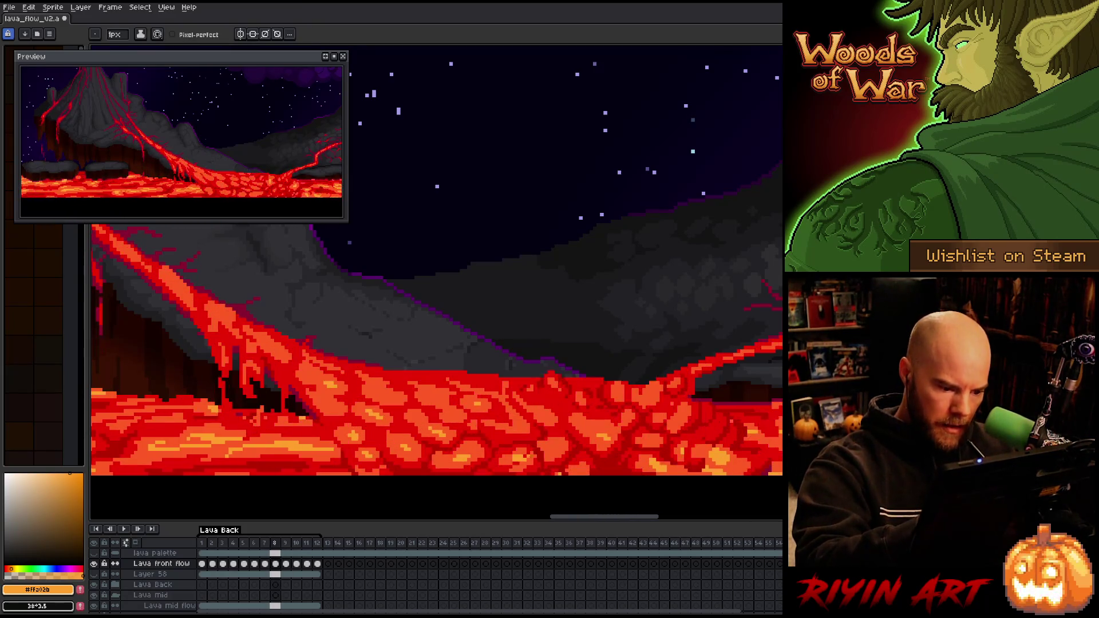
alt+click(538, 458)
alt+click(519, 456)
alt+click(519, 457)
alt+click(514, 437)
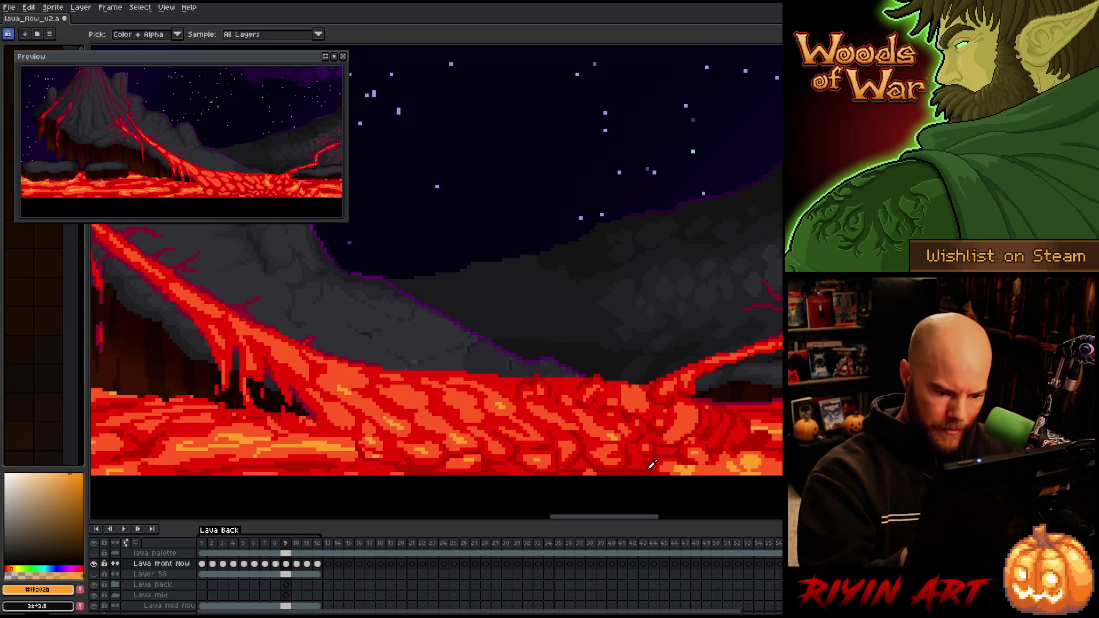
Repaint the right-hand lava cells in deep red #b60000 and red #cb0404 with orange accents
alt+click(652, 435)
alt+click(652, 434)
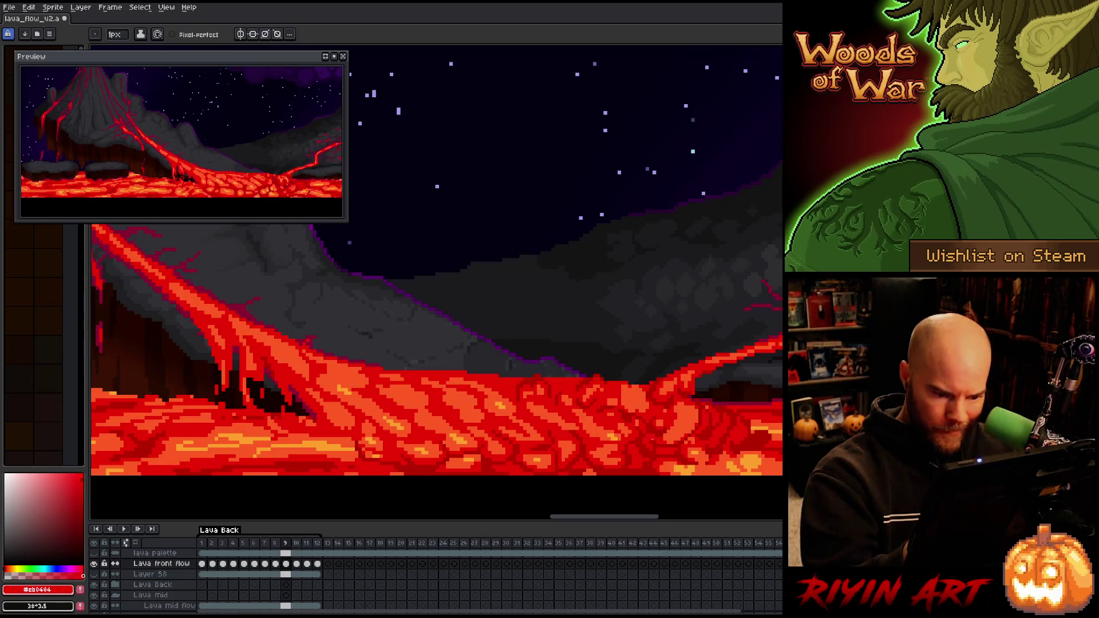
alt+click(651, 435)
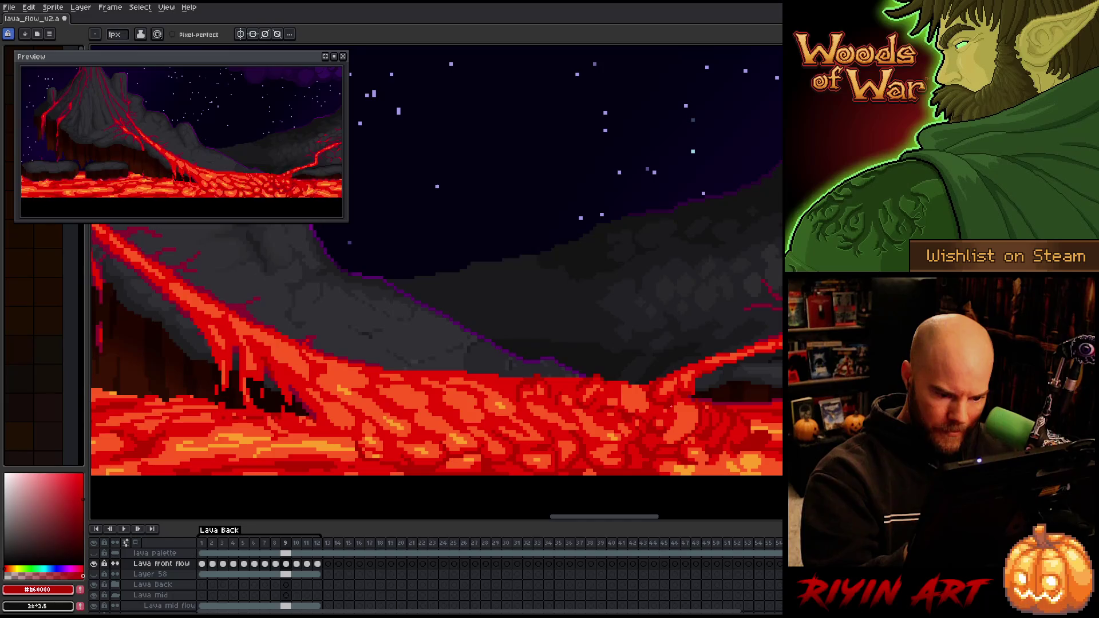
alt+click(651, 435)
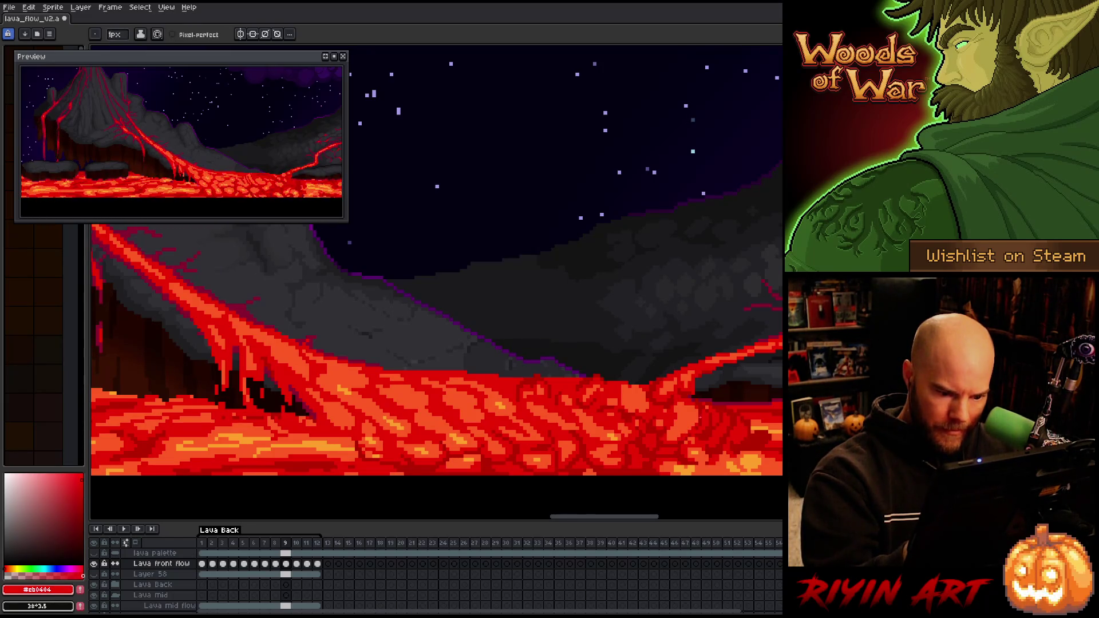
alt+click(692, 428)
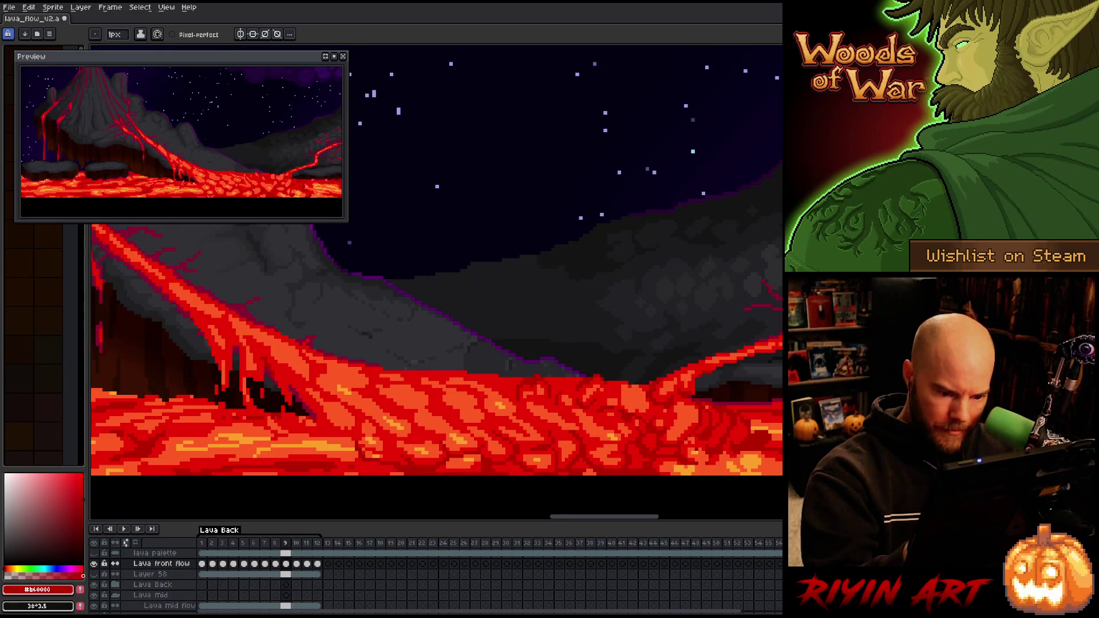
alt+click(689, 439)
alt+click(686, 439)
alt+click(598, 420)
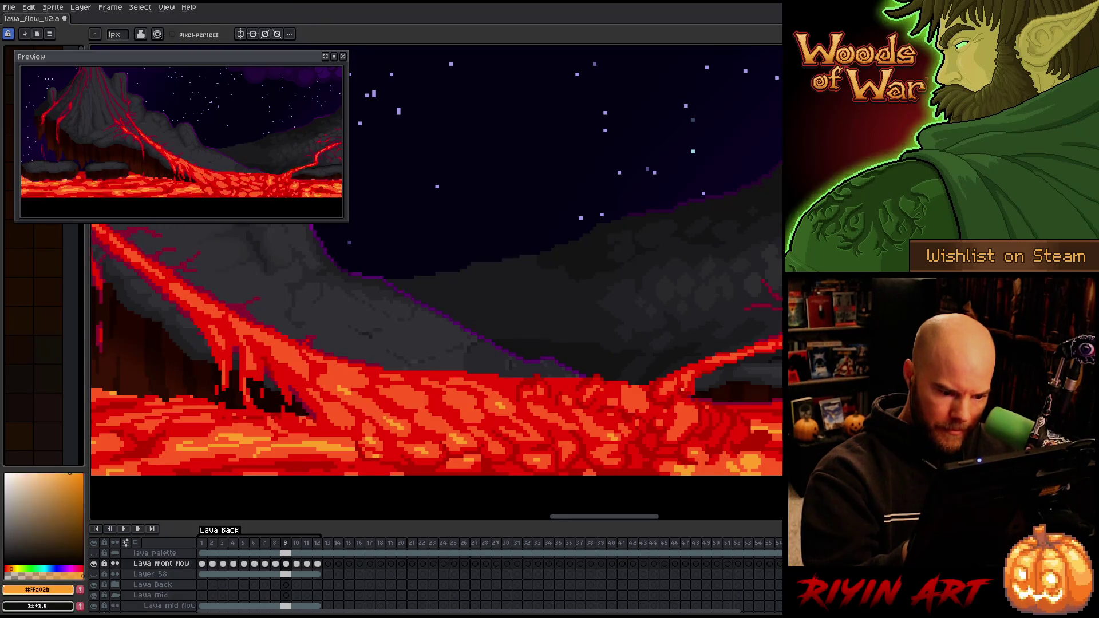
alt+click(617, 441)
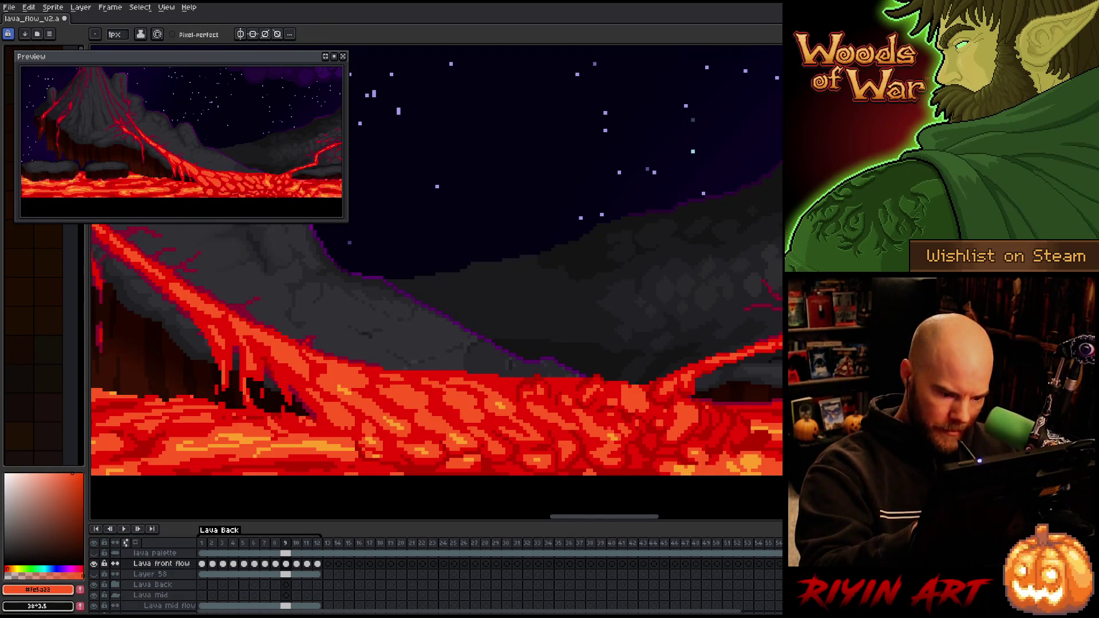
alt+click(539, 323)
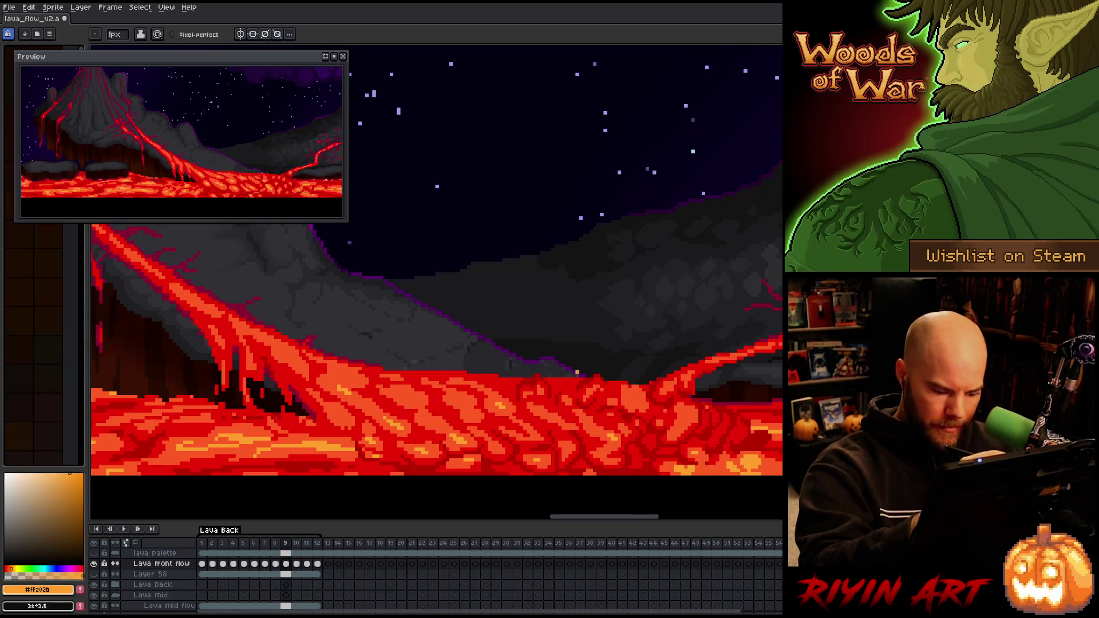
alt+click(623, 452)
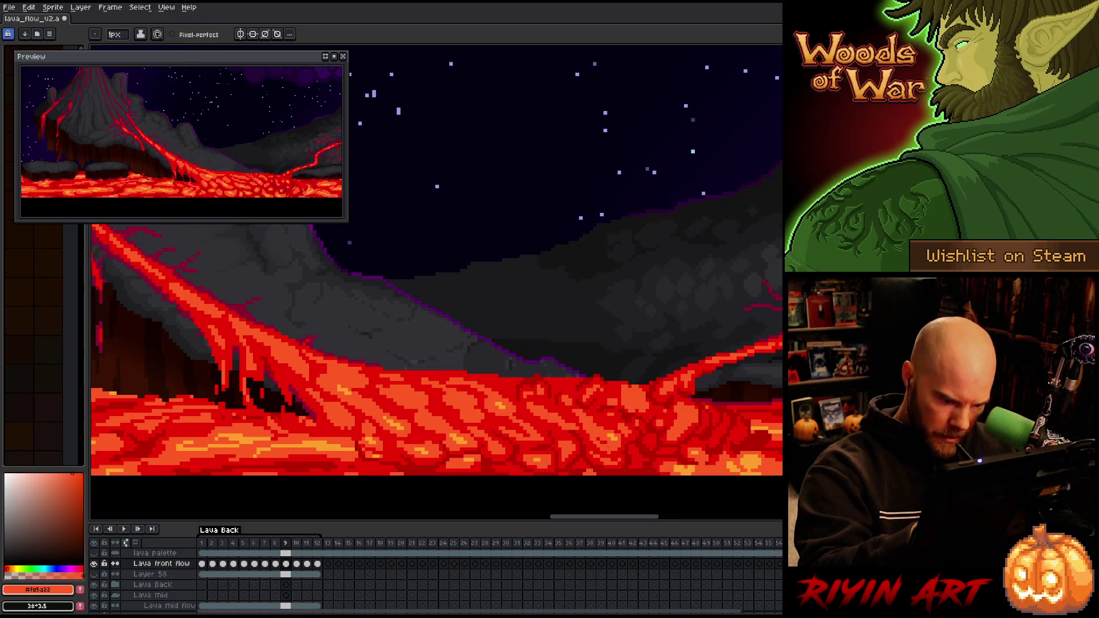
alt+click(619, 460)
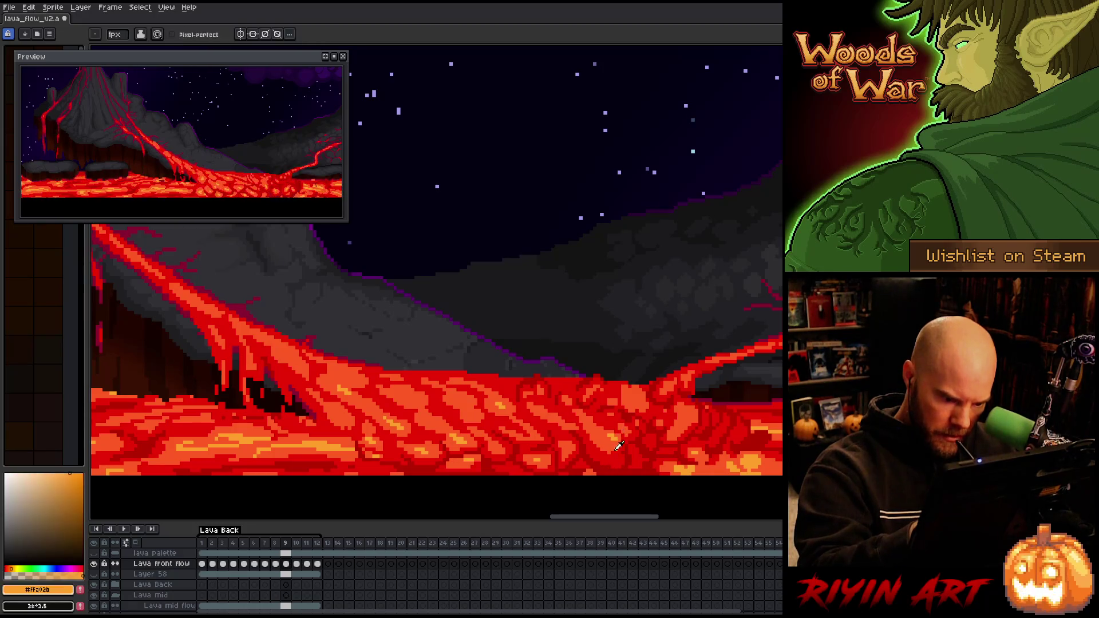
Step back to frame 8 and flip between frames 8 and 9 to compare the flow
key(Left)
key(Right)
key(Left)
key(Right)
key(Left)
key(Right)
key(Left)
key(Right)
key(Left)
Move forward through frame 9, compare it with frame 10, and end on frame 10
key(Right)
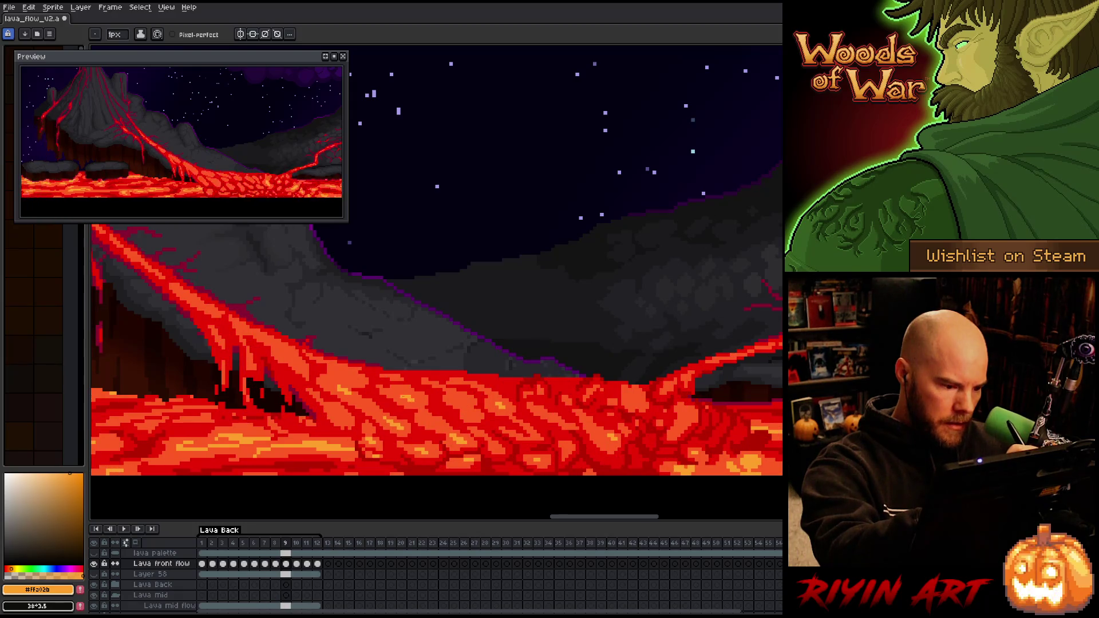
key(Right)
key(Left)
key(Left)
key(Right)
key(Right)
key(Left)
key(Right)
key(Left)
key(Right)
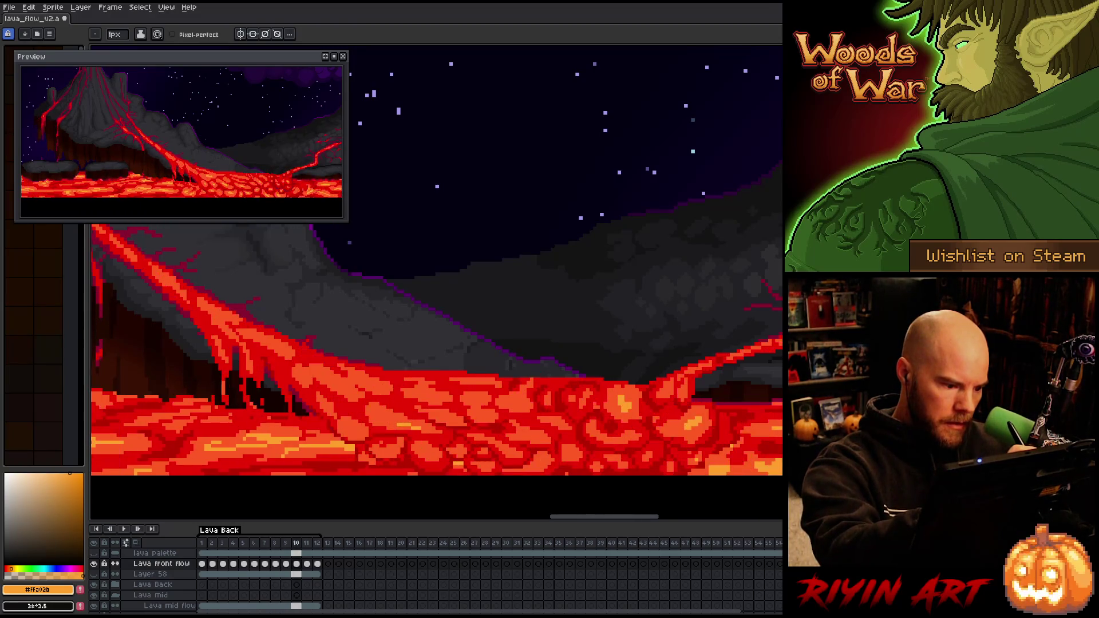
Sample #fe5a22 and #ffa02b, dab a light orange pixel into a lava cell, and check it across frames
alt+click(415, 423)
alt+click(407, 425)
click(420, 393)
key(Left)
key(Right)
key(Left)
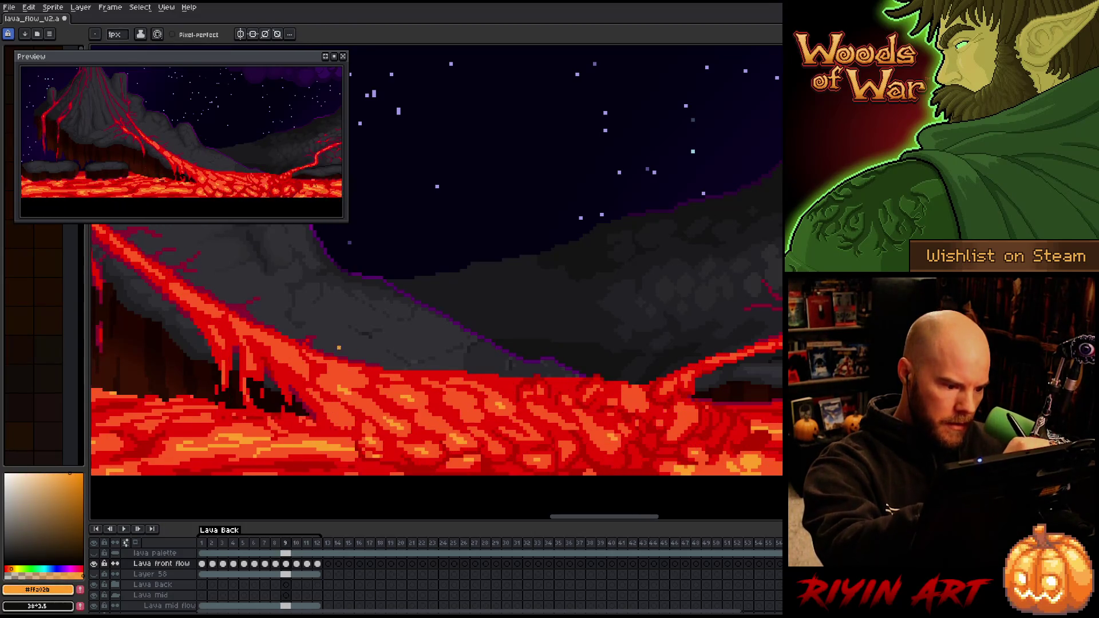
key(Right)
key(Left)
key(Right)
key(Left)
Eyedrop red #cb0404 and orange #ffa02b from the lava, checking against the neighbouring frame
key(alt)
alt+click(435, 433)
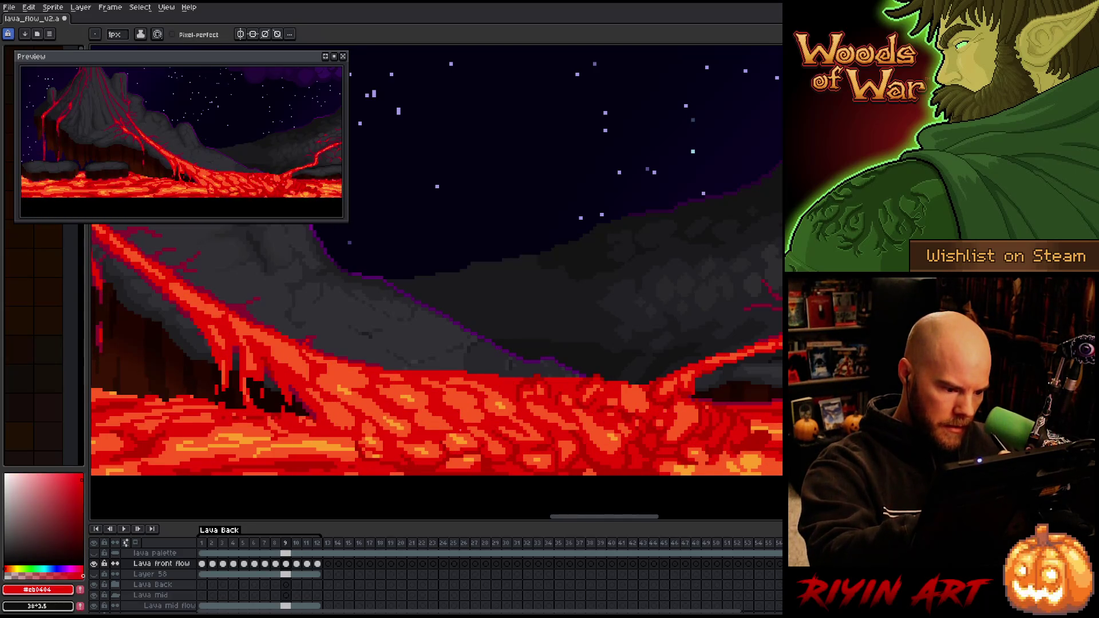
key(Right)
key(Left)
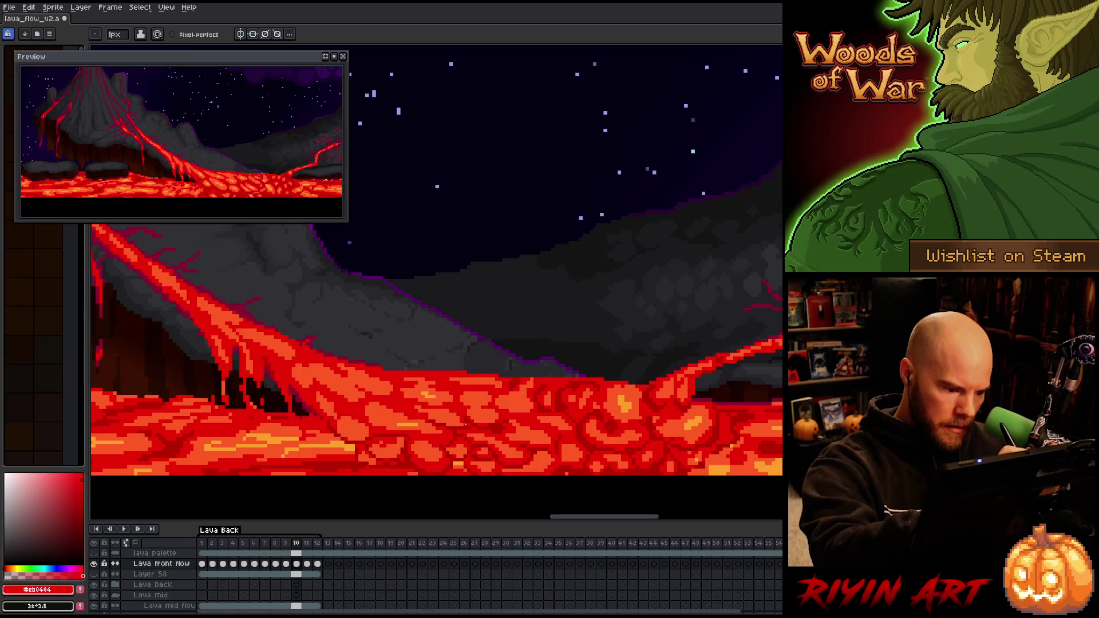
key(alt)
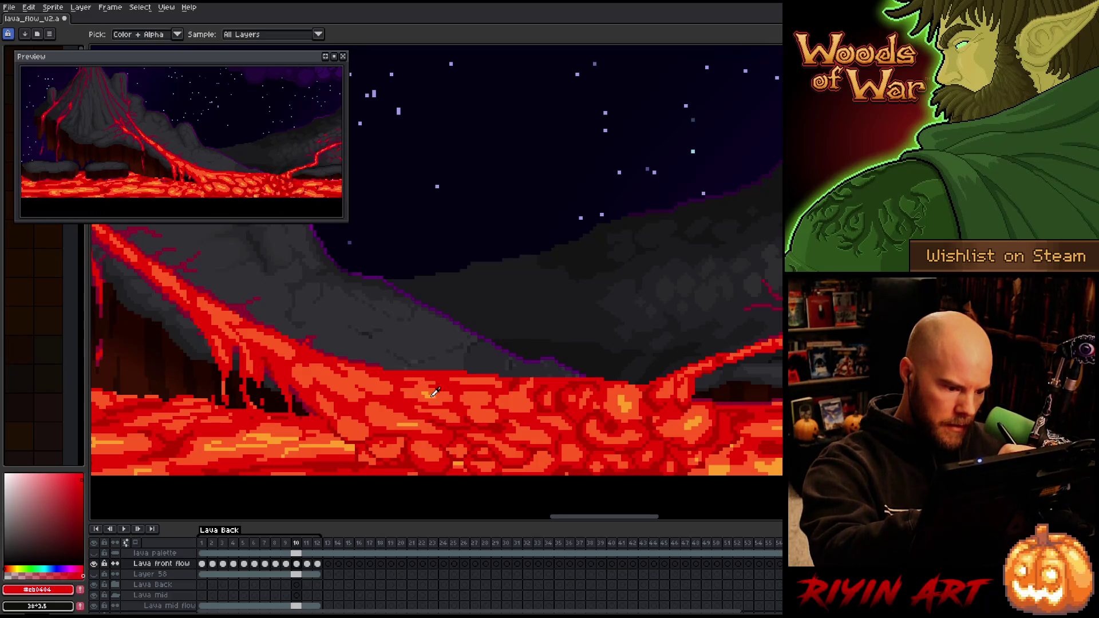
alt+click(432, 394)
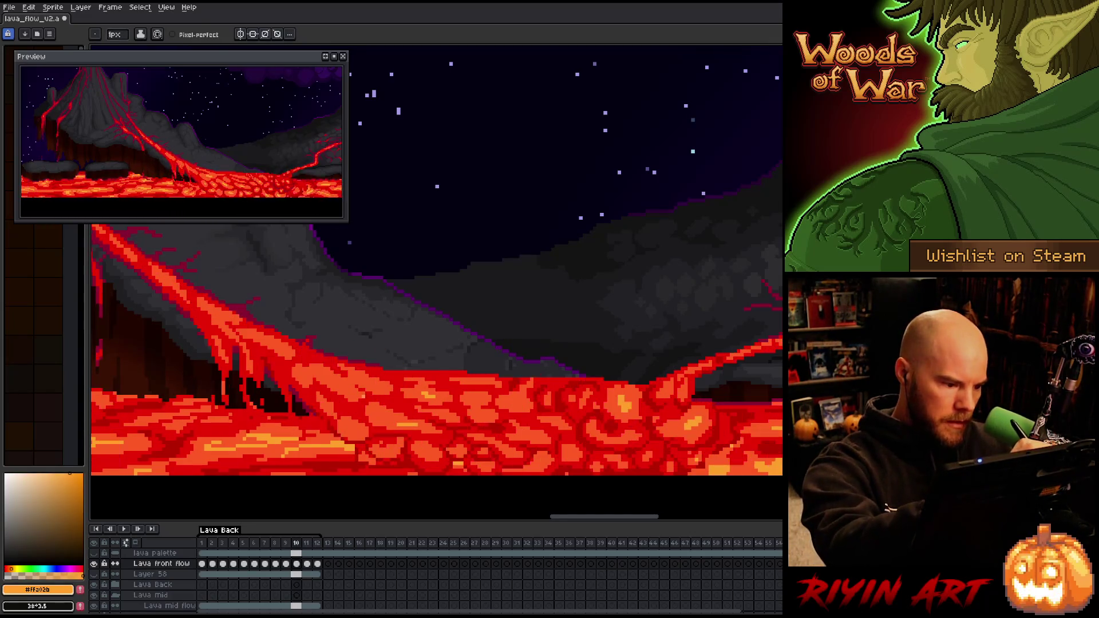
key(Return)
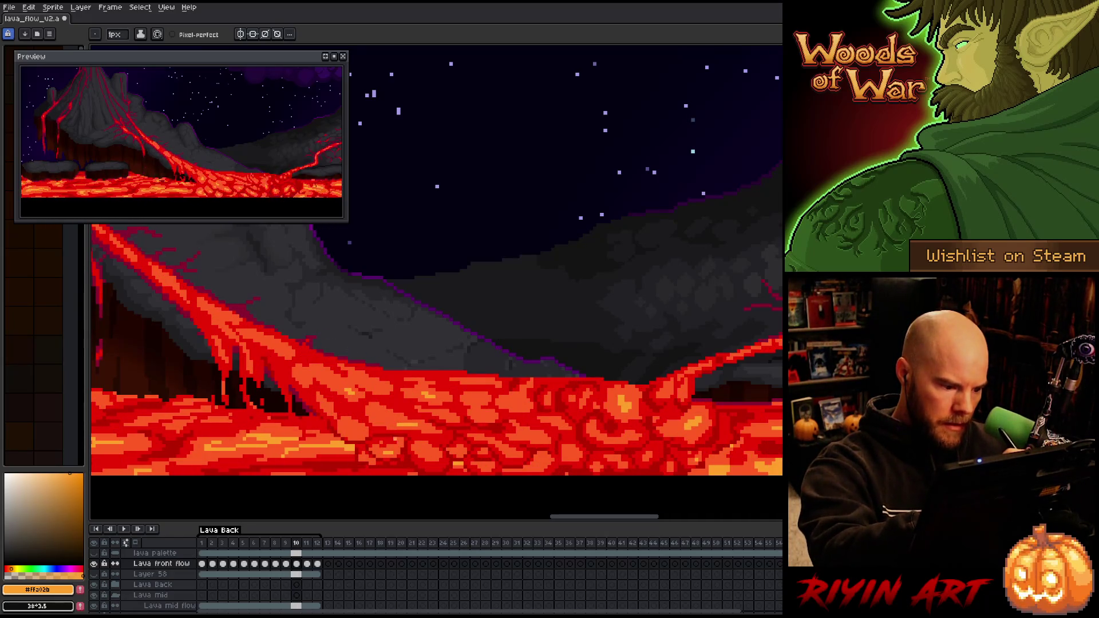
Cycle the paint colour to #fe5a22 and #cb0404, then resample orange, dark red and red-orange
key(])
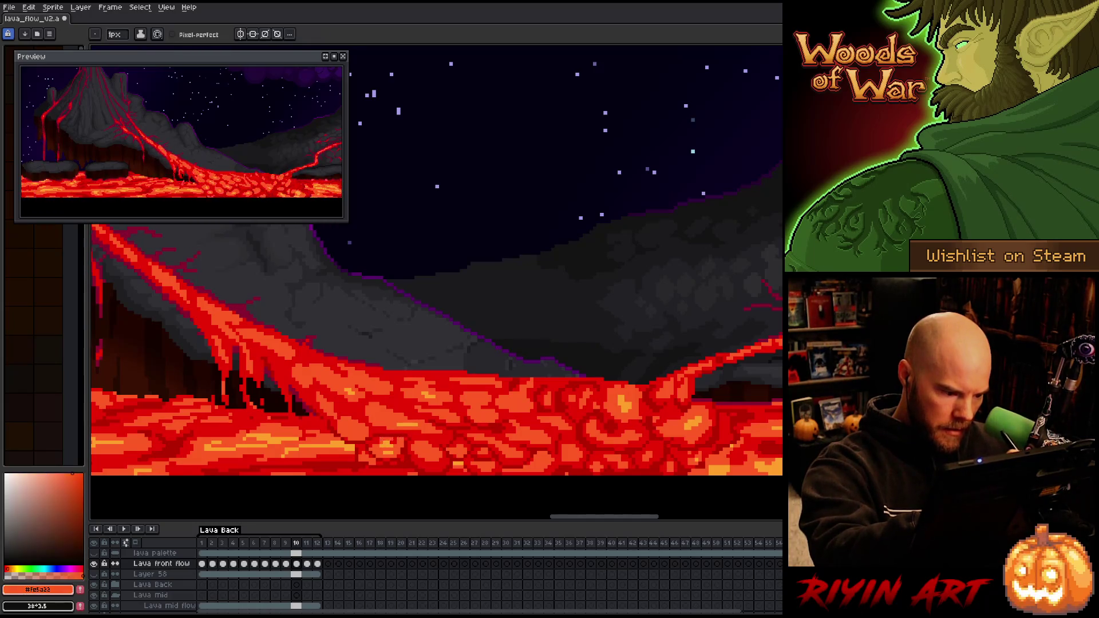
key(])
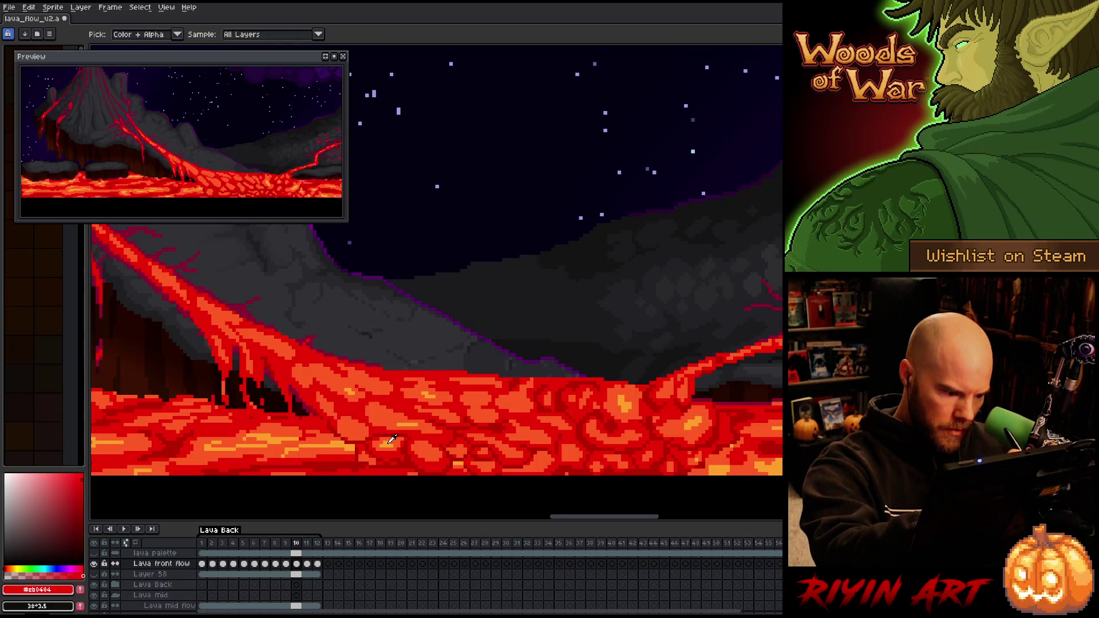
alt+click(414, 426)
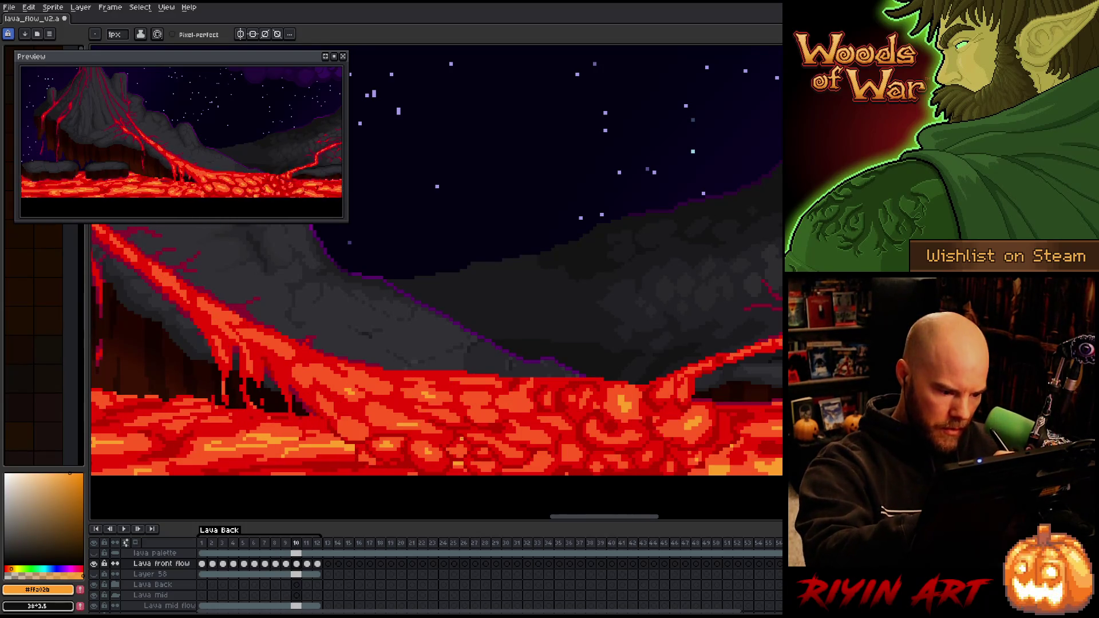
alt+click(449, 449)
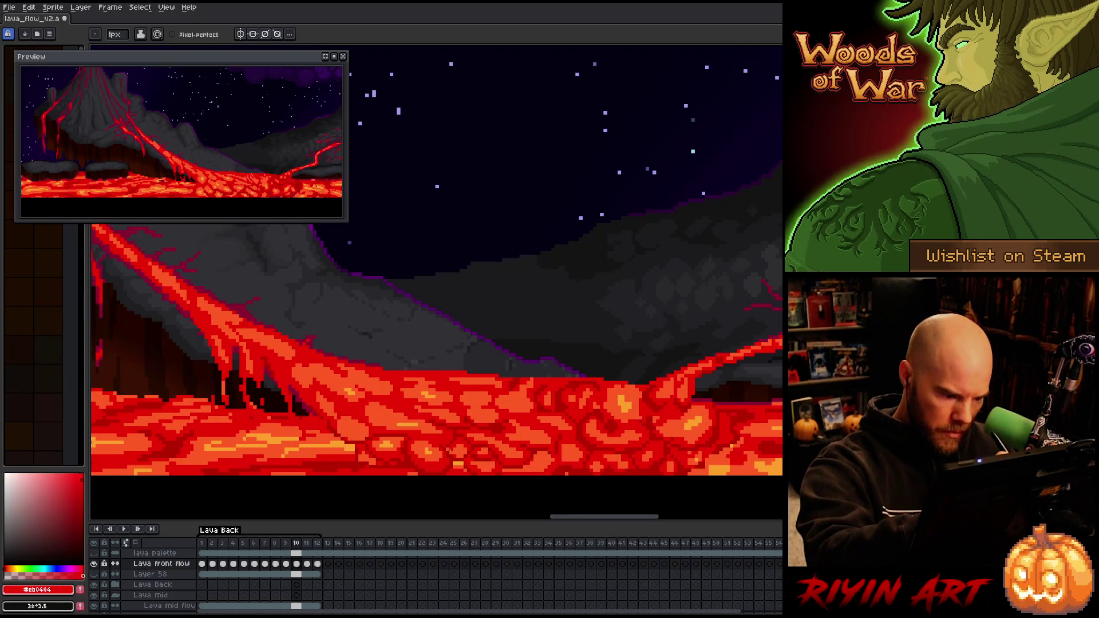
alt+click(452, 447)
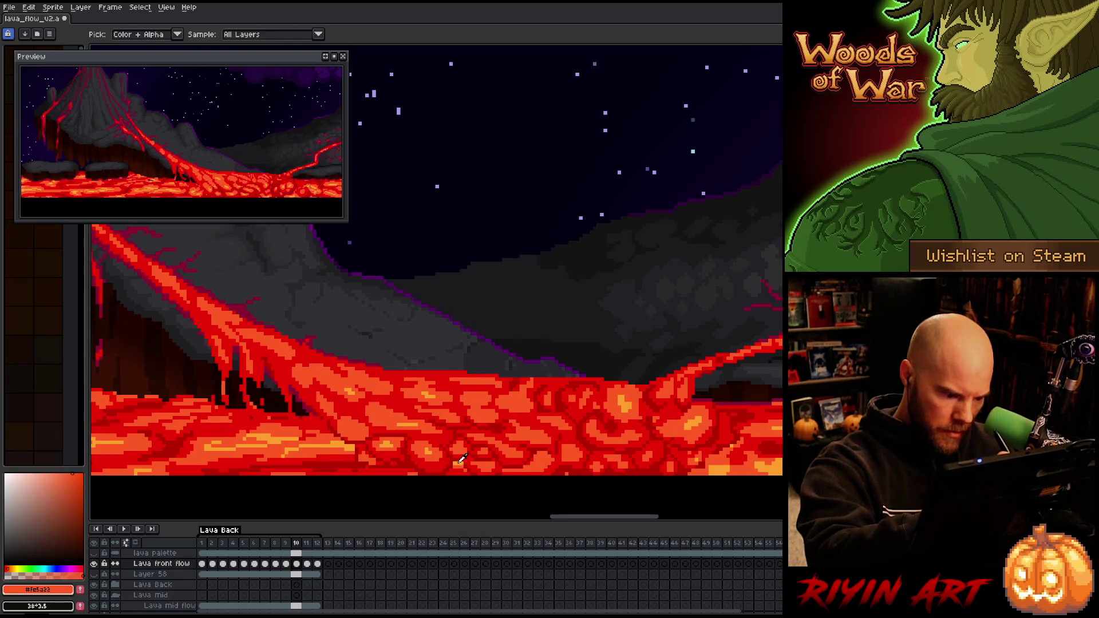
alt+click(413, 378)
Toggle repeatedly between frames 9 and 10, finishing on frame 9
key(comma)
key(period)
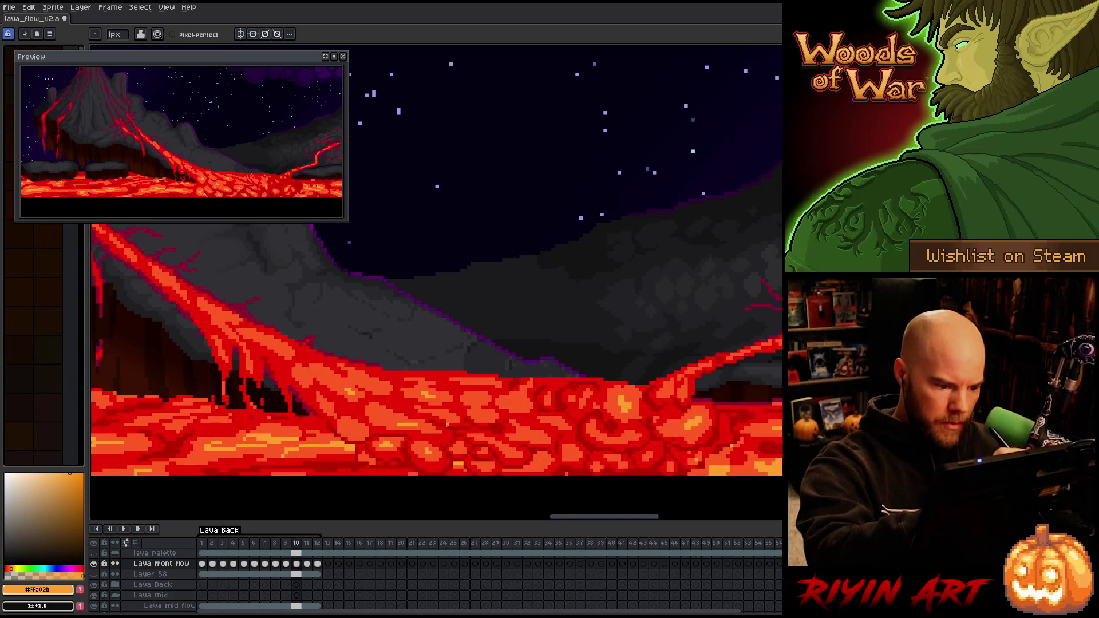
key(comma)
key(period)
key(comma)
key(period)
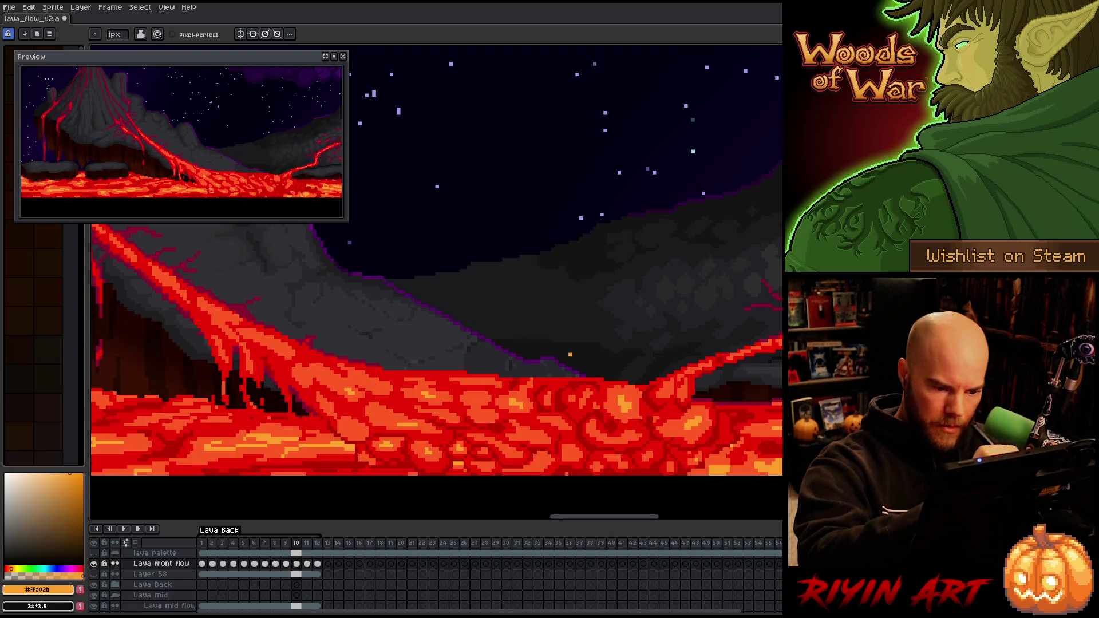
key(comma)
key(period)
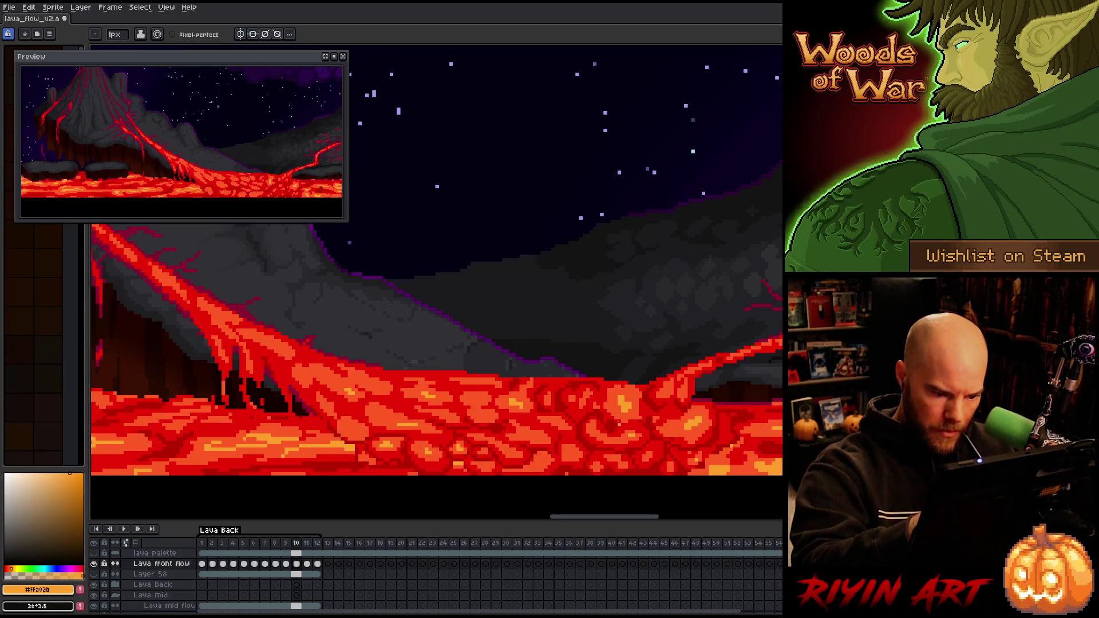
key(comma)
key(period)
key(comma)
key(period)
key(comma)
key(period)
key(comma)
key(period)
key(comma)
key(period)
key(comma)
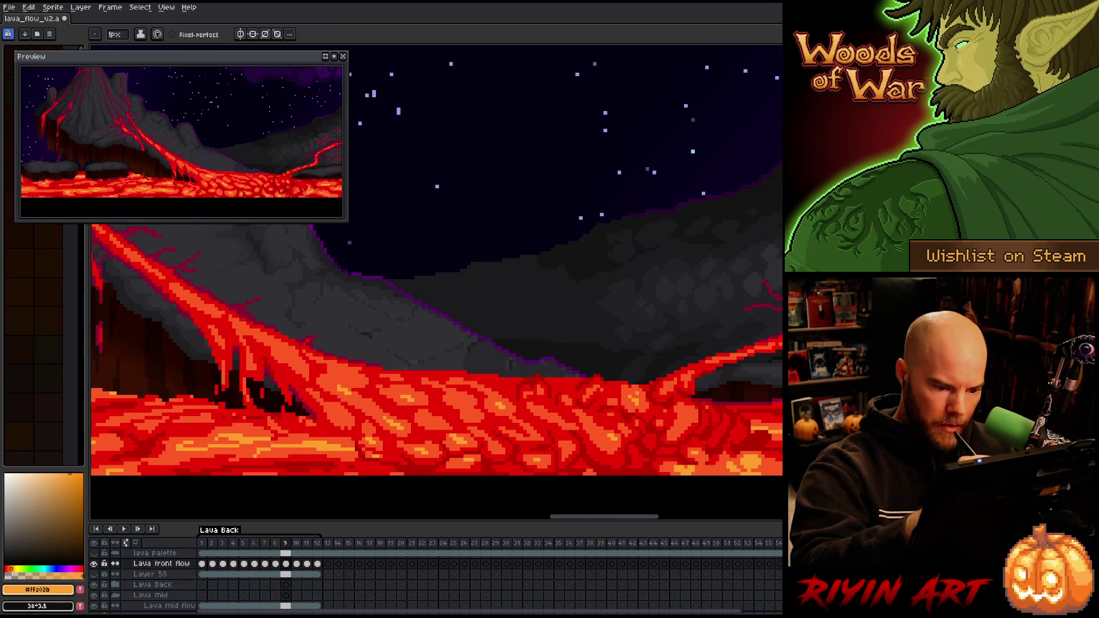
Step through frames 6 to 11 and settle on frame 10
key(comma)
key(comma)
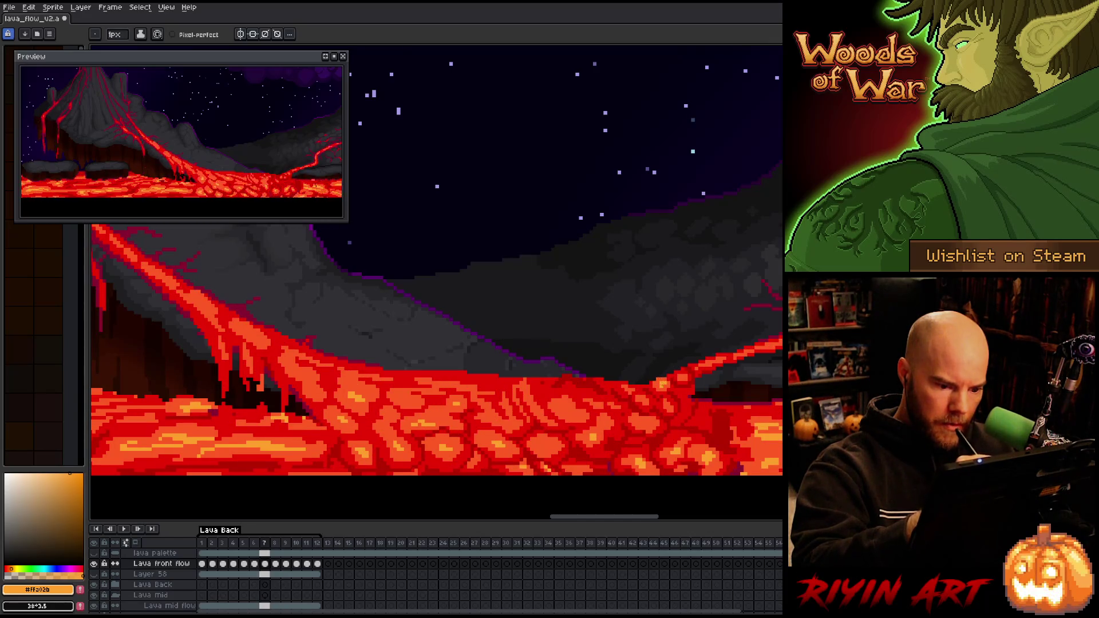
key(comma)
key(period)
key(period)
key(period)
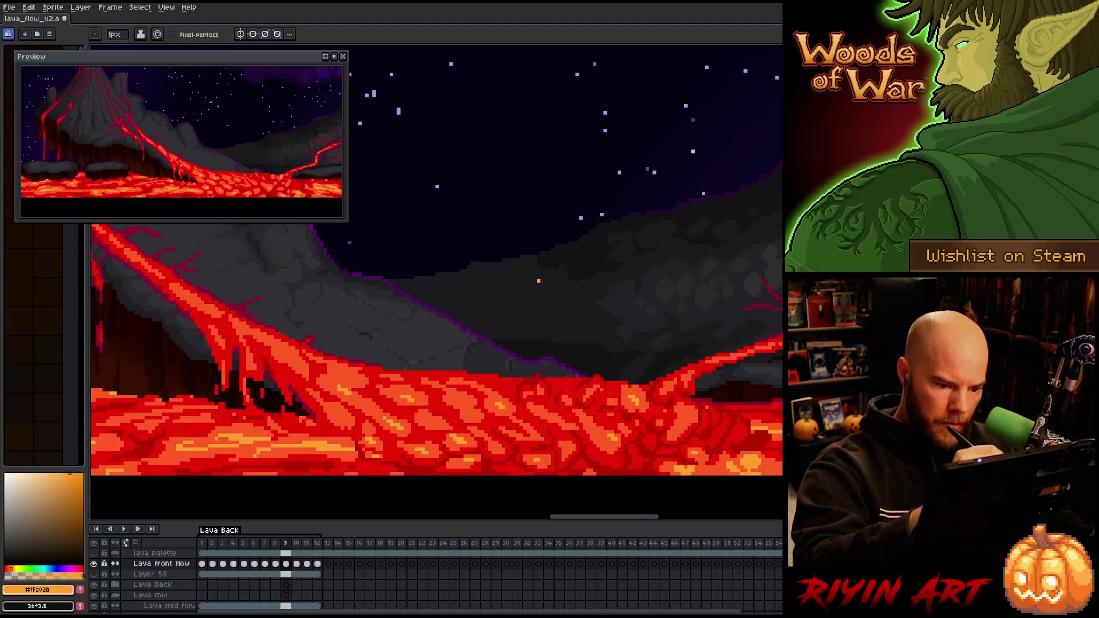
key(period)
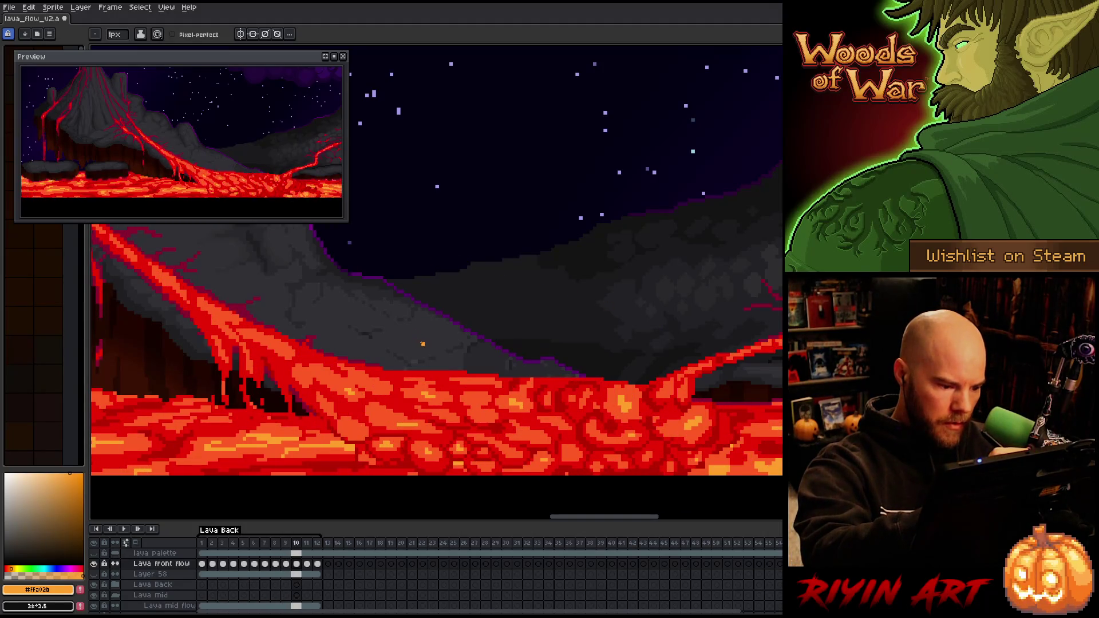
key(period)
key(comma)
key(period)
key(comma)
key(period)
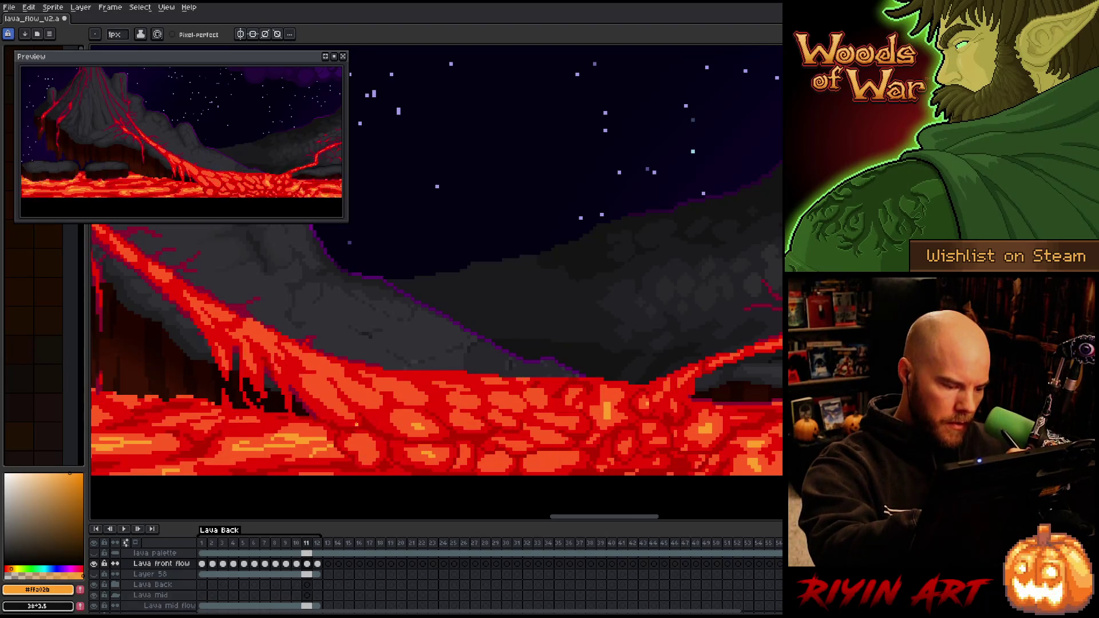
key(comma)
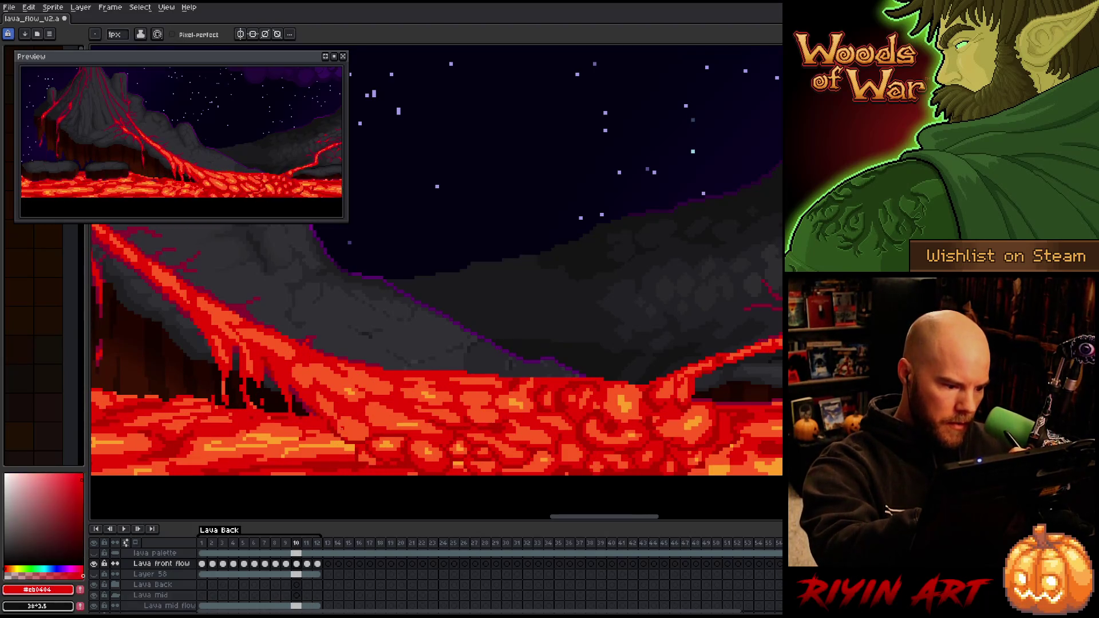
Paint two small red cells on frame 10's front flow, sample bright orange, and advance to frame 11
drag(338, 430, 361, 440)
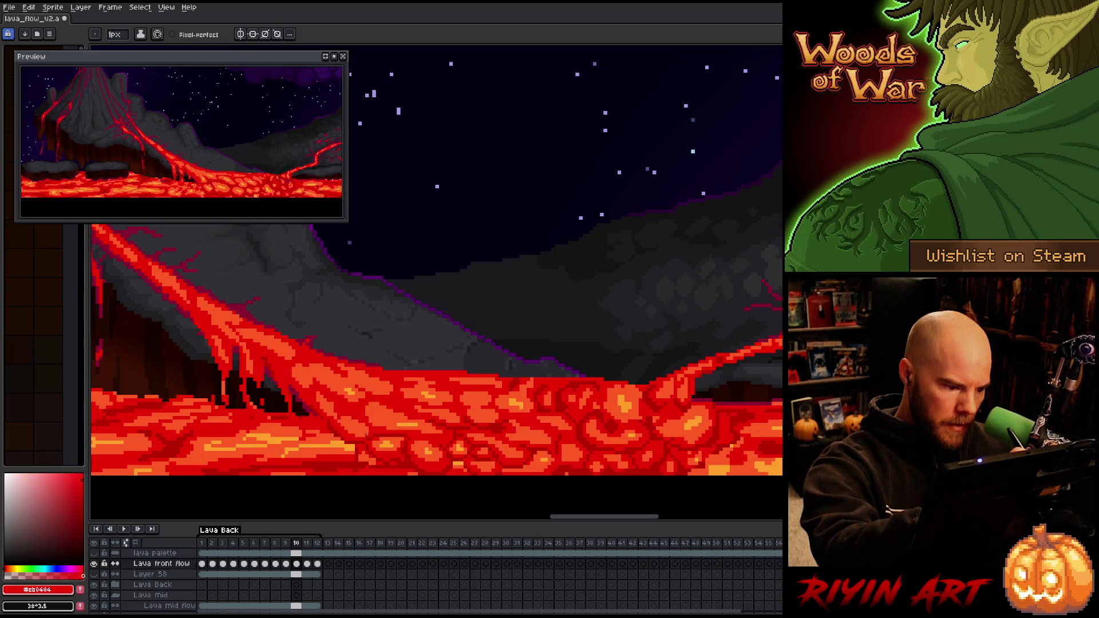
alt+click(350, 393)
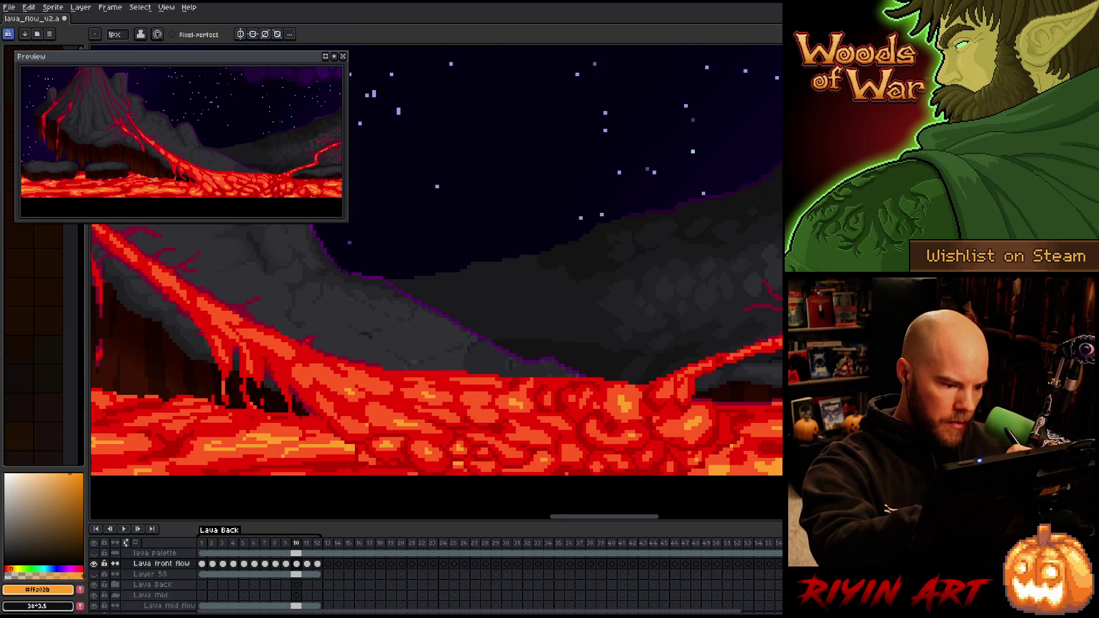
key(Left)
key(Right)
key(Left)
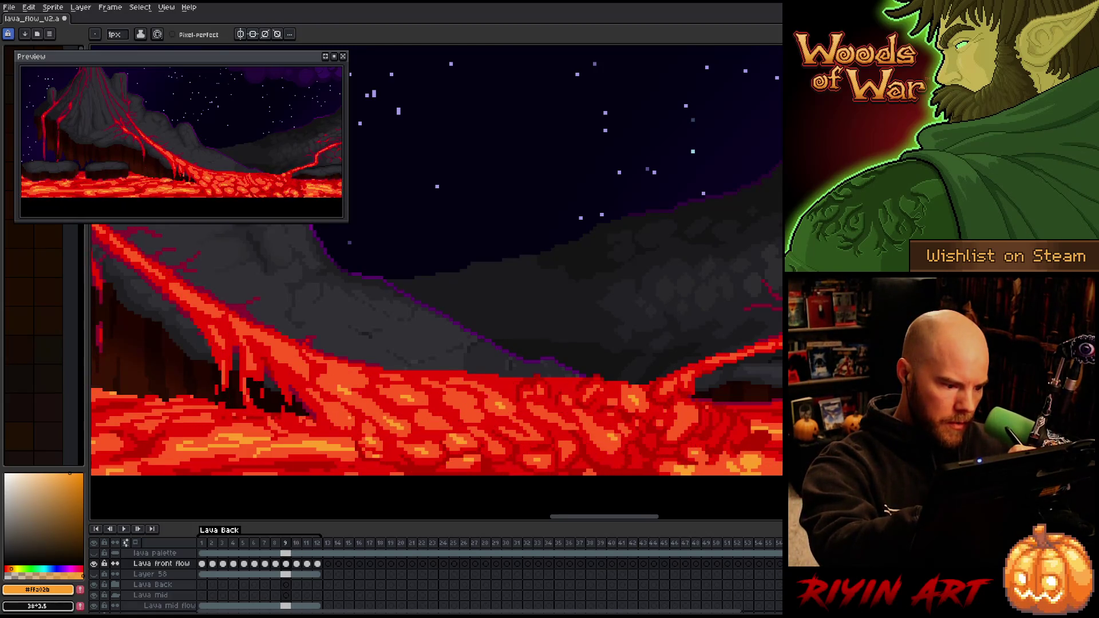
alt+click(387, 411)
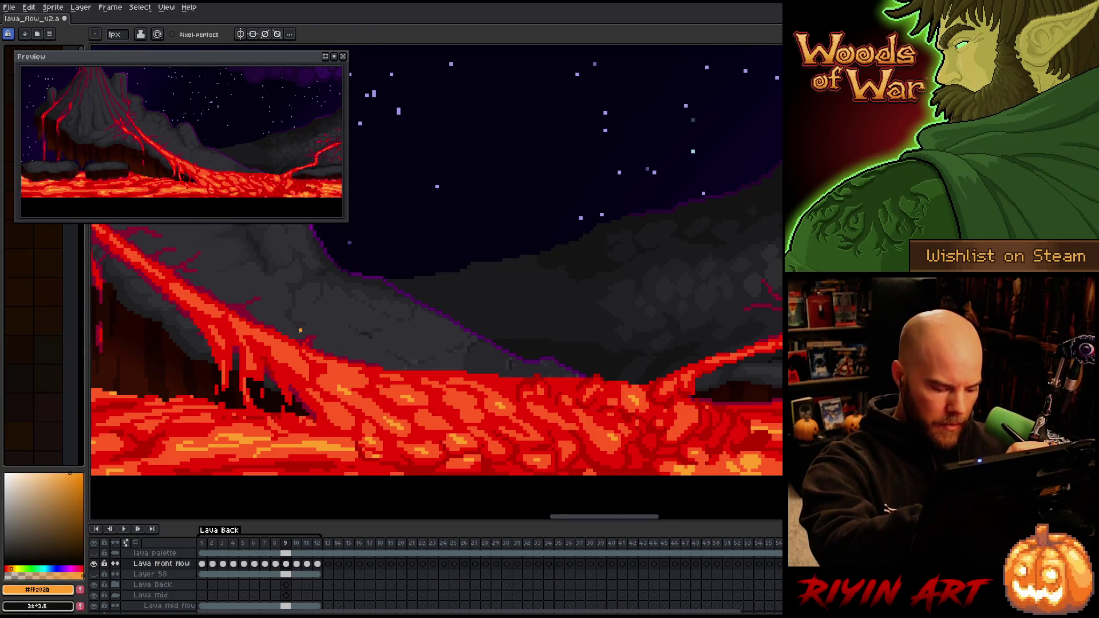
key(Right)
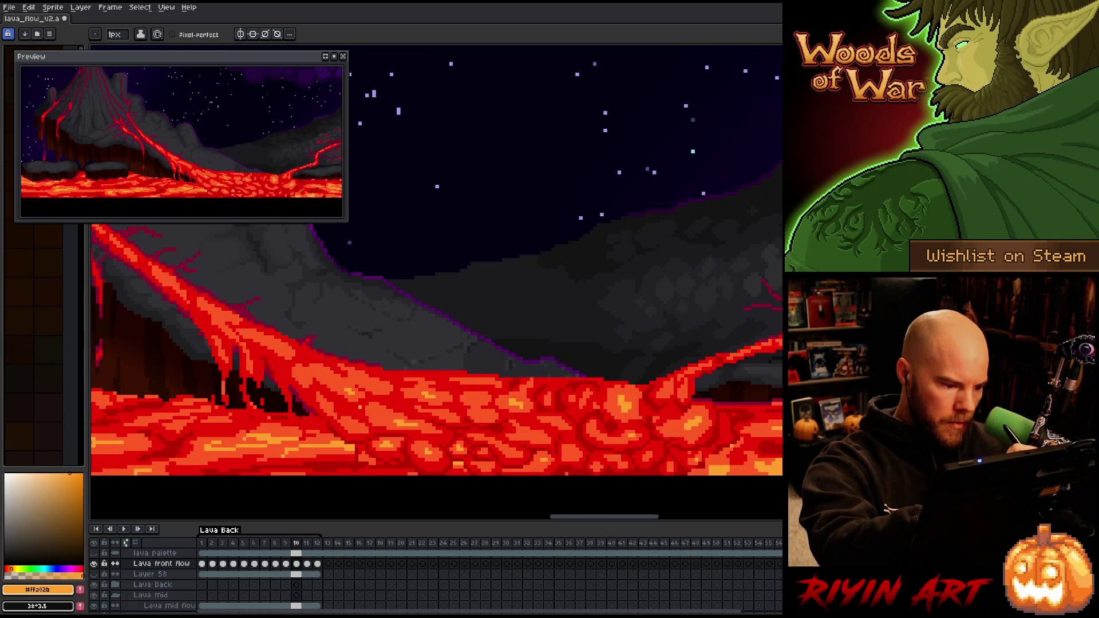
key(Right)
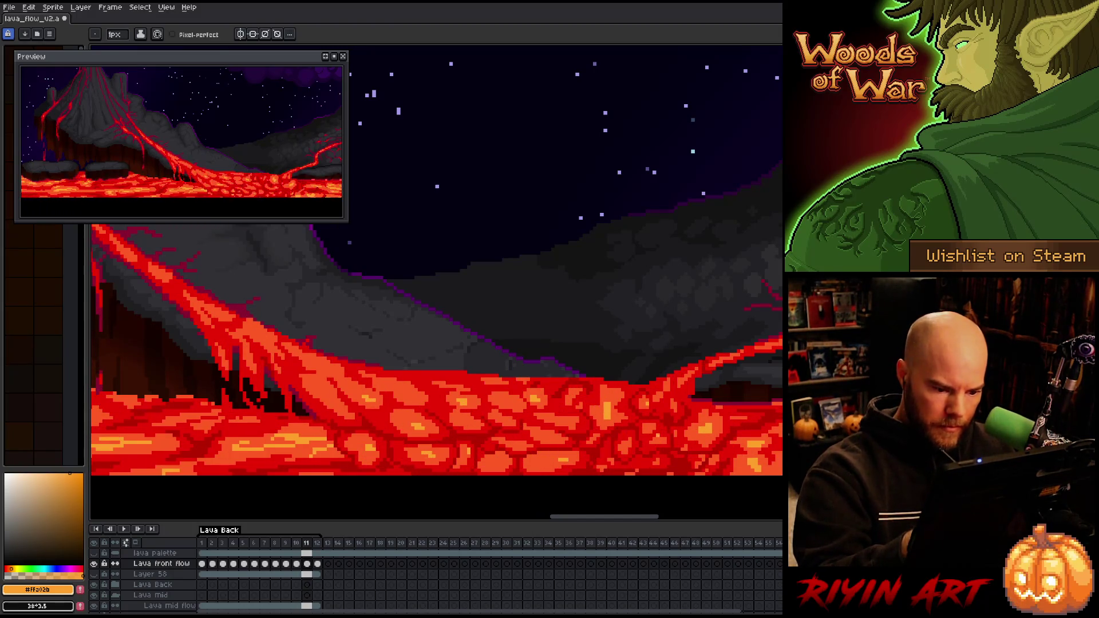
Switch to the red-orange lava colour and flip between frames 10 and 11 to compare
key(bracketleft)
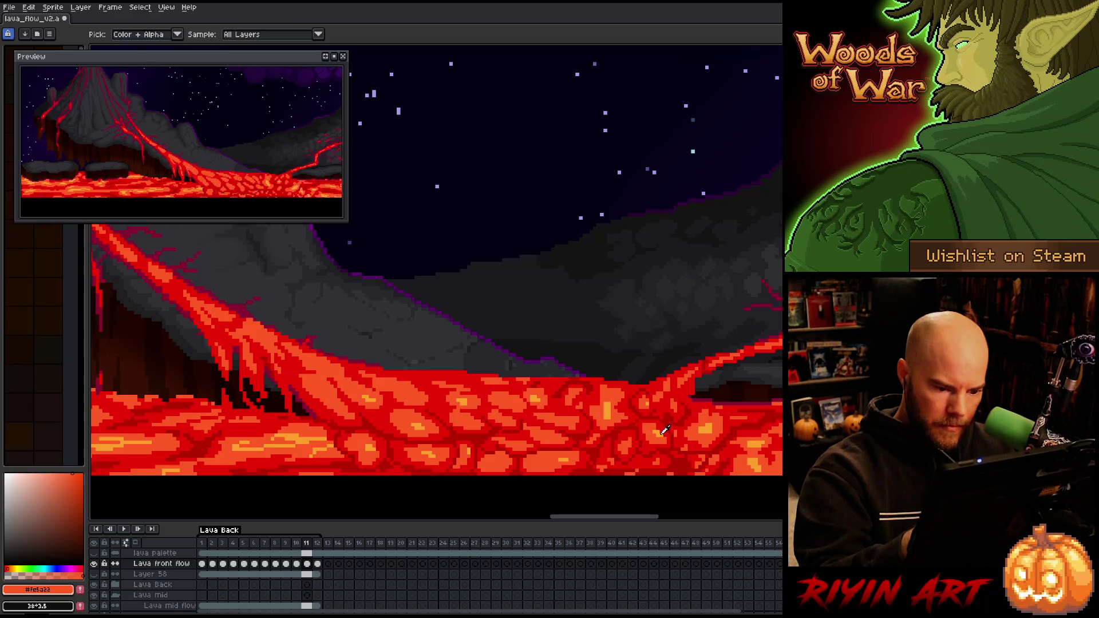
key(bracketright)
key(comma)
key(period)
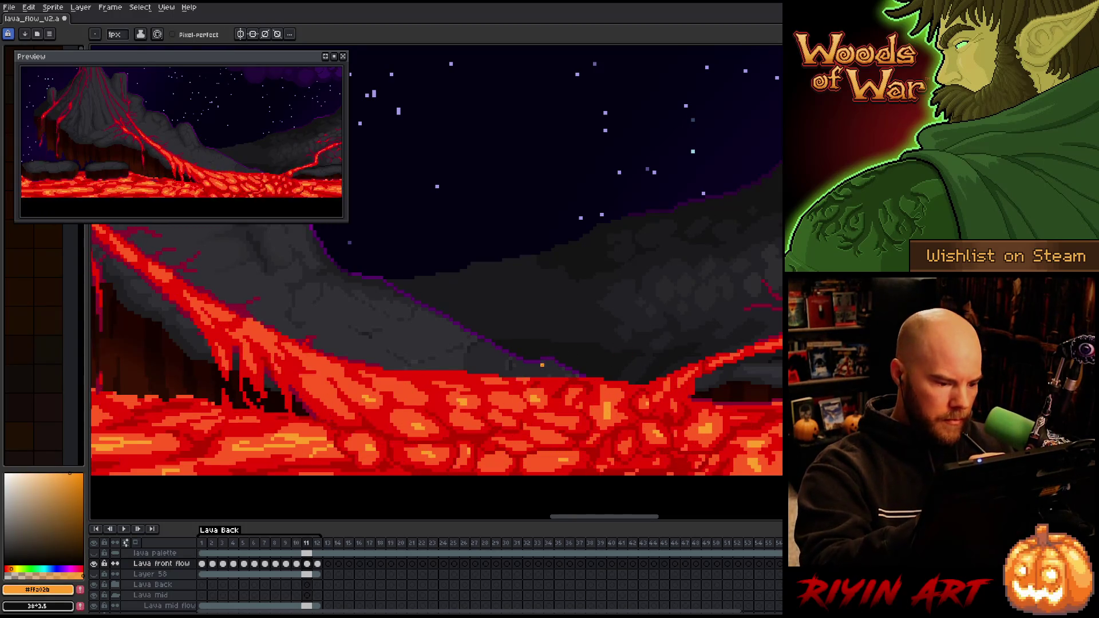
key(comma)
key(period)
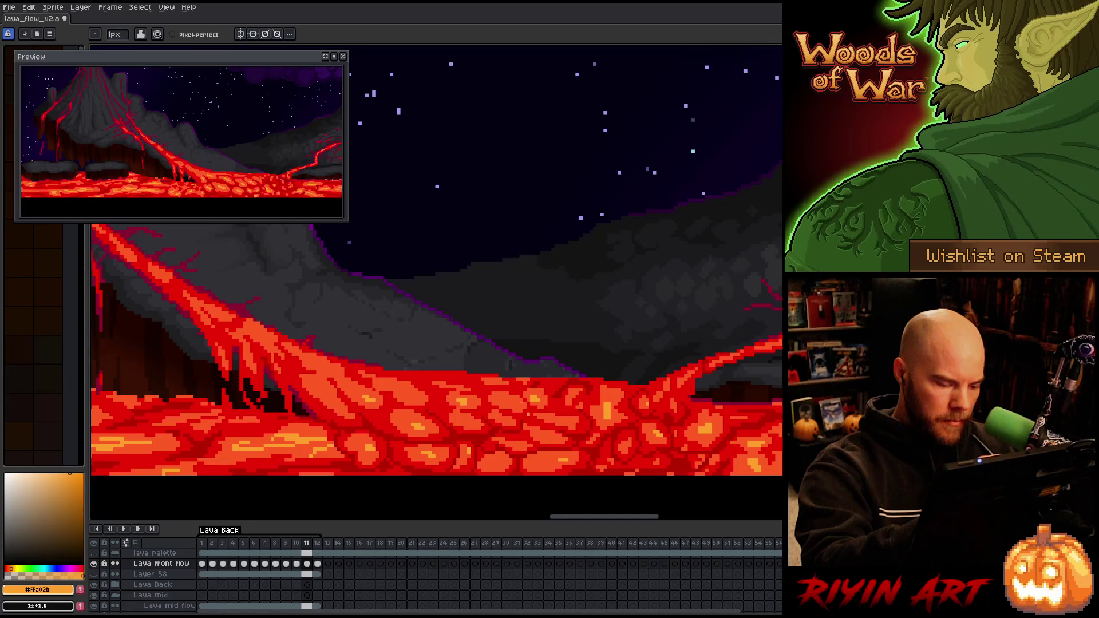
key(comma)
key(period)
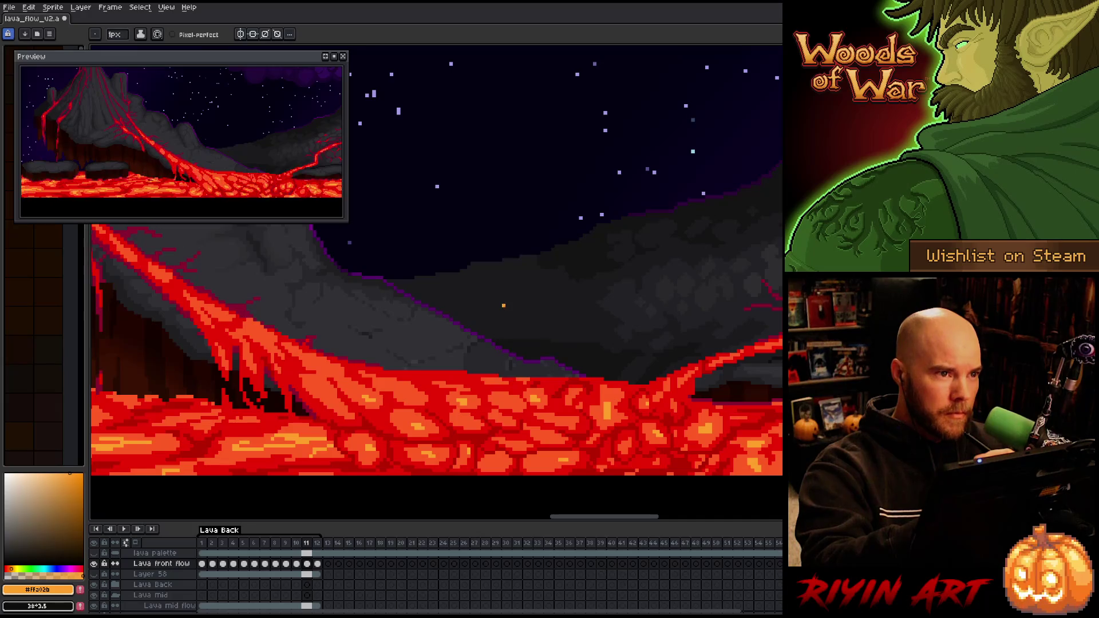
Step back to frames 10 and 9, then move forward to frame 12
key(comma)
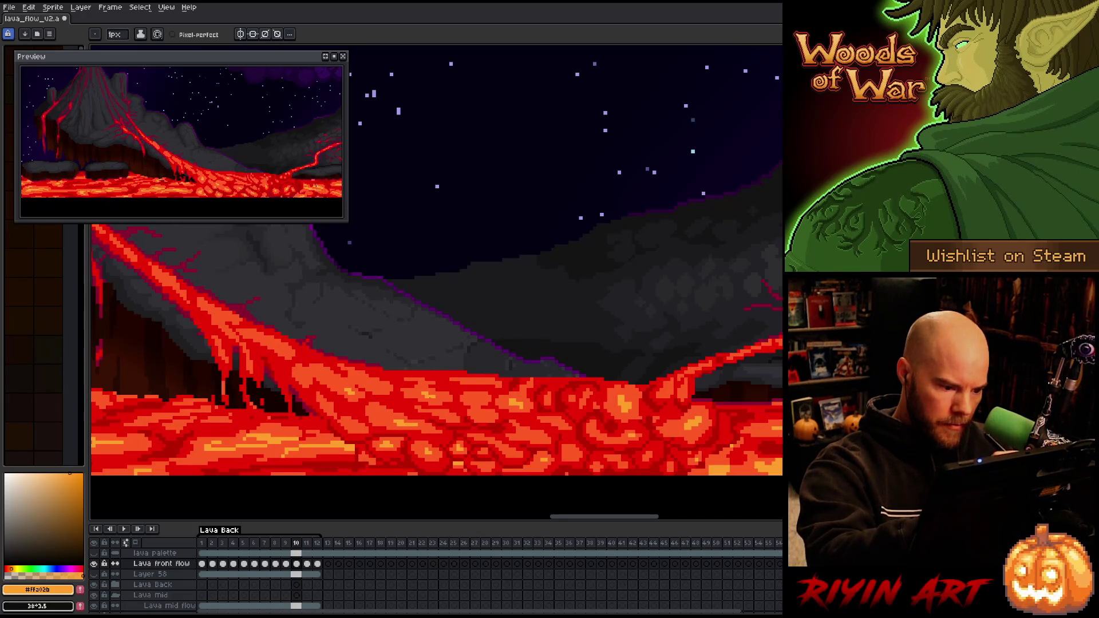
key(comma)
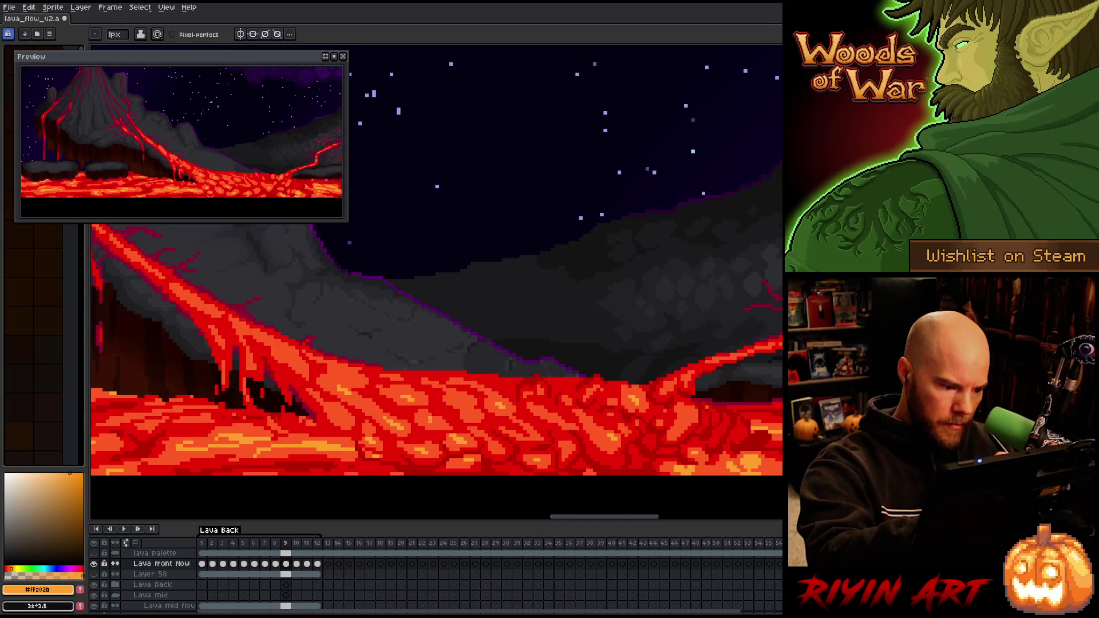
key(period)
key(period)
key(period)
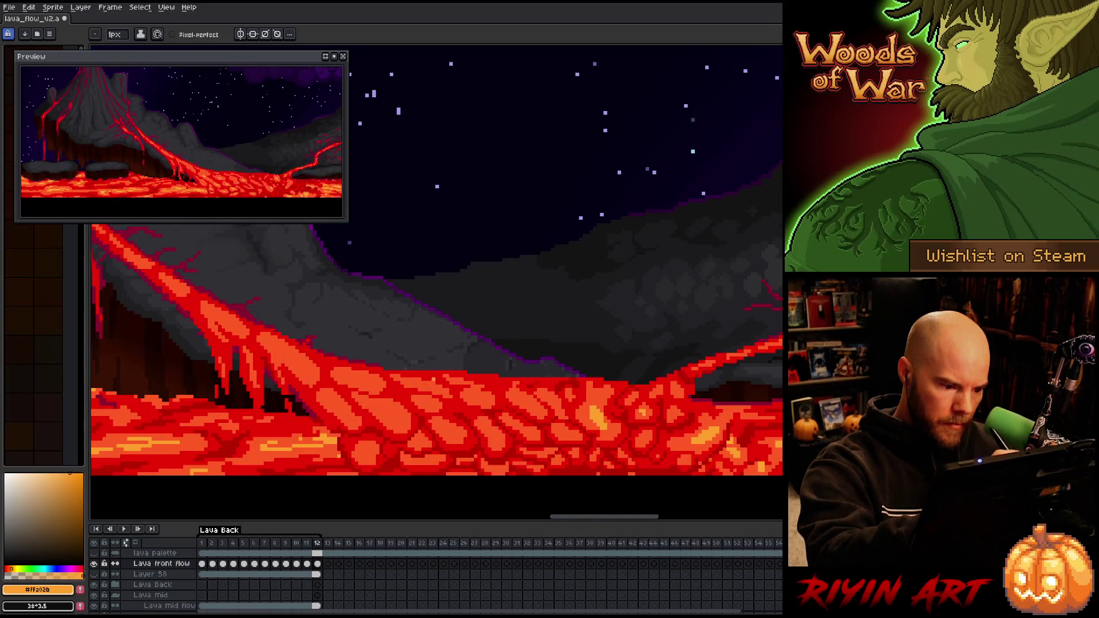
key(comma)
key(period)
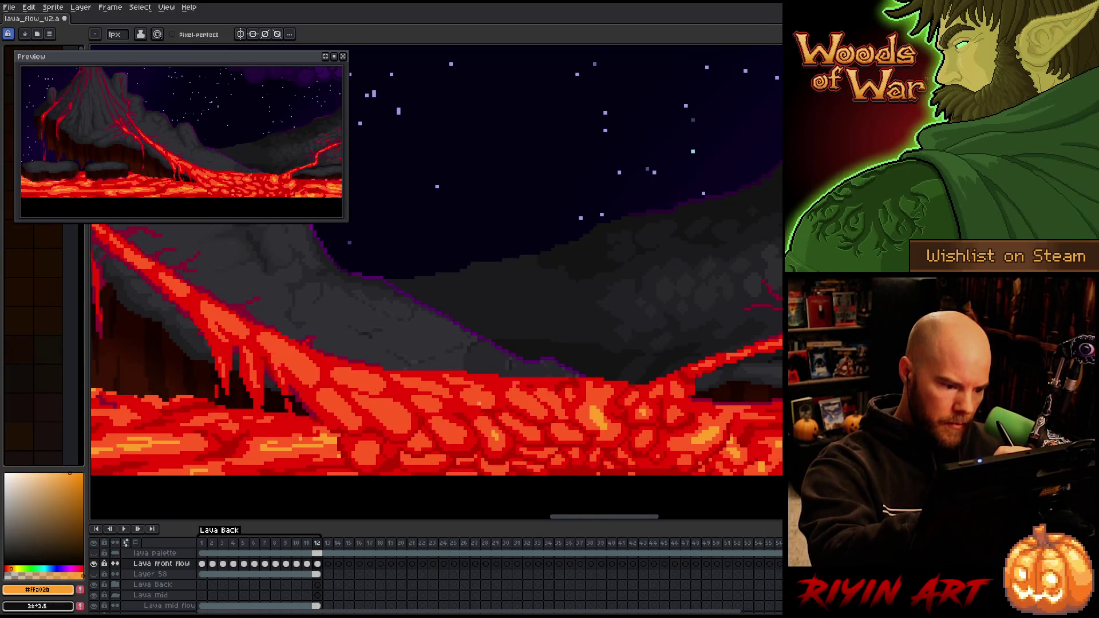
key(comma)
key(period)
key(comma)
key(period)
key(comma)
Flip between frames 11 and 12 to compare the lava cells, ending on frame 12
key(period)
key(comma)
key(period)
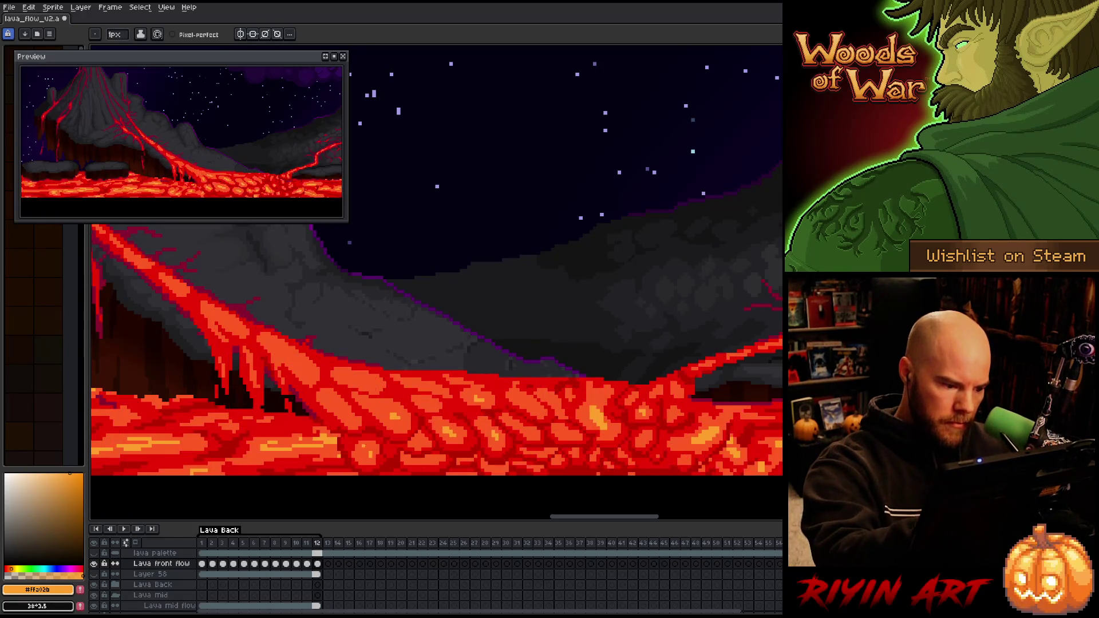
key(comma)
key(period)
key(comma)
key(period)
key(comma)
key(period)
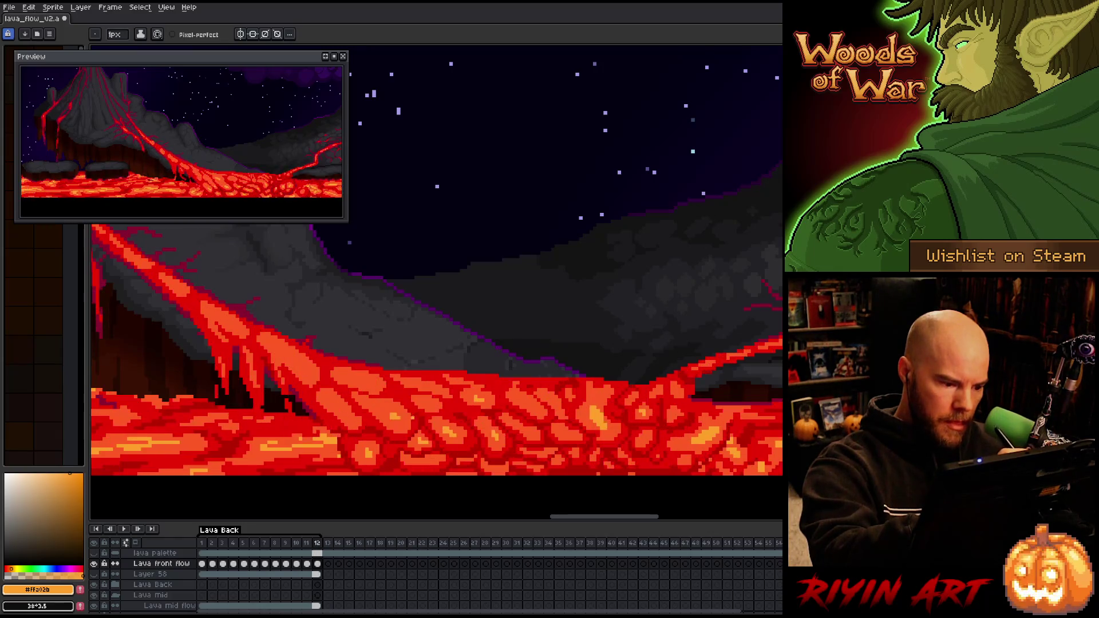
key(comma)
key(period)
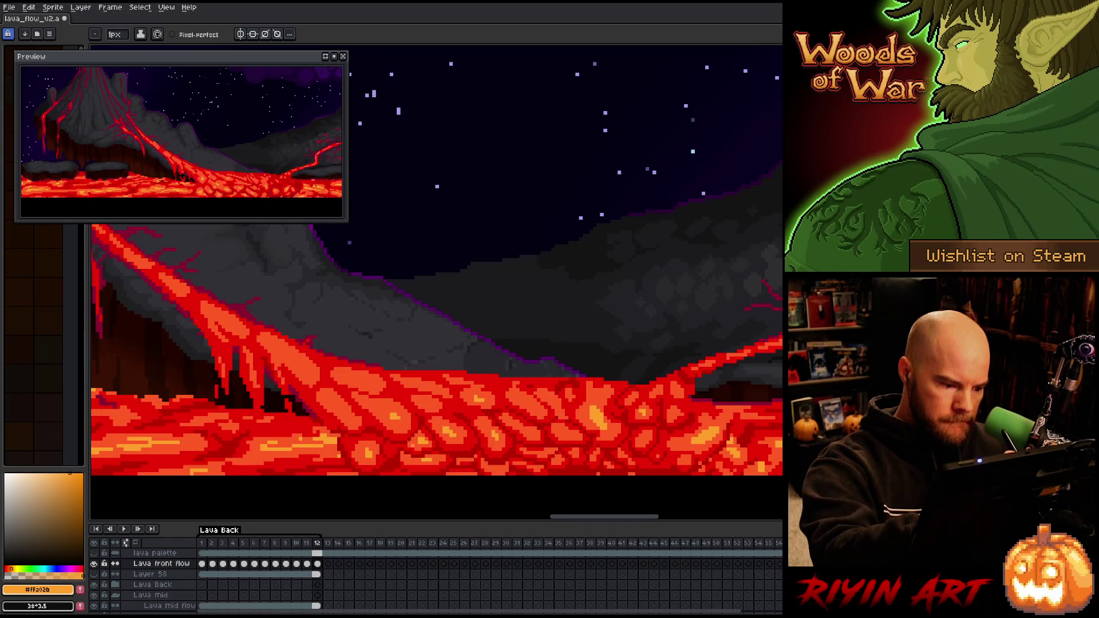